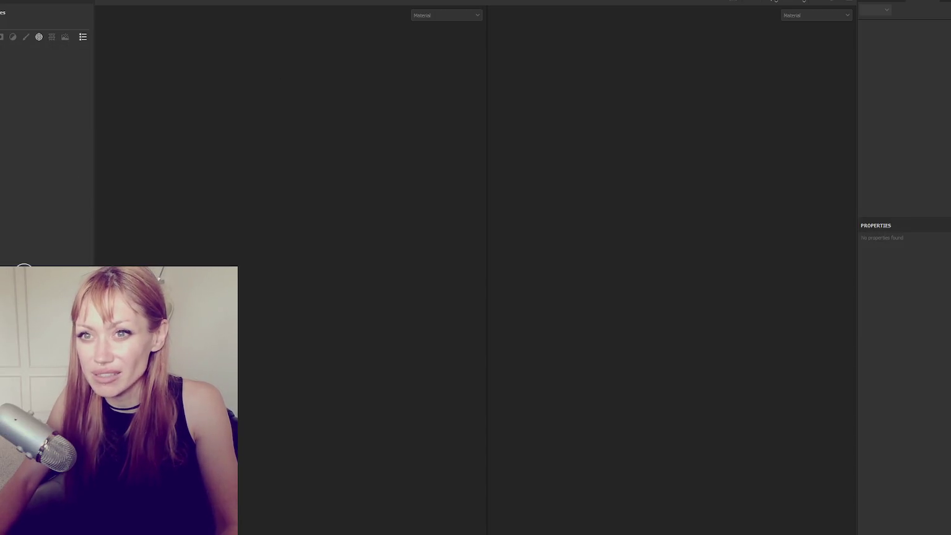
Check recent projects, start a new project, and dismiss the mesh file browser without picking a file.
{"action": "left_click", "coordinate": [13, 0]}
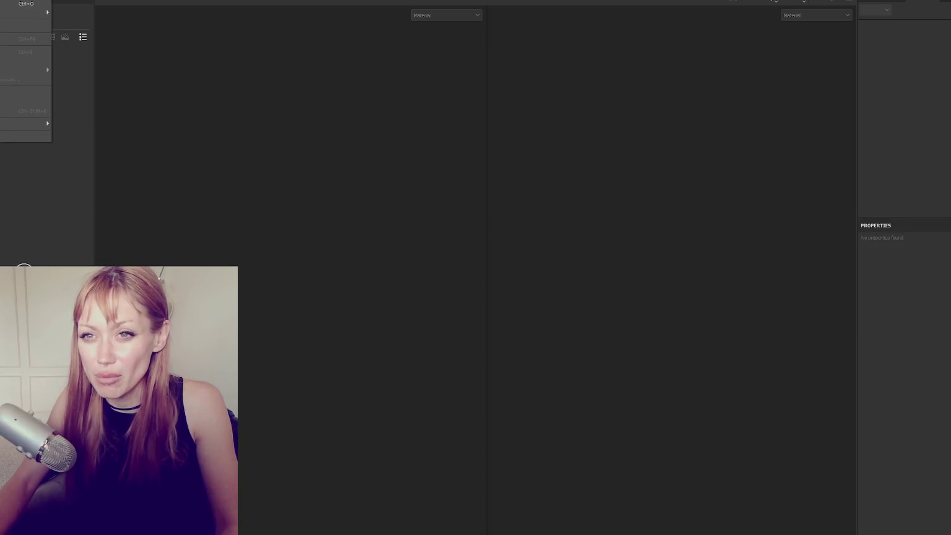
{"action": "mouse_move", "coordinate": [25, 13]}
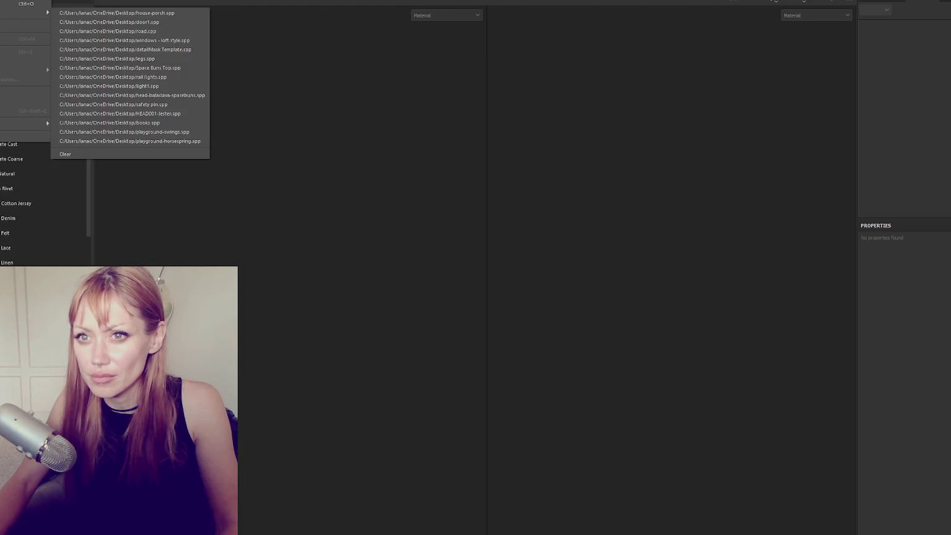
{"action": "key", "text": "ctrl+n"}
{"action": "left_click", "coordinate": [591, 181]}
{"action": "key", "text": "Escape"}
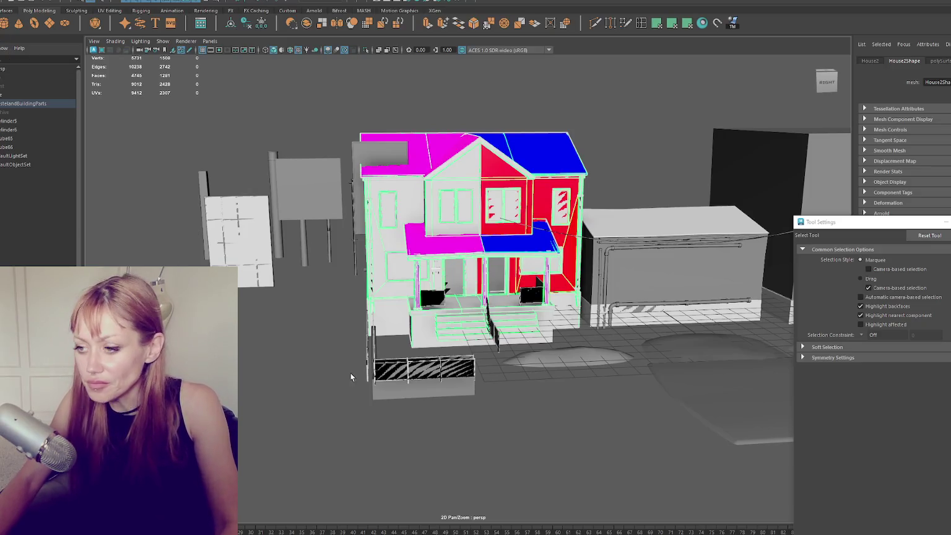
Select pCube67 and move it left along X beside the house.
{"action": "left_click", "coordinate": [351, 373]}
{"action": "scroll", "coordinate": [586, 313], "scroll_direction": "down", "scroll_amount": 5}
{"action": "key", "text": "w"}
{"action": "left_click_drag", "start_coordinate": [555, 296], "coordinate": [342, 312]}
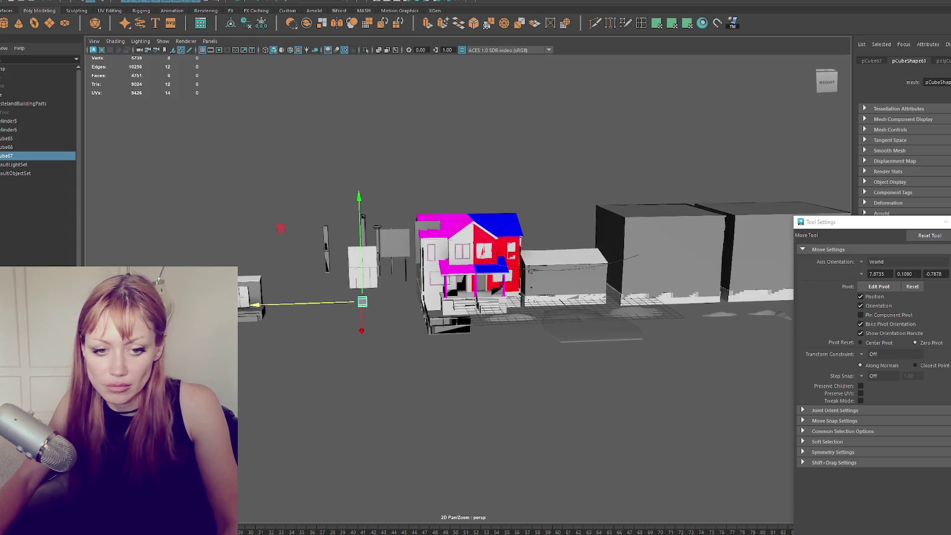
Rescale pCube67, shrinking it uniformly and then enlarging it slightly.
{"action": "key", "text": "r"}
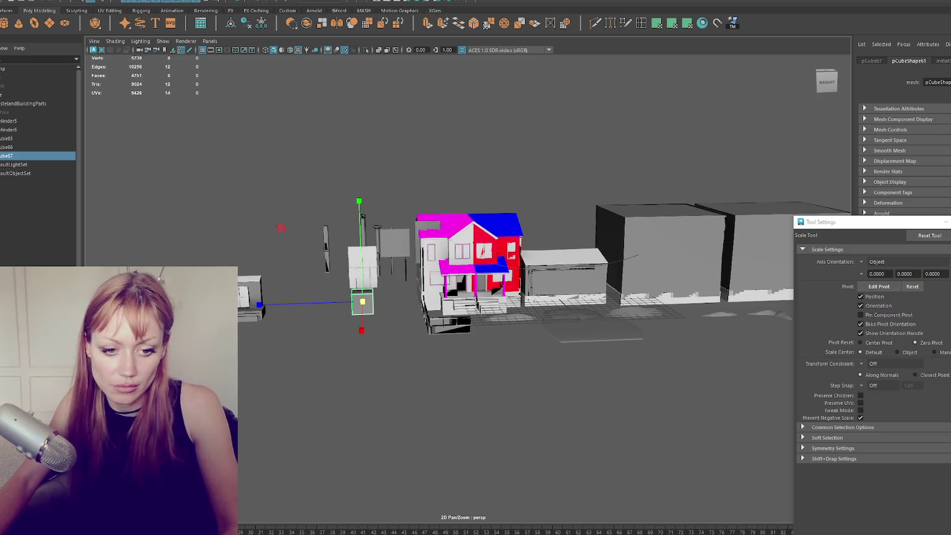
{"action": "left_click", "coordinate": [56, 483]}
{"action": "left_click", "coordinate": [362, 303]}
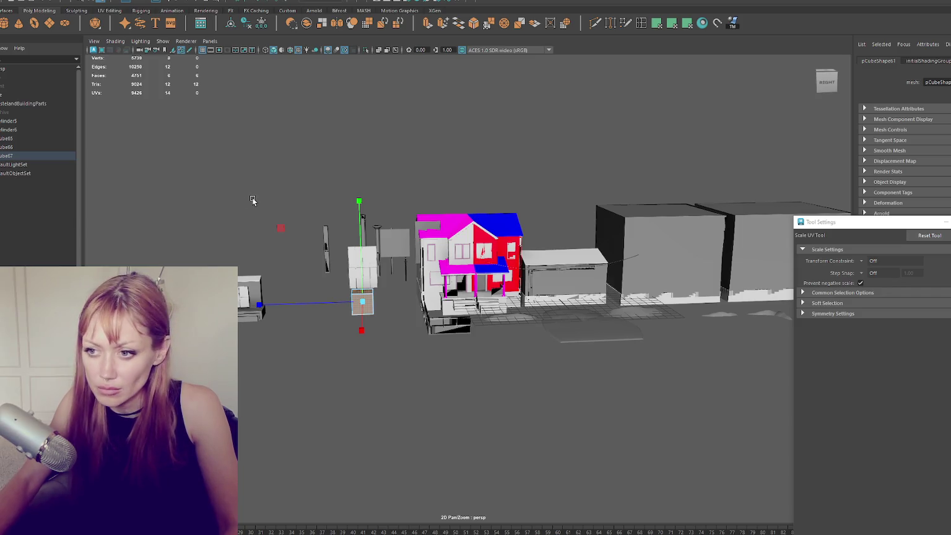
{"action": "key", "text": "r"}
{"action": "left_click_drag", "start_coordinate": [363, 303], "coordinate": [335, 308]}
{"action": "key", "text": "ctrl+F11"}
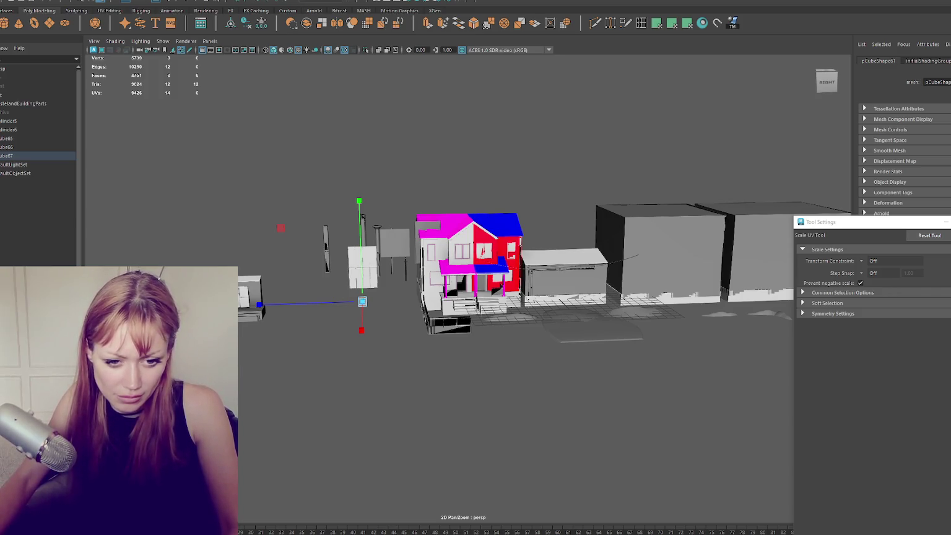
{"action": "key", "text": "r"}
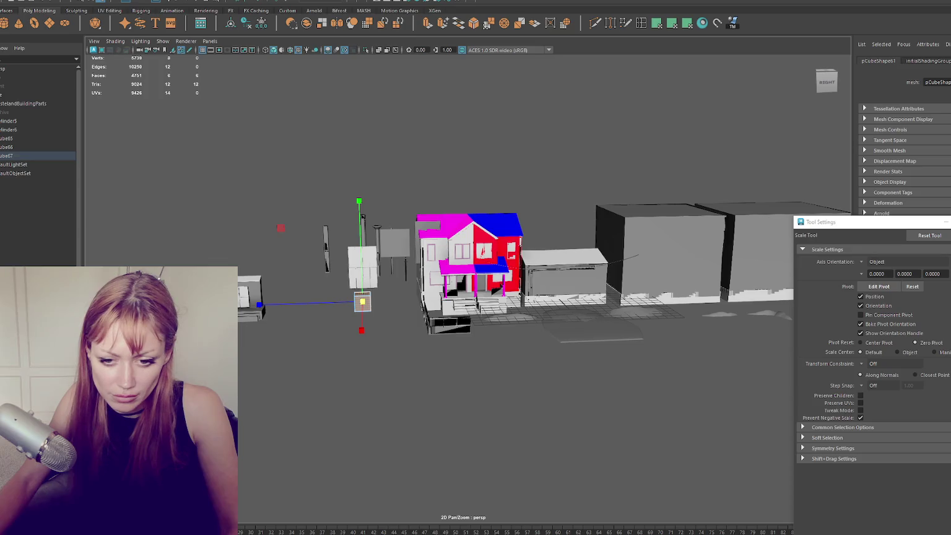
{"action": "left_click_drag", "start_coordinate": [358, 307], "coordinate": [363, 302]}
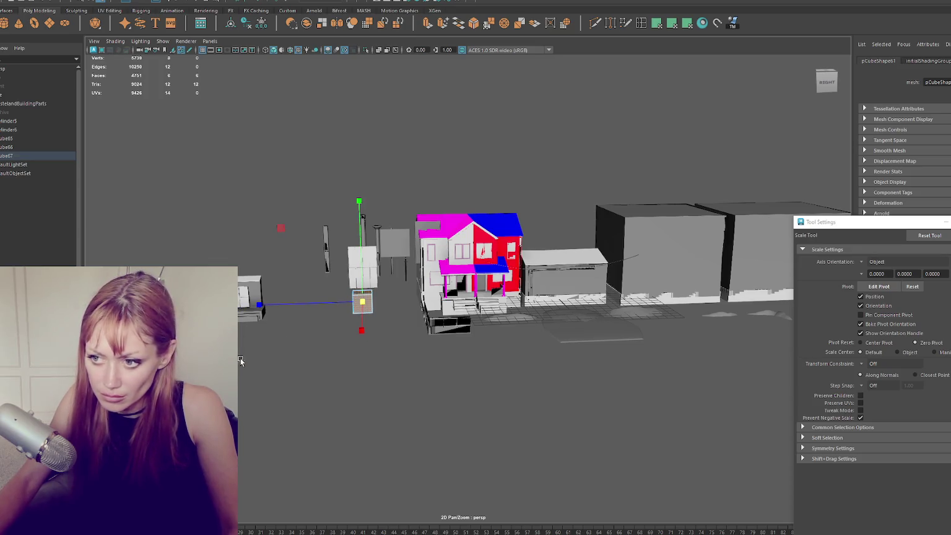
{"action": "key", "text": "F8"}
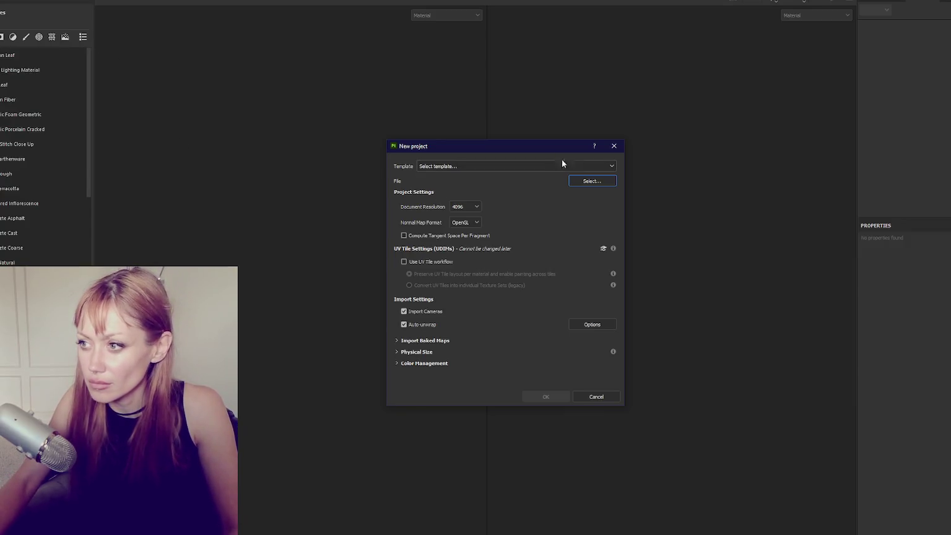
Create the project from the cube mesh and frame the whole cube in the 3D-only view.
{"action": "left_click", "coordinate": [592, 181]}
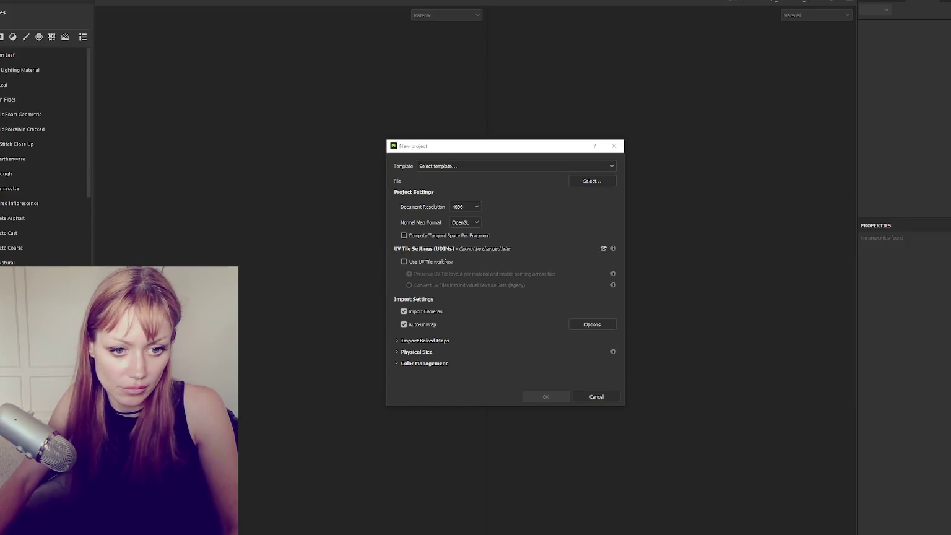
{"action": "left_click", "coordinate": [561, 396]}
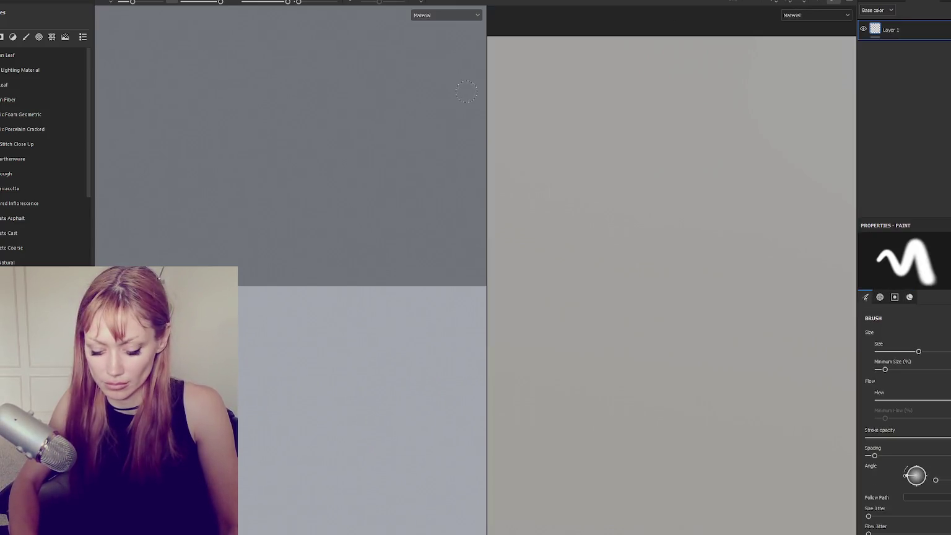
{"action": "key", "text": "F2"}
{"action": "mouse_move", "coordinate": [467, 93]}
{"action": "left_mouse_down"}
{"action": "mouse_move", "coordinate": [526, 187]}
{"action": "mouse_move", "coordinate": [515, 119]}
{"action": "mouse_move", "coordinate": [531, 212]}
{"action": "left_mouse_up"}
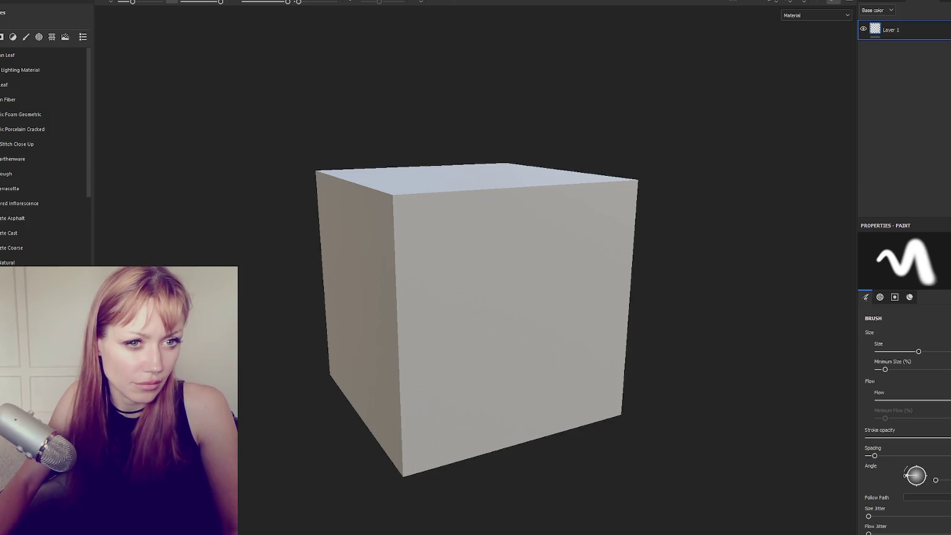
Import the four slumped_mortar_brick files as textures and add Fill layer 1 above Layer 1.
{"action": "mouse_move", "coordinate": [42, 204]}
{"action": "left_mouse_down"}
{"action": "mouse_move", "coordinate": [140, 204]}
{"action": "mouse_move", "coordinate": [74, 230]}
{"action": "left_mouse_up"}
{"action": "left_click", "coordinate": [600, 194]}
{"action": "left_click", "coordinate": [623, 229]}
{"action": "left_click", "coordinate": [619, 204]}
{"action": "left_click", "coordinate": [644, 230]}
{"action": "left_click", "coordinate": [628, 220]}
{"action": "left_click", "coordinate": [644, 250]}
{"action": "left_click", "coordinate": [619, 231]}
{"action": "left_click", "coordinate": [644, 264]}
{"action": "left_click", "coordinate": [573, 397]}
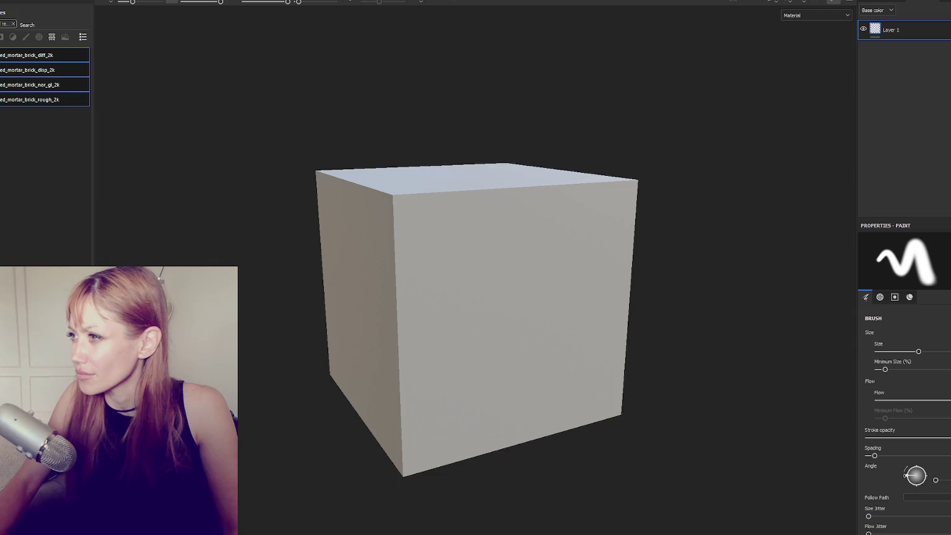
{"action": "left_click", "coordinate": [905, 1]}
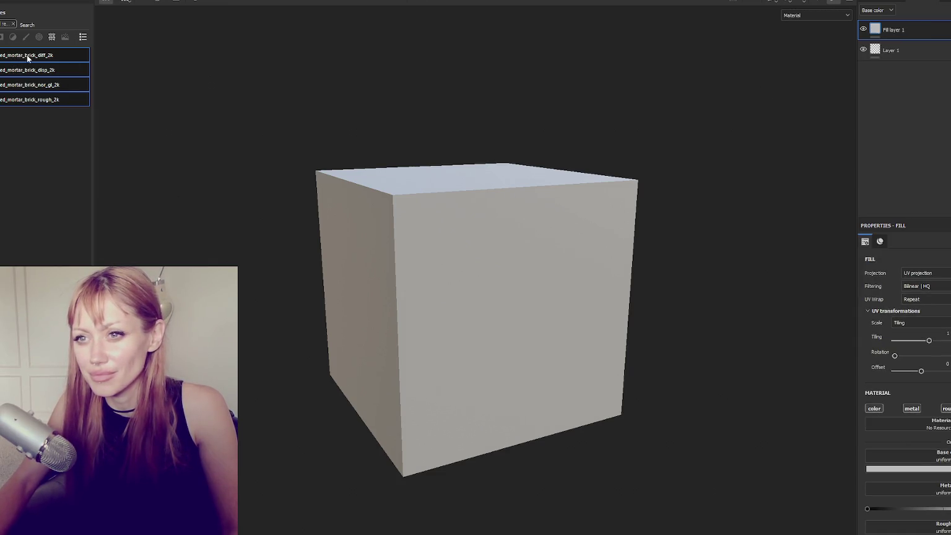
Assign diff_2k to the fill's Base color and rough_2k to Roughness.
{"action": "mouse_move", "coordinate": [27, 58]}
{"action": "left_mouse_down"}
{"action": "mouse_move", "coordinate": [861, 338]}
{"action": "mouse_move", "coordinate": [934, 460]}
{"action": "left_mouse_up"}
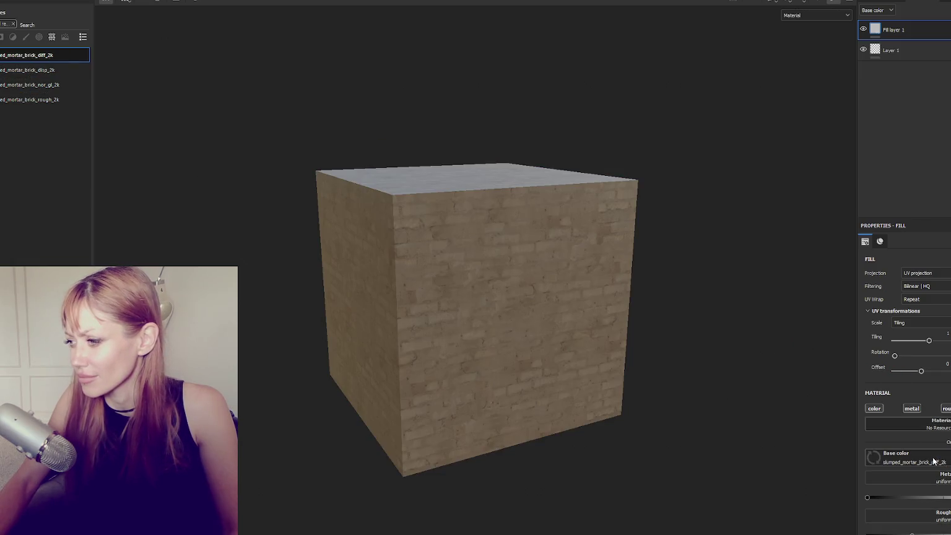
{"action": "left_click", "coordinate": [37, 70]}
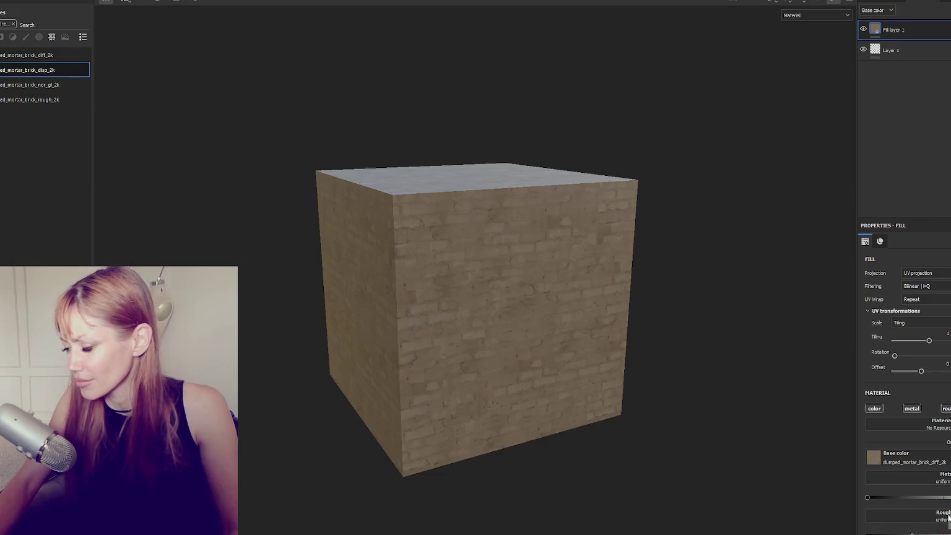
{"action": "left_click_drag", "start_coordinate": [949, 518], "coordinate": [949, 518]}
{"action": "scroll", "coordinate": [929, 384], "scroll_direction": "down", "scroll_amount": 3}
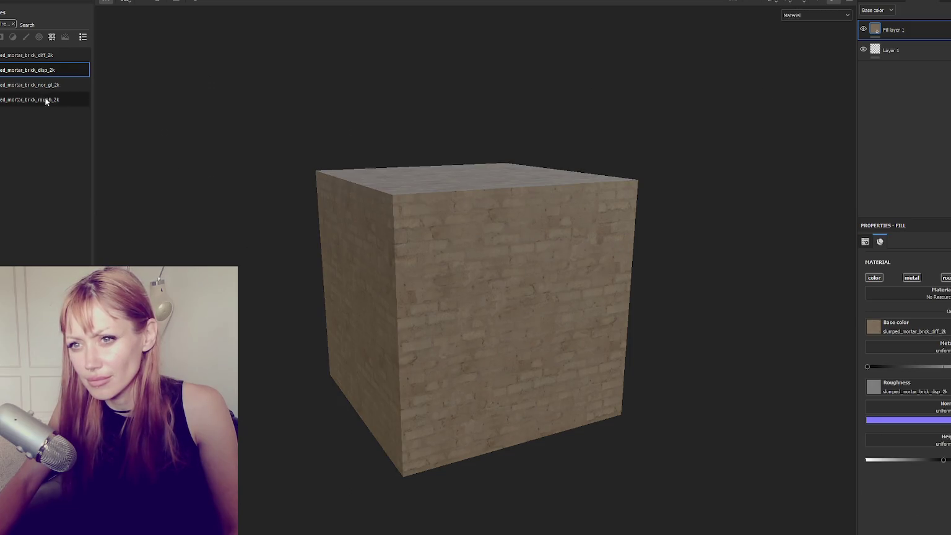
{"action": "mouse_move", "coordinate": [55, 100]}
{"action": "left_mouse_down"}
{"action": "mouse_move", "coordinate": [94, 111]}
{"action": "mouse_move", "coordinate": [124, 303]}
{"action": "mouse_move", "coordinate": [904, 346]}
{"action": "left_mouse_up"}
{"action": "key", "text": "ctrl+z"}
{"action": "key", "text": "ctrl+z"}
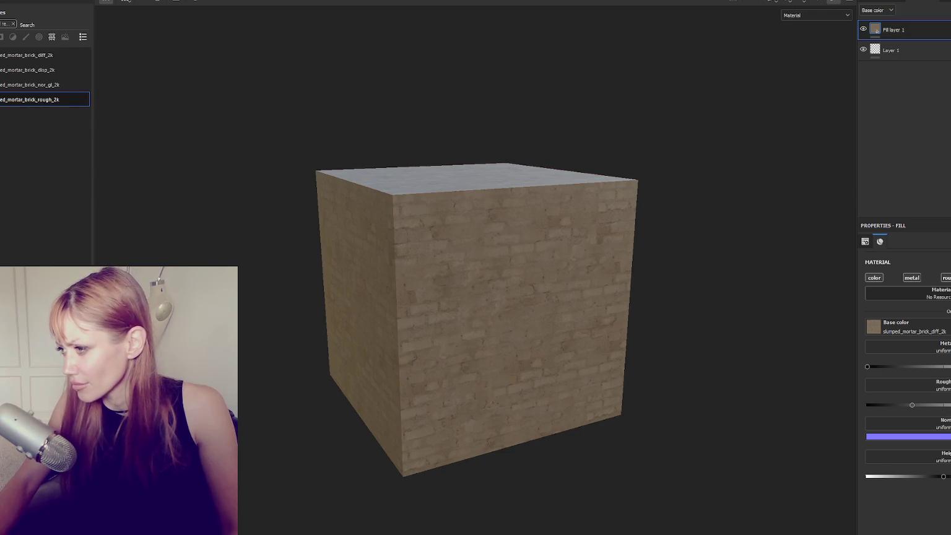
{"action": "key", "text": "ctrl+y"}
Put disp_2k into Height and nor_gl_2k into Normal, then inspect the brick relief.
{"action": "left_click", "coordinate": [28, 73]}
{"action": "mouse_move", "coordinate": [28, 73]}
{"action": "left_mouse_down"}
{"action": "mouse_move", "coordinate": [922, 461]}
{"action": "mouse_move", "coordinate": [910, 443]}
{"action": "left_mouse_up"}
{"action": "mouse_move", "coordinate": [37, 90]}
{"action": "left_mouse_down"}
{"action": "mouse_move", "coordinate": [917, 370]}
{"action": "mouse_move", "coordinate": [920, 406]}
{"action": "left_mouse_up"}
{"action": "scroll", "coordinate": [674, 335], "scroll_direction": "up", "scroll_amount": 3}
{"action": "mouse_move", "coordinate": [674, 335]}
{"action": "left_mouse_down"}
{"action": "mouse_move", "coordinate": [685, 213]}
{"action": "mouse_move", "coordinate": [642, 294]}
{"action": "mouse_move", "coordinate": [440, 342]}
{"action": "mouse_move", "coordinate": [316, 327]}
{"action": "mouse_move", "coordinate": [867, 326]}
{"action": "mouse_move", "coordinate": [654, 340]}
{"action": "mouse_move", "coordinate": [531, 298]}
{"action": "mouse_move", "coordinate": [607, 308]}
{"action": "mouse_move", "coordinate": [609, 391]}
{"action": "mouse_move", "coordinate": [850, 349]}
{"action": "left_mouse_up"}
{"action": "mouse_move", "coordinate": [719, 350]}
{"action": "left_mouse_down"}
{"action": "mouse_move", "coordinate": [399, 299]}
{"action": "mouse_move", "coordinate": [540, 294]}
{"action": "left_mouse_up"}
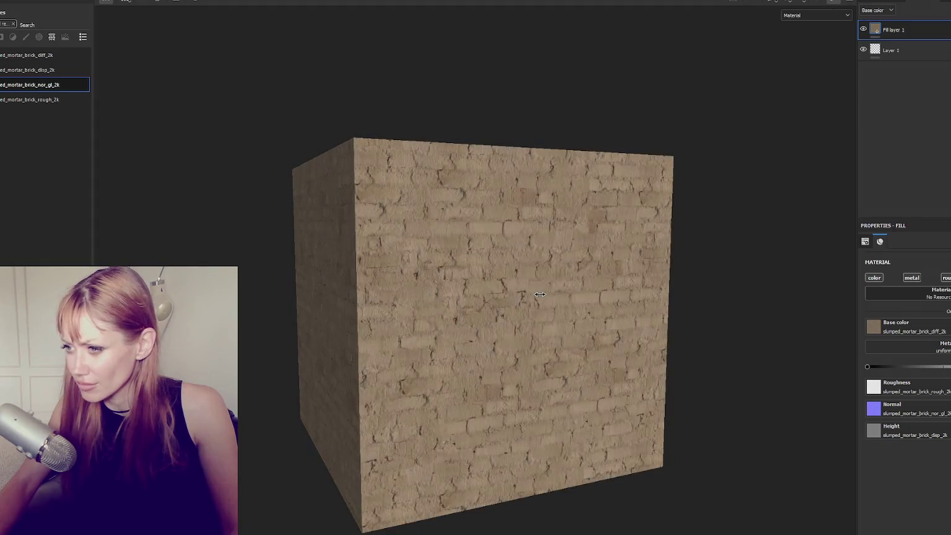
{"action": "left_click", "coordinate": [12, 1]}
Export the textures at 2048 with the Unity HD Render Pipeline (Metallic Standard) template.
{"action": "left_click", "coordinate": [16, 116]}
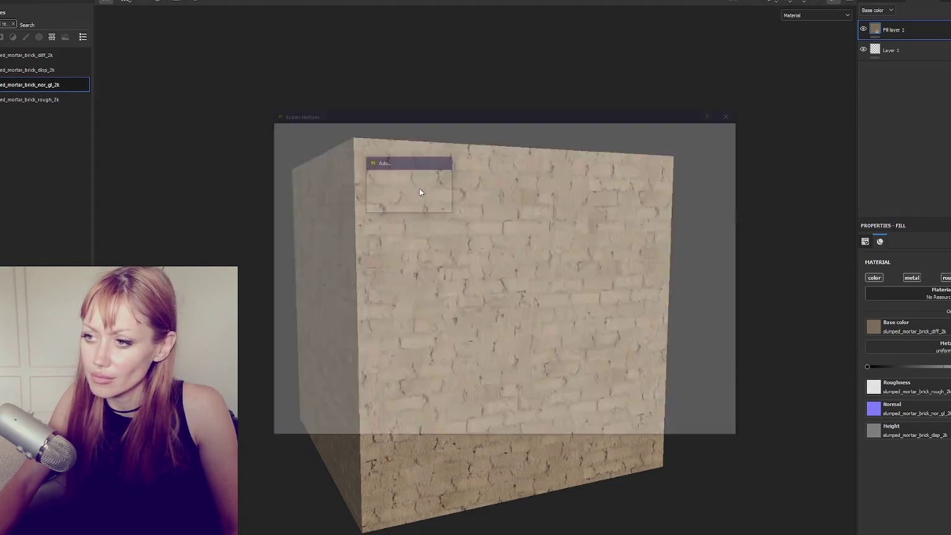
{"action": "left_click", "coordinate": [585, 213]}
{"action": "left_click", "coordinate": [586, 282]}
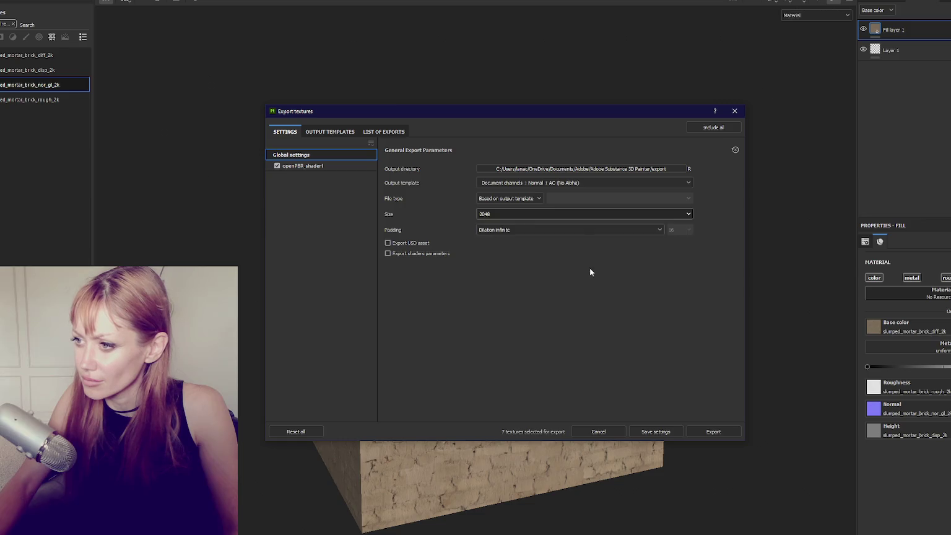
{"action": "left_click", "coordinate": [606, 183]}
{"action": "scroll", "coordinate": [600, 224], "scroll_direction": "down", "scroll_amount": 5}
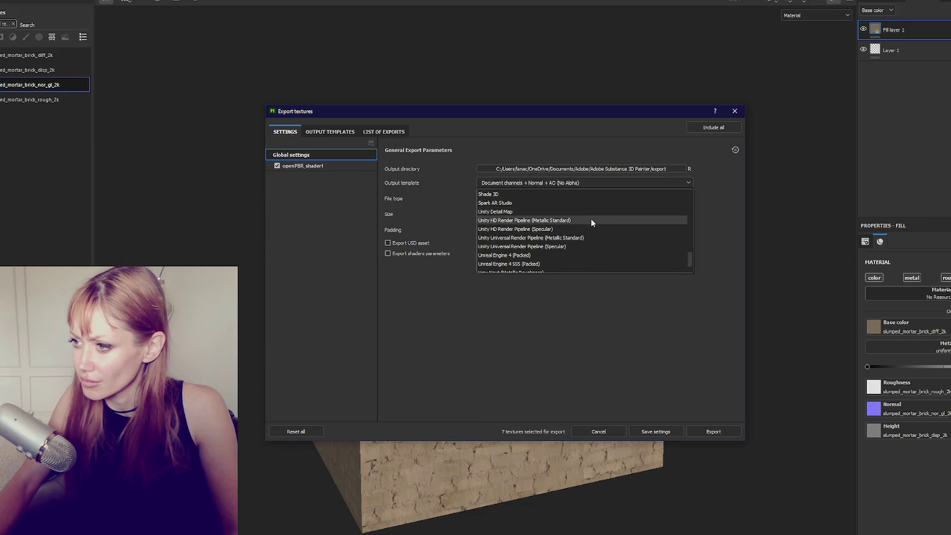
{"action": "left_click", "coordinate": [591, 220]}
{"action": "left_click", "coordinate": [713, 431]}
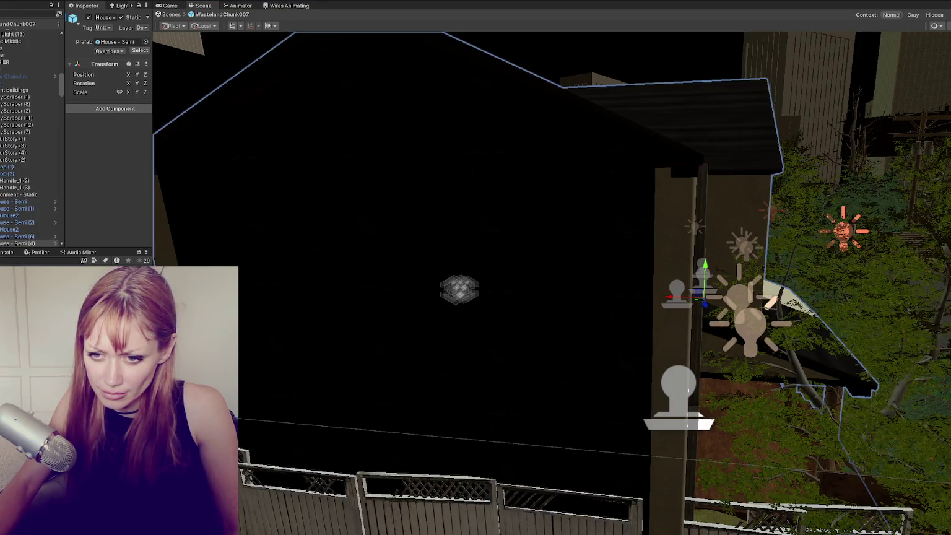
Create a new folder in the Unity project with another folder inside it.
{"action": "right_click", "coordinate": [80, 112]}
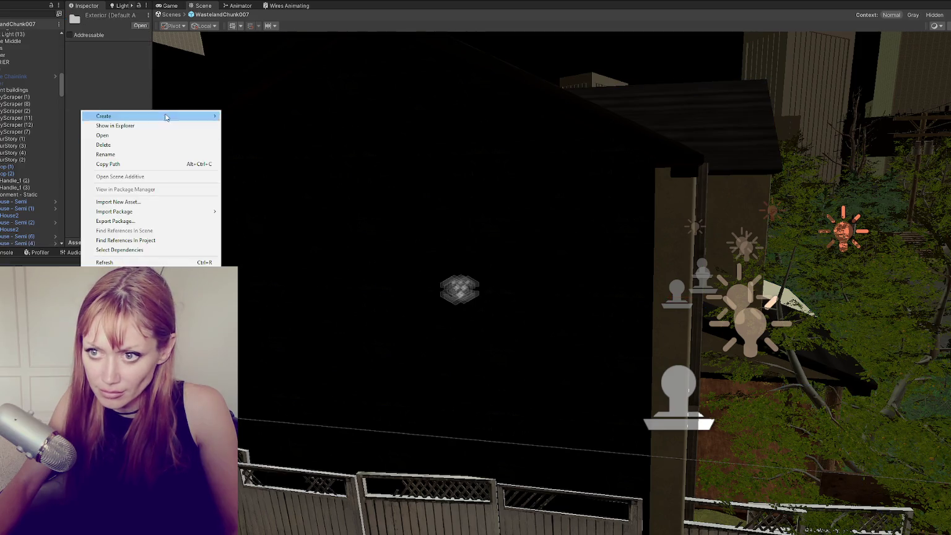
{"action": "left_click", "coordinate": [261, 97]}
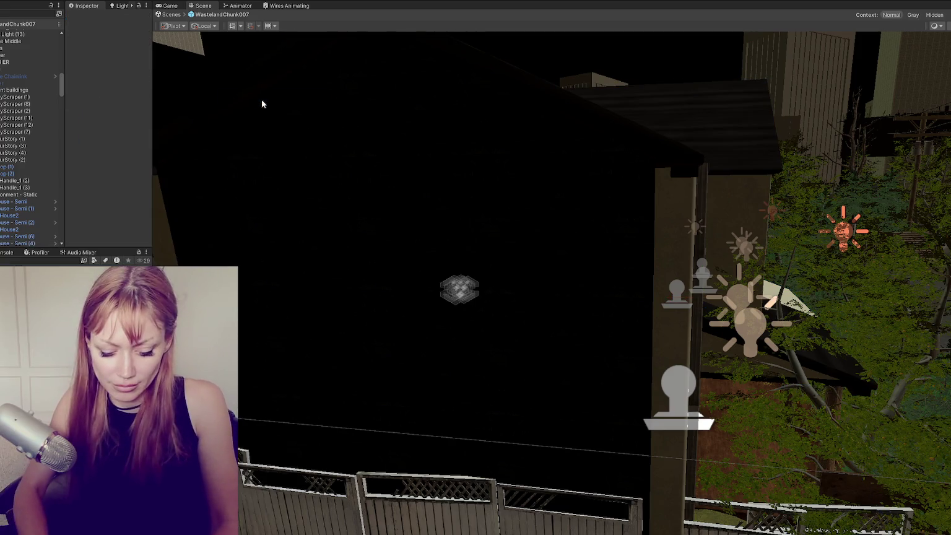
{"action": "key", "text": "Return"}
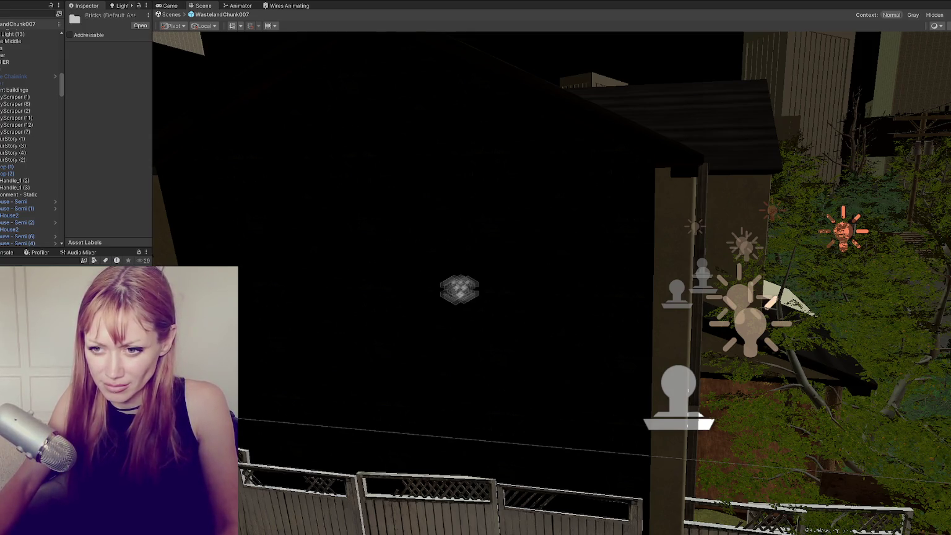
{"action": "right_click", "coordinate": [114, 223]}
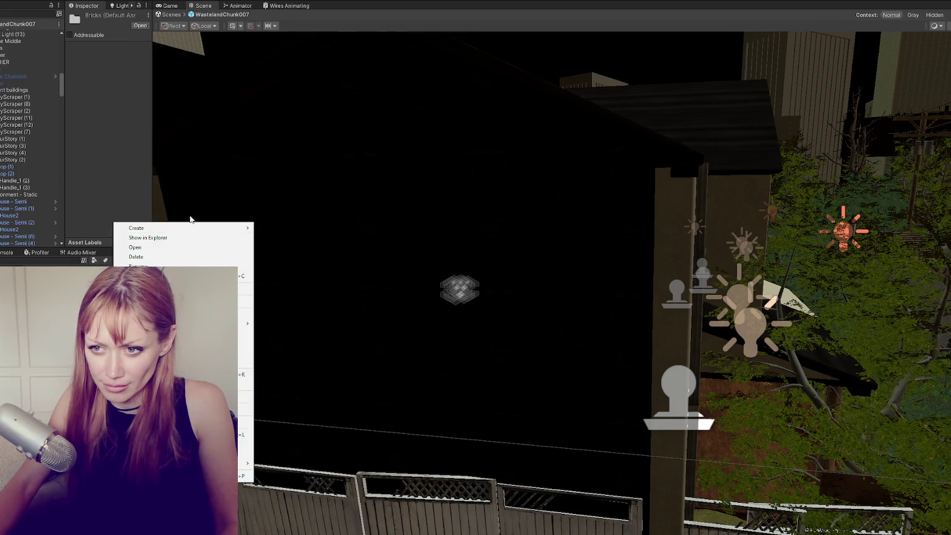
{"action": "mouse_move", "coordinate": [188, 228]}
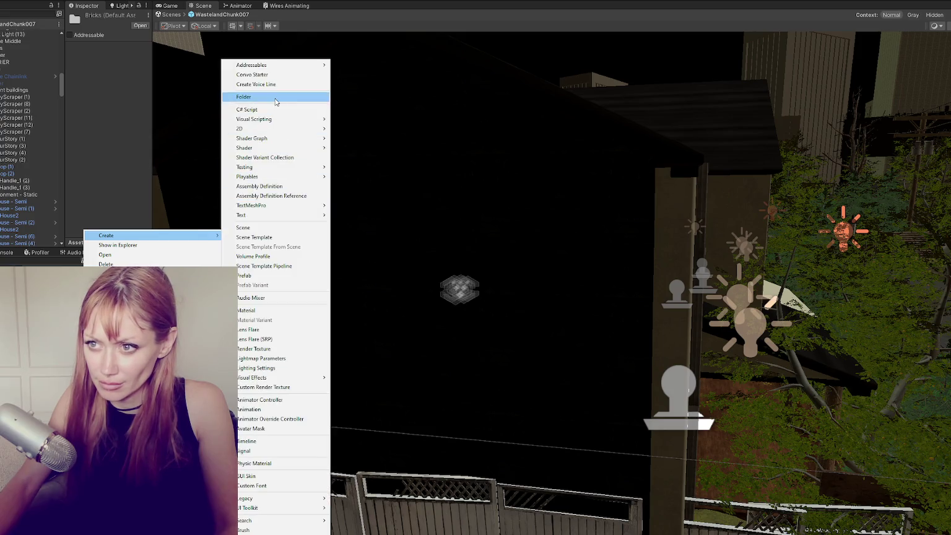
{"action": "left_click", "coordinate": [276, 98]}
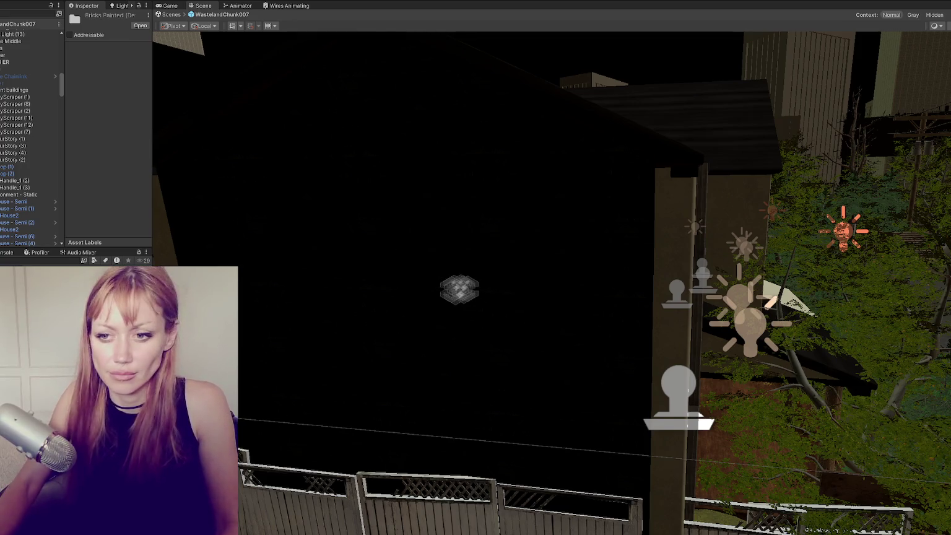
Create the Bricks material and apply it to the house wall.
{"action": "right_click", "coordinate": [80, 111]}
{"action": "mouse_move", "coordinate": [173, 116]}
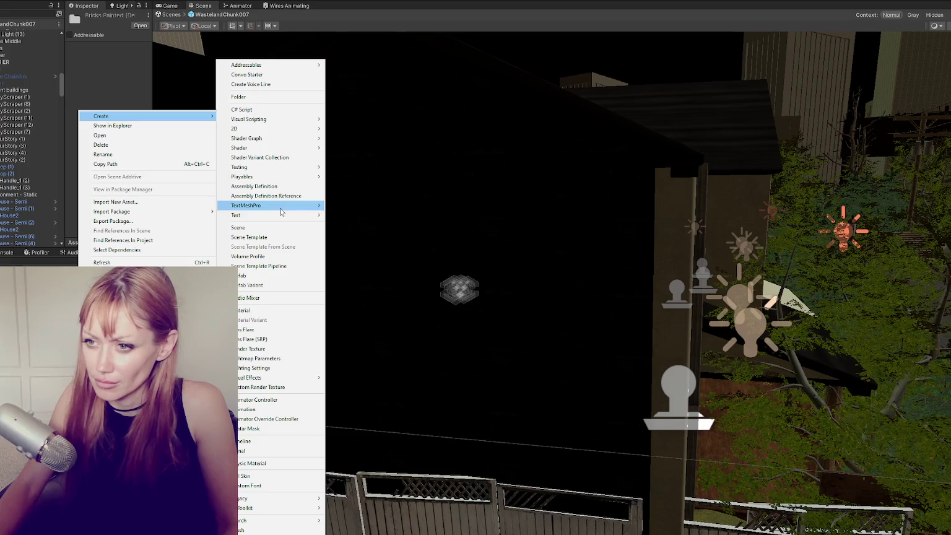
{"action": "left_click", "coordinate": [283, 310]}
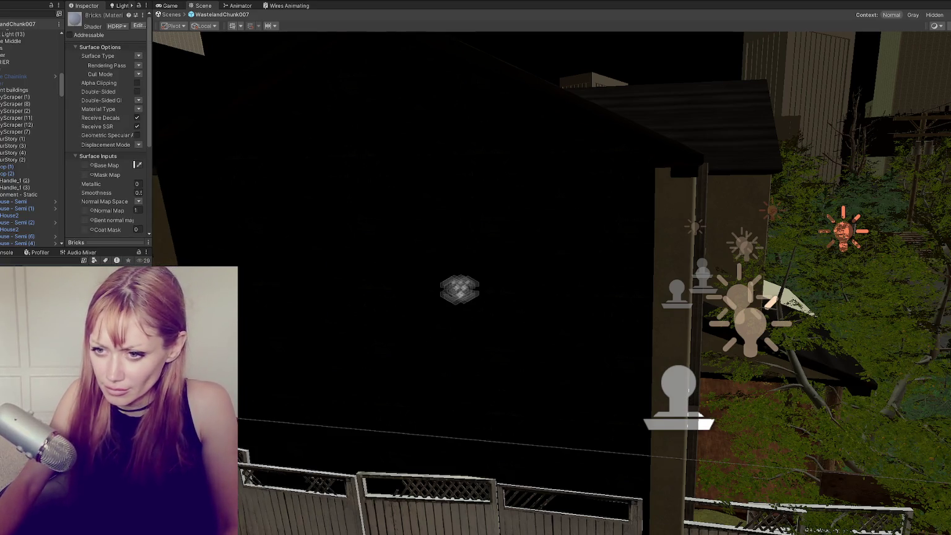
{"action": "left_click_drag", "start_coordinate": [186, 372], "coordinate": [418, 255]}
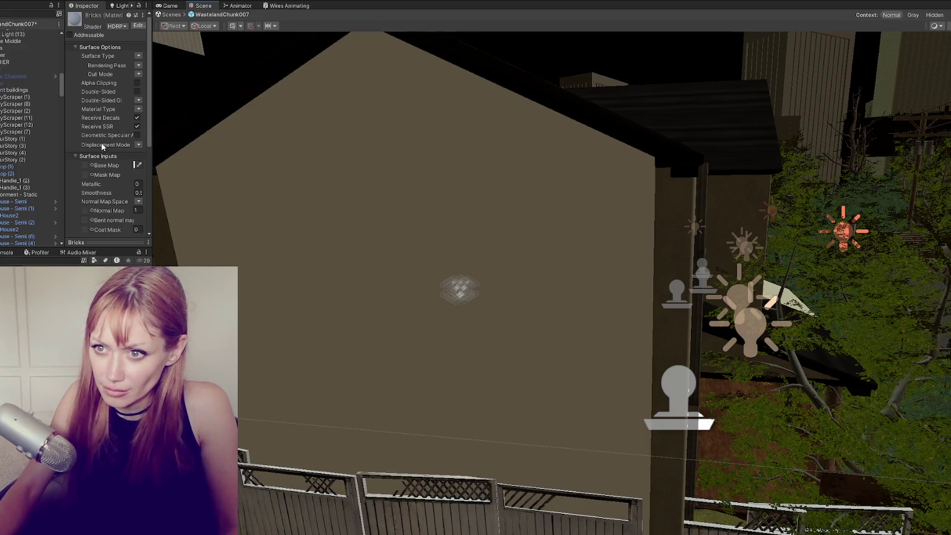
{"action": "left_click_drag", "start_coordinate": [151, 163], "coordinate": [200, 161]}
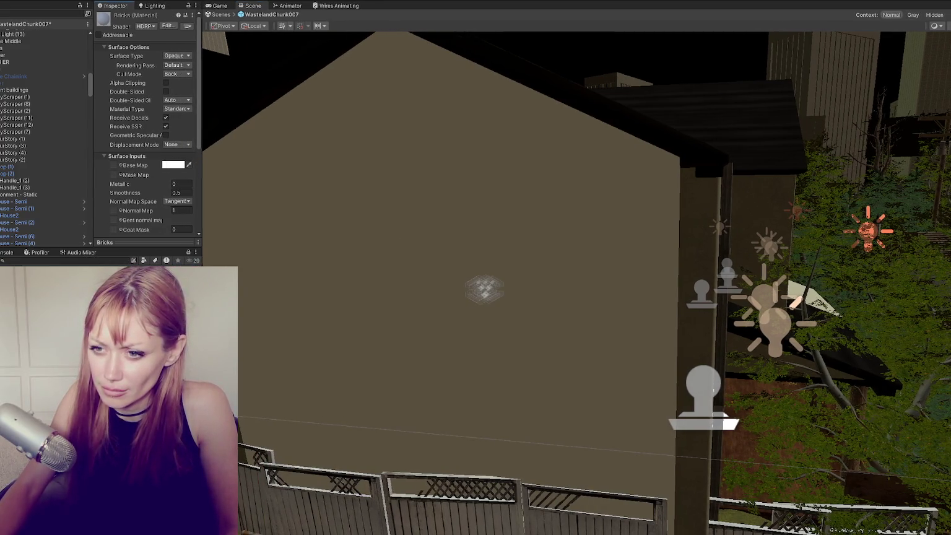
{"action": "mouse_move", "coordinate": [105, 151]}
{"action": "left_mouse_down"}
{"action": "mouse_move", "coordinate": [117, 166]}
{"action": "mouse_move", "coordinate": [114, 73]}
{"action": "left_mouse_up"}
{"action": "scroll", "coordinate": [117, 161], "scroll_direction": "down", "scroll_amount": 3}
{"action": "scroll", "coordinate": [150, 212], "scroll_direction": "down", "scroll_amount": 2}
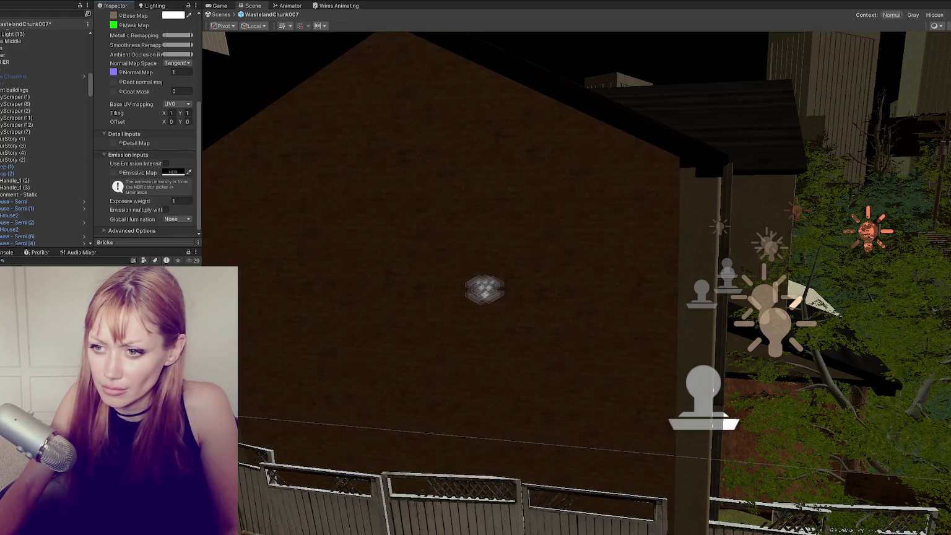
Set the normal texture's type to Normal map, apply it, and put Bricks on the front wall.
{"action": "double_click", "coordinate": [113, 73]}
{"action": "left_click", "coordinate": [176, 50]}
{"action": "left_click", "coordinate": [170, 69]}
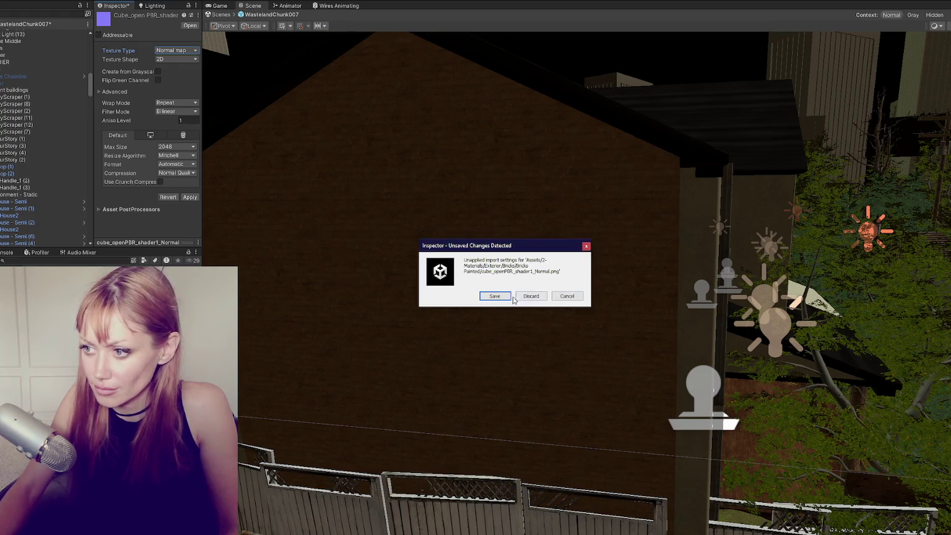
{"action": "left_click", "coordinate": [512, 298]}
{"action": "left_click_drag", "start_coordinate": [489, 287], "coordinate": [468, 291]}
{"action": "mouse_move", "coordinate": [154, 371]}
{"action": "left_mouse_down"}
{"action": "mouse_move", "coordinate": [507, 190]}
{"action": "mouse_move", "coordinate": [503, 200]}
{"action": "mouse_move", "coordinate": [571, 211]}
{"action": "mouse_move", "coordinate": [536, 225]}
{"action": "left_mouse_up"}
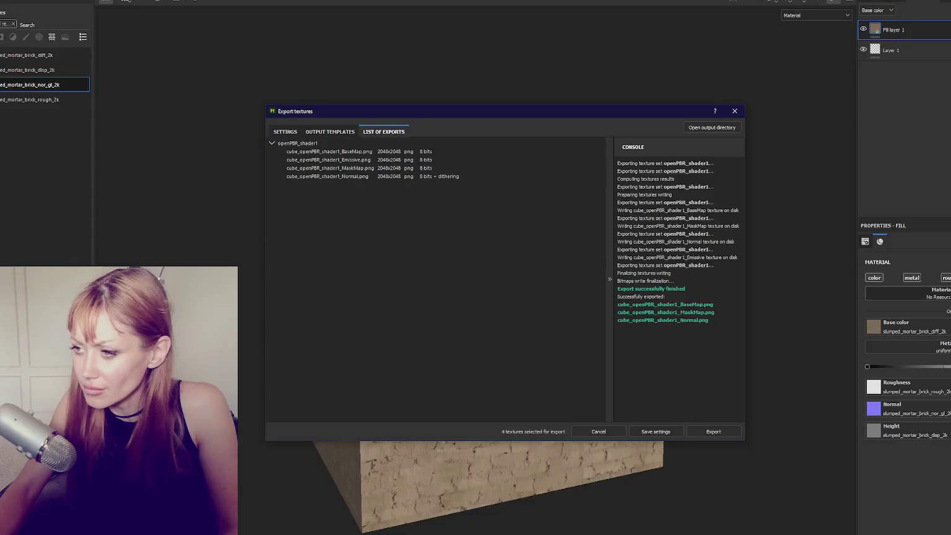
Close the Export textures dialog after the brick maps finish exporting.
{"action": "left_click", "coordinate": [735, 109]}
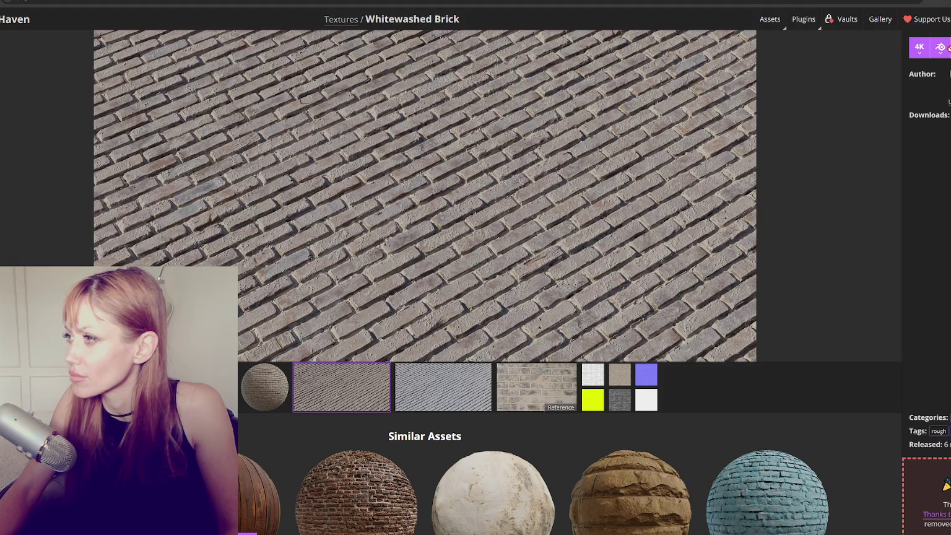
Download the Whitewashed Brick texture files using the file-selection option.
{"action": "left_click", "coordinate": [949, 49]}
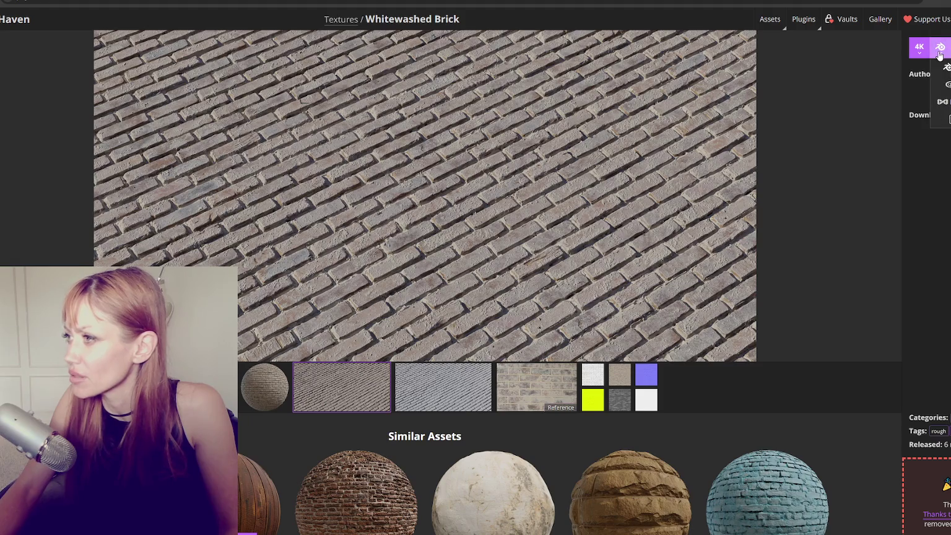
{"action": "left_click", "coordinate": [947, 119]}
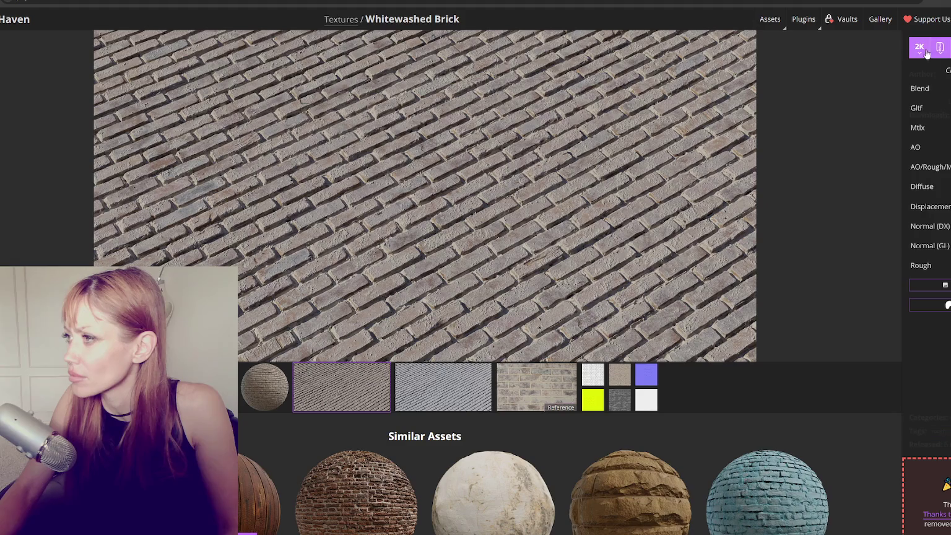
{"action": "left_click", "coordinate": [927, 54]}
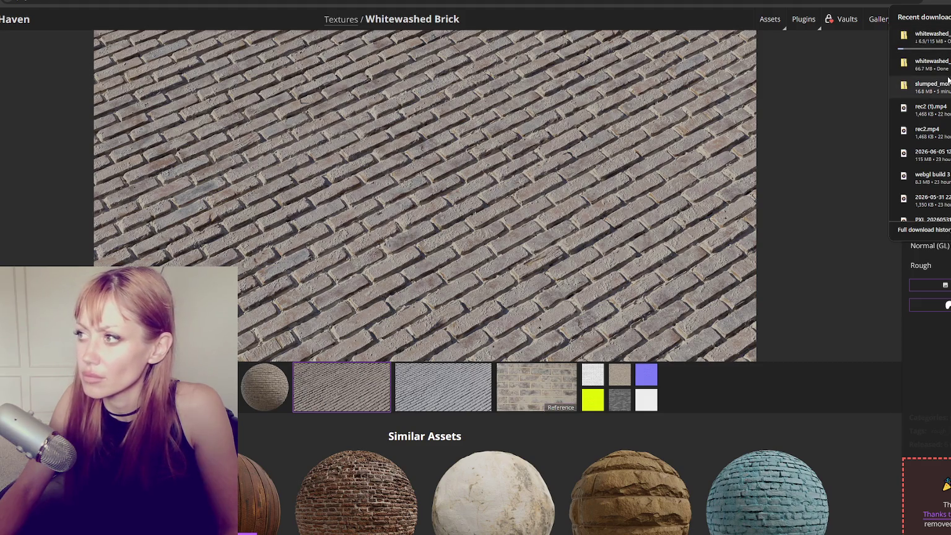
Browse back through texture pages to Mixed Brick Wall and switch its resolution to 2K.
{"action": "key", "text": "alt+Left"}
{"action": "key", "text": "alt+Left"}
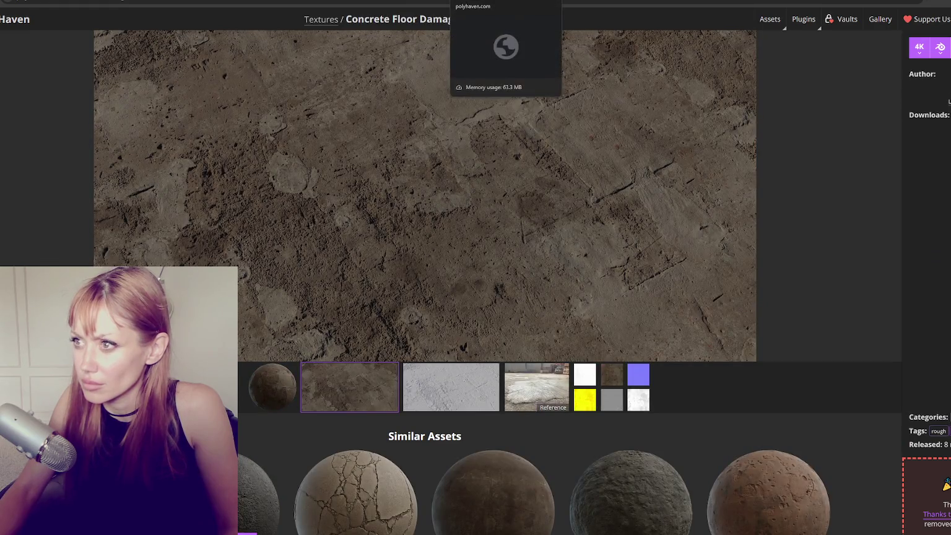
{"action": "key", "text": "alt+Left"}
{"action": "key", "text": "alt+Left"}
{"action": "key", "text": "alt+Left"}
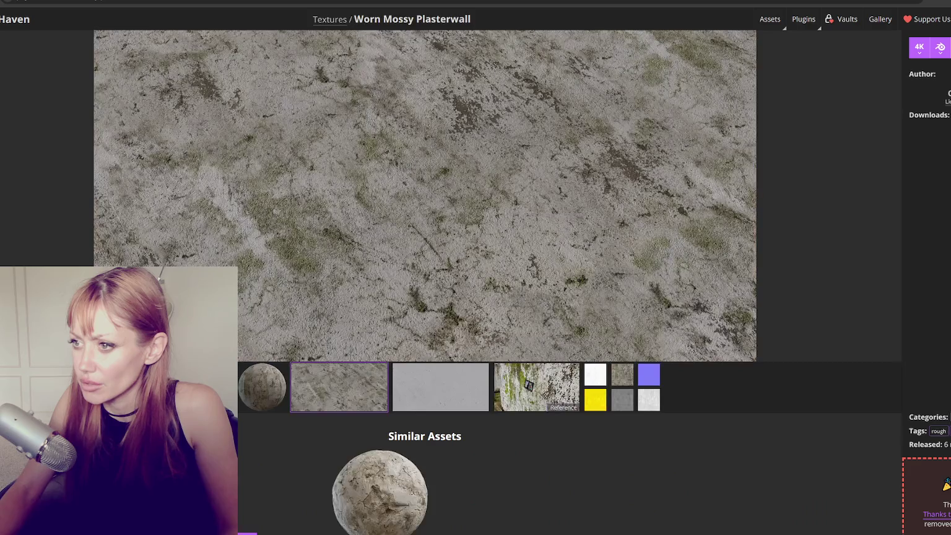
{"action": "key", "text": "alt+Left"}
{"action": "key", "text": "alt+Left"}
{"action": "key", "text": "alt+Left"}
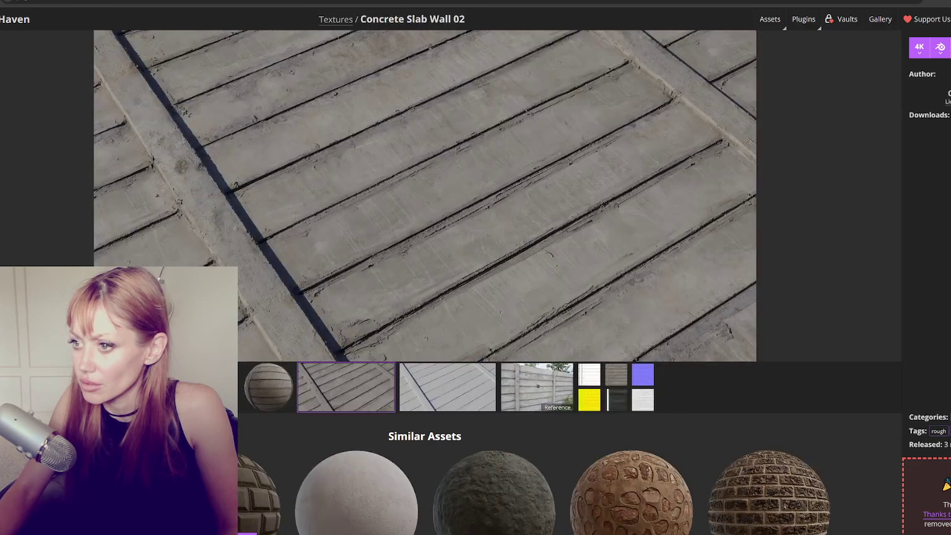
{"action": "key", "text": "alt+Left"}
{"action": "key", "text": "alt+Left"}
{"action": "key", "text": "alt+Left"}
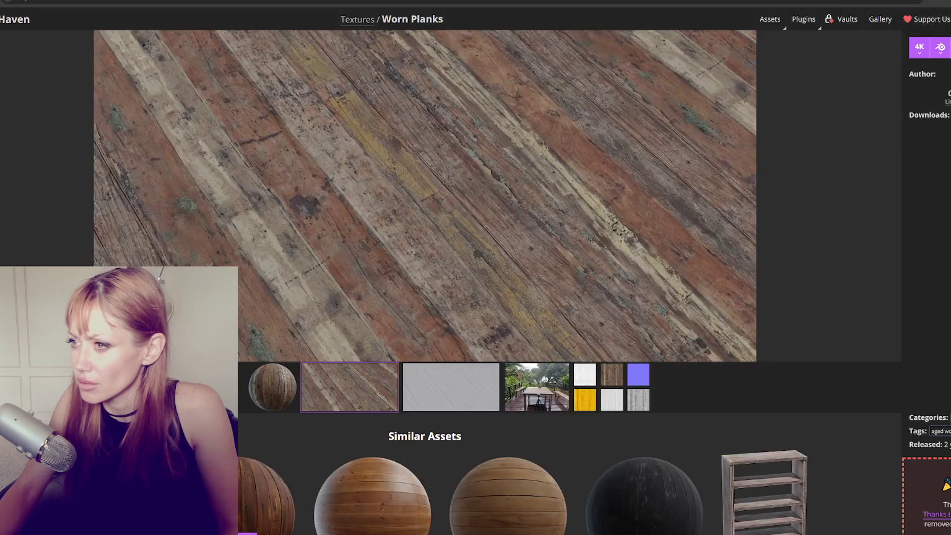
{"action": "key", "text": "alt+Left"}
{"action": "key", "text": "alt+Left"}
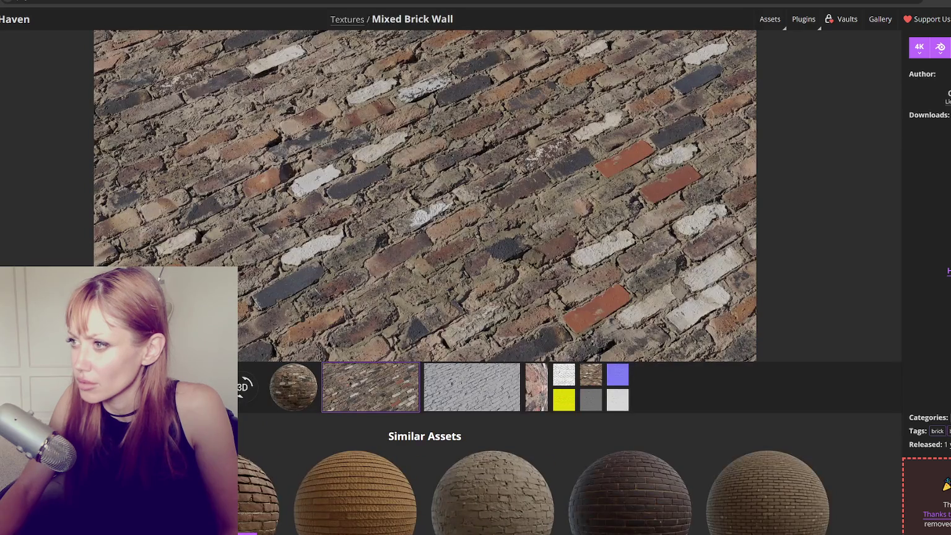
{"action": "left_click", "coordinate": [919, 48]}
{"action": "left_click", "coordinate": [929, 86]}
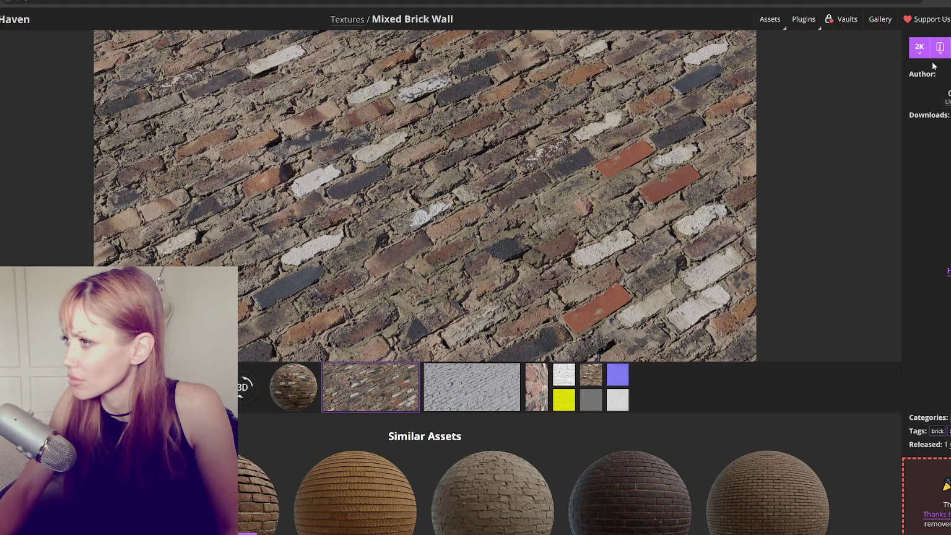
{"action": "mouse_move", "coordinate": [936, 55]}
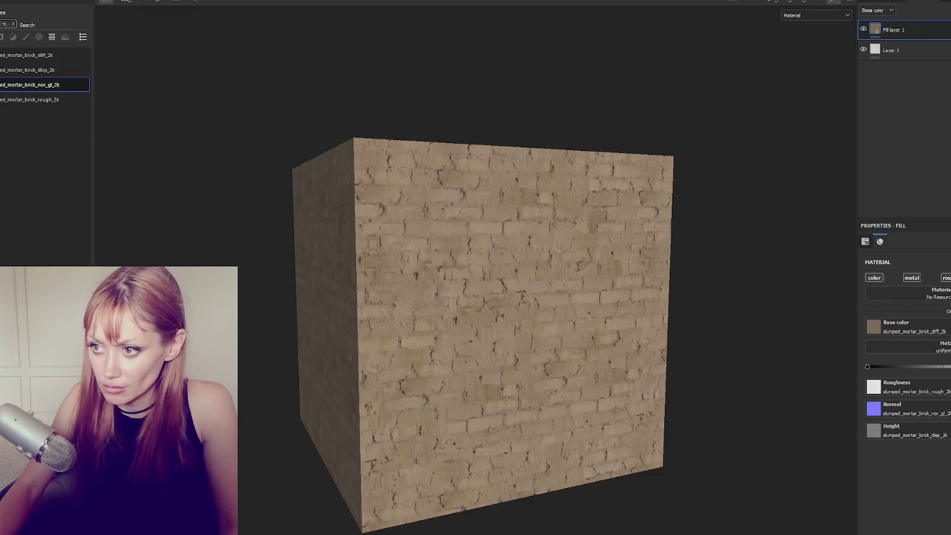
Add Fill layer 2 on top of the layer stack, leaving the cube plain.
{"action": "left_click", "coordinate": [904, 1]}
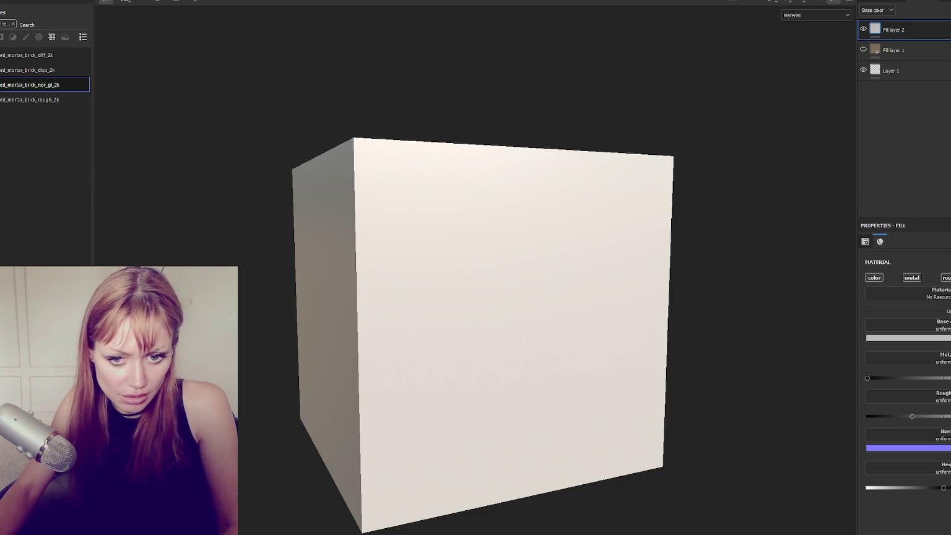
Import the seven whitewashed brick files with each usage set to texture.
{"action": "left_click_drag", "start_coordinate": [0, 245], "coordinate": [19, 245]}
{"action": "left_click", "coordinate": [614, 192]}
{"action": "left_click", "coordinate": [618, 226]}
{"action": "left_click", "coordinate": [617, 204]}
{"action": "left_click", "coordinate": [621, 240]}
{"action": "left_click", "coordinate": [617, 218]}
{"action": "left_click", "coordinate": [632, 248]}
{"action": "left_click", "coordinate": [625, 231]}
{"action": "left_click", "coordinate": [632, 262]}
{"action": "left_click", "coordinate": [625, 245]}
{"action": "left_click", "coordinate": [632, 275]}
{"action": "left_click", "coordinate": [625, 259]}
{"action": "left_click", "coordinate": [644, 291]}
{"action": "left_click", "coordinate": [631, 273]}
{"action": "left_click", "coordinate": [644, 308]}
{"action": "left_click", "coordinate": [585, 397]}
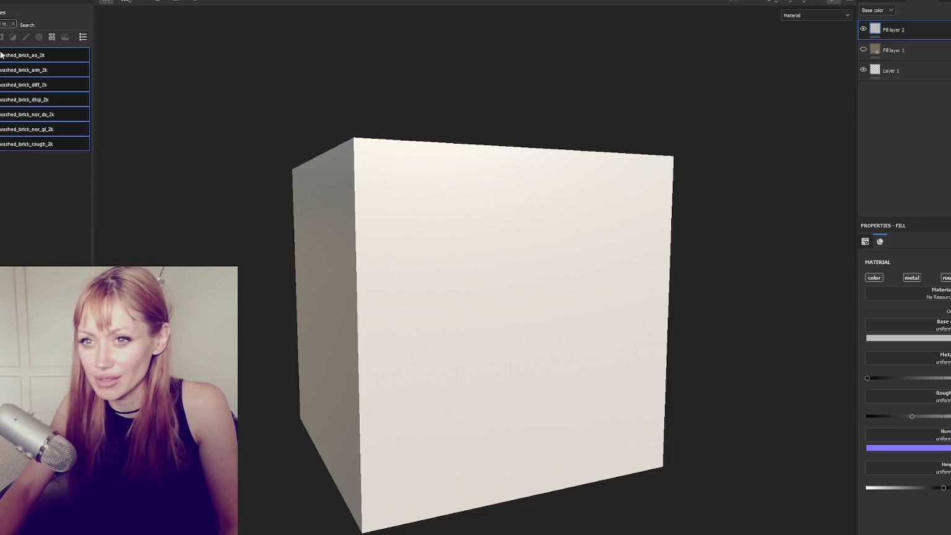
Put the brick normal map on the fill, replacing the OpenGL version with nor_dx.
{"action": "left_click", "coordinate": [16, 134]}
{"action": "mouse_move", "coordinate": [7, 129]}
{"action": "left_mouse_down"}
{"action": "mouse_move", "coordinate": [204, 159]}
{"action": "mouse_move", "coordinate": [874, 437]}
{"action": "left_mouse_up"}
{"action": "scroll", "coordinate": [692, 347], "scroll_direction": "up", "scroll_amount": 5}
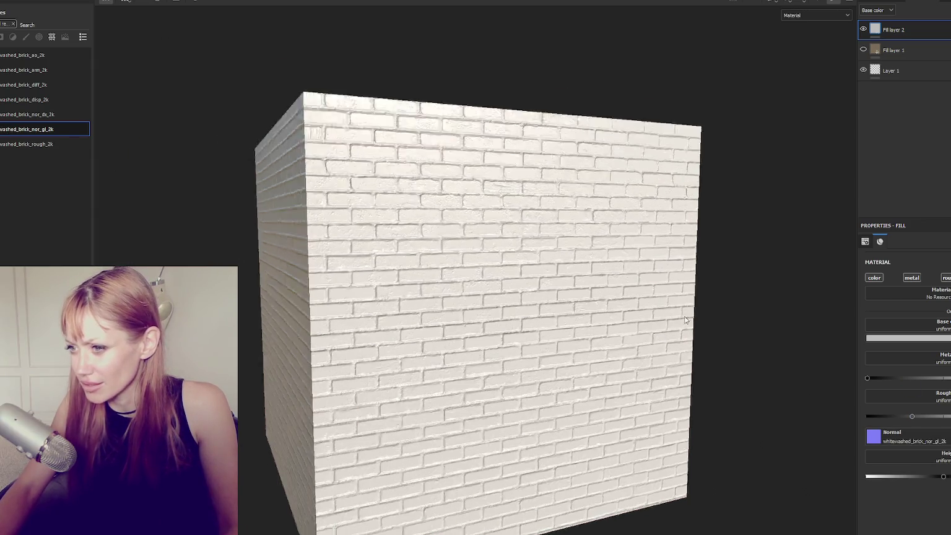
{"action": "left_click_drag", "start_coordinate": [689, 314], "coordinate": [729, 327]}
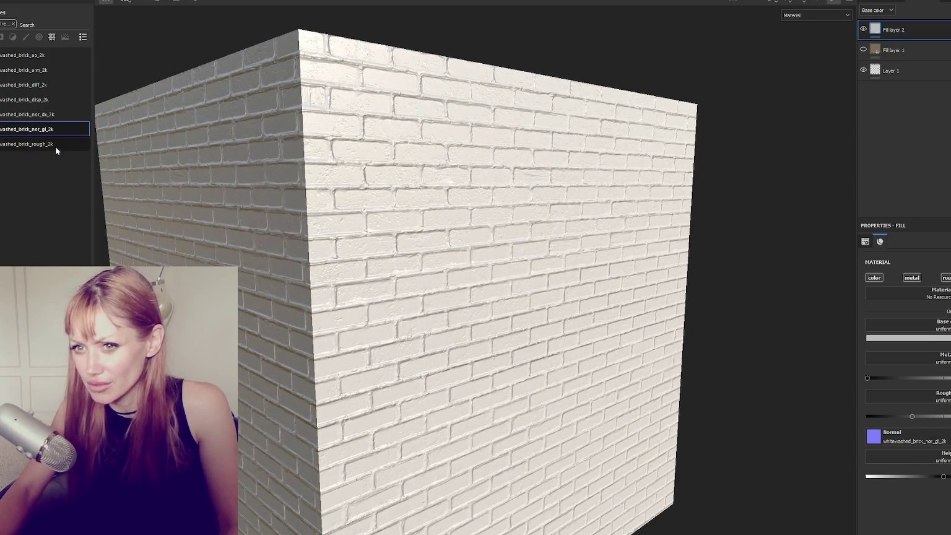
{"action": "left_click_drag", "start_coordinate": [55, 115], "coordinate": [905, 435]}
{"action": "left_click_drag", "start_coordinate": [731, 279], "coordinate": [611, 280]}
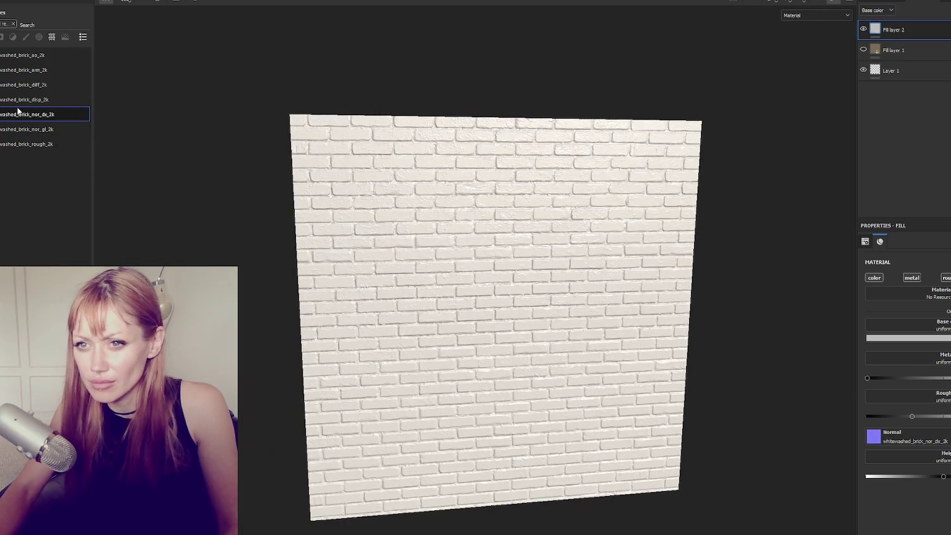
Put the brick ao map into base colour and the diffuse texture into metallic.
{"action": "left_click", "coordinate": [25, 55]}
{"action": "left_click_drag", "start_coordinate": [24, 55], "coordinate": [908, 325]}
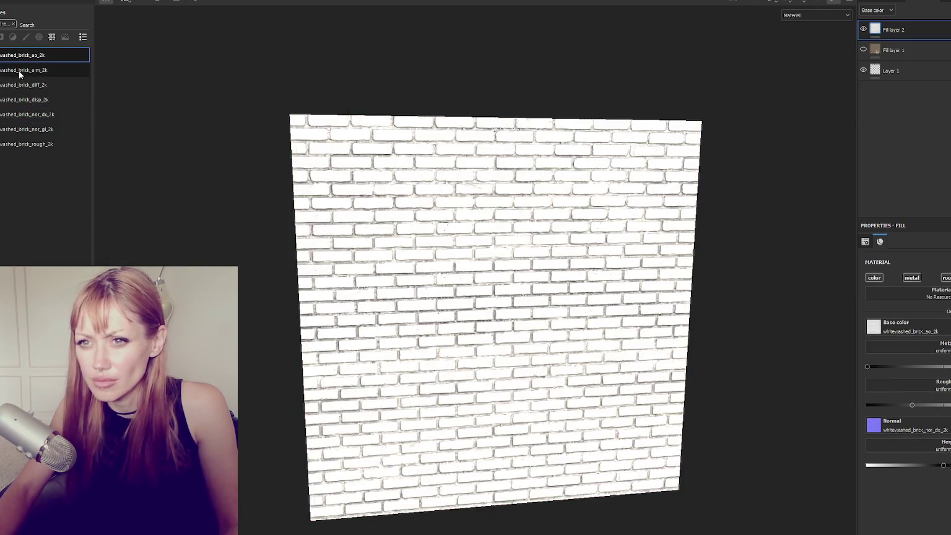
{"action": "mouse_move", "coordinate": [19, 75]}
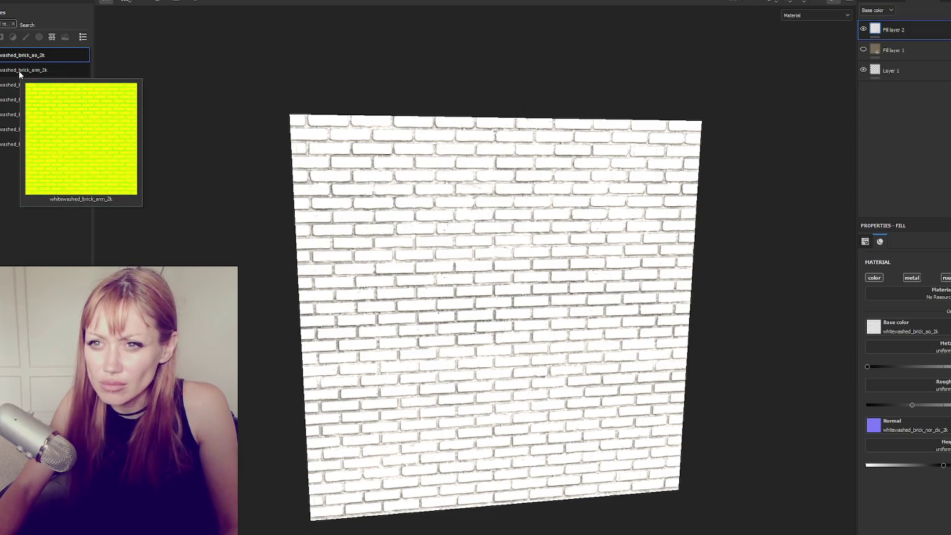
{"action": "left_click", "coordinate": [19, 71]}
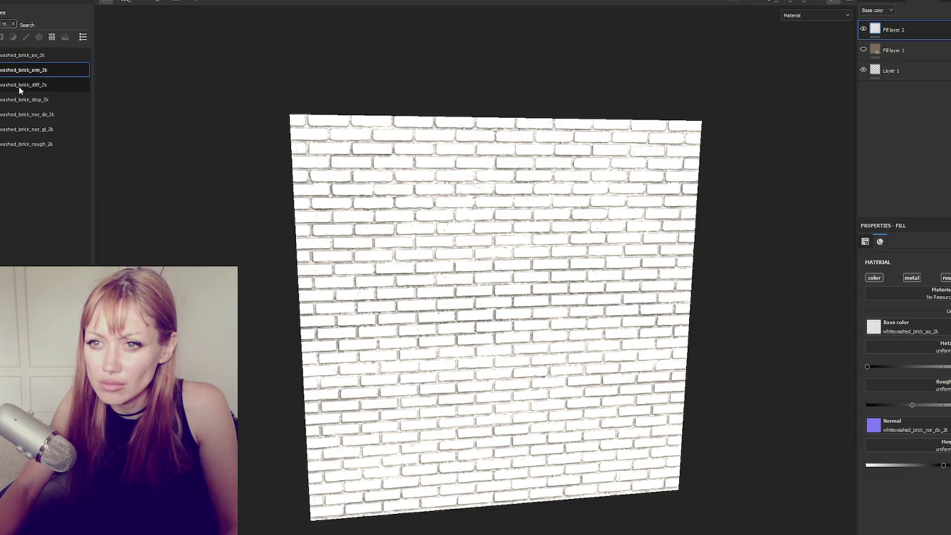
{"action": "mouse_move", "coordinate": [19, 88]}
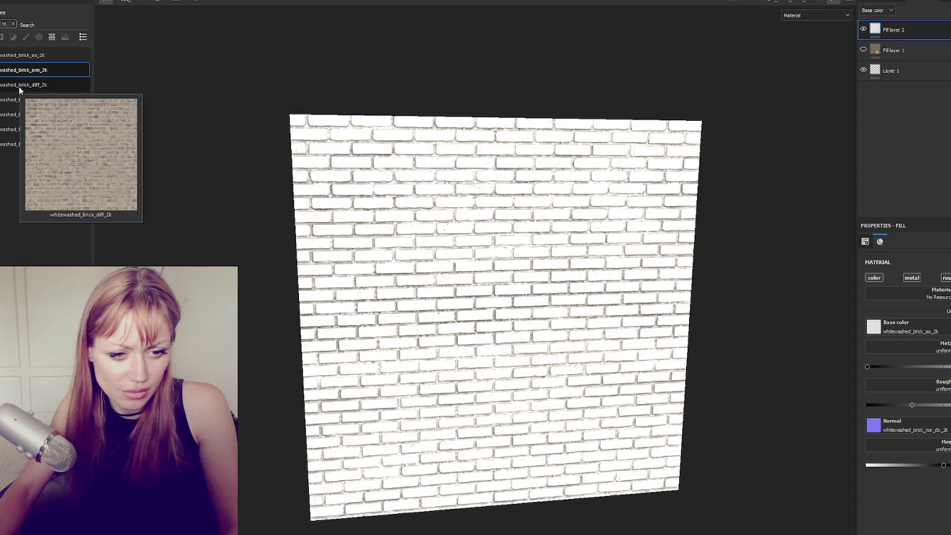
{"action": "mouse_move", "coordinate": [19, 89]}
{"action": "left_mouse_down"}
{"action": "mouse_move", "coordinate": [733, 260]}
{"action": "mouse_move", "coordinate": [921, 352]}
{"action": "left_mouse_up"}
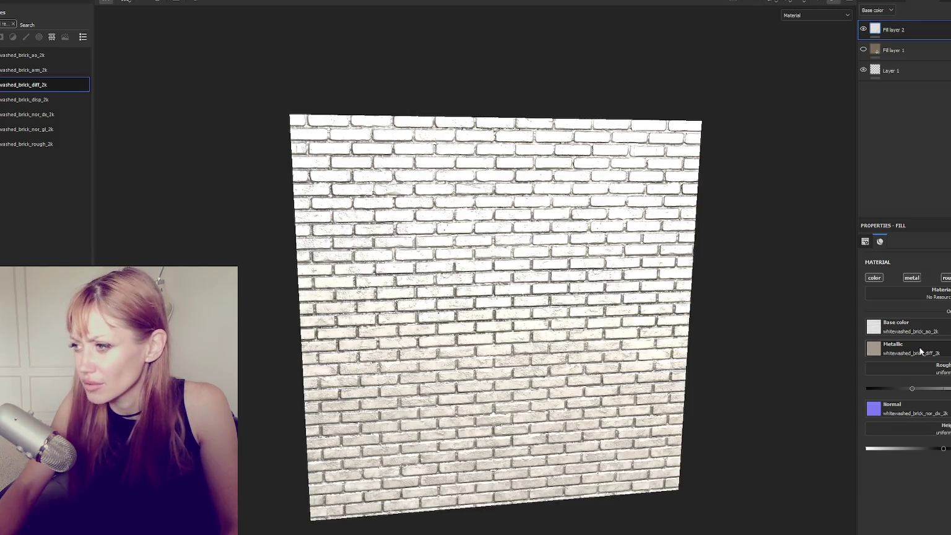
Move the diffuse texture from metallic to base colour and use the disp map for height.
{"action": "key", "text": "ctrl+z"}
{"action": "mouse_move", "coordinate": [6, 84]}
{"action": "left_mouse_down"}
{"action": "mouse_move", "coordinate": [805, 338]}
{"action": "mouse_move", "coordinate": [904, 326]}
{"action": "left_mouse_up"}
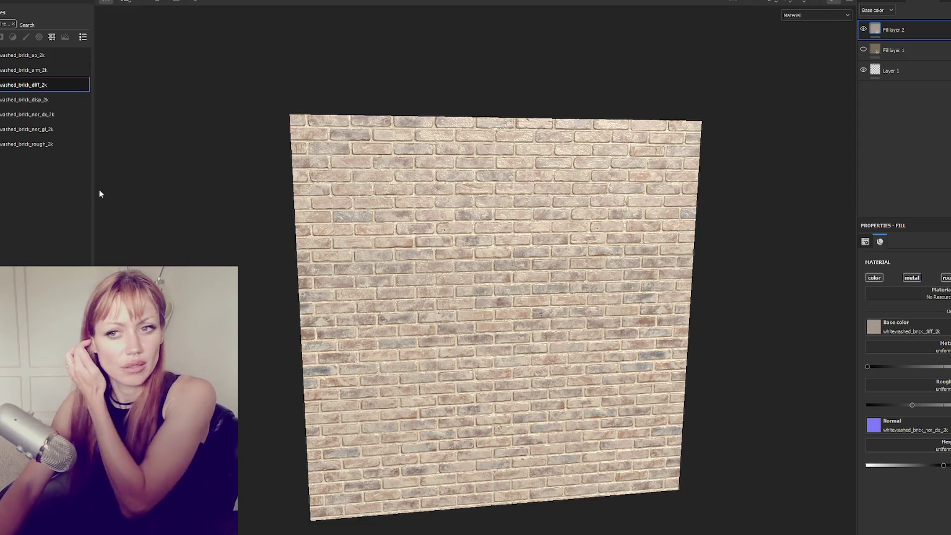
{"action": "left_click", "coordinate": [38, 99]}
{"action": "left_click_drag", "start_coordinate": [38, 100], "coordinate": [904, 448]}
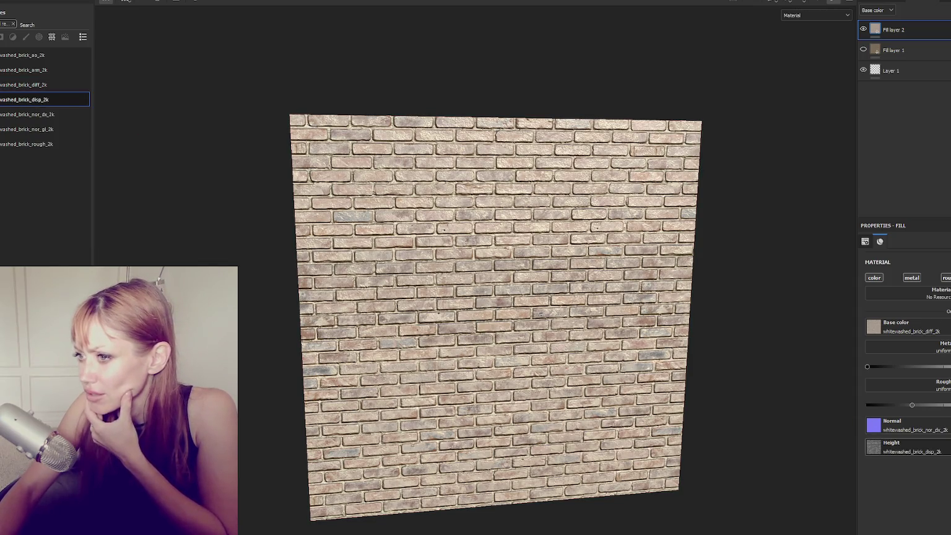
{"action": "scroll", "coordinate": [482, 249], "scroll_direction": "up", "scroll_amount": 3}
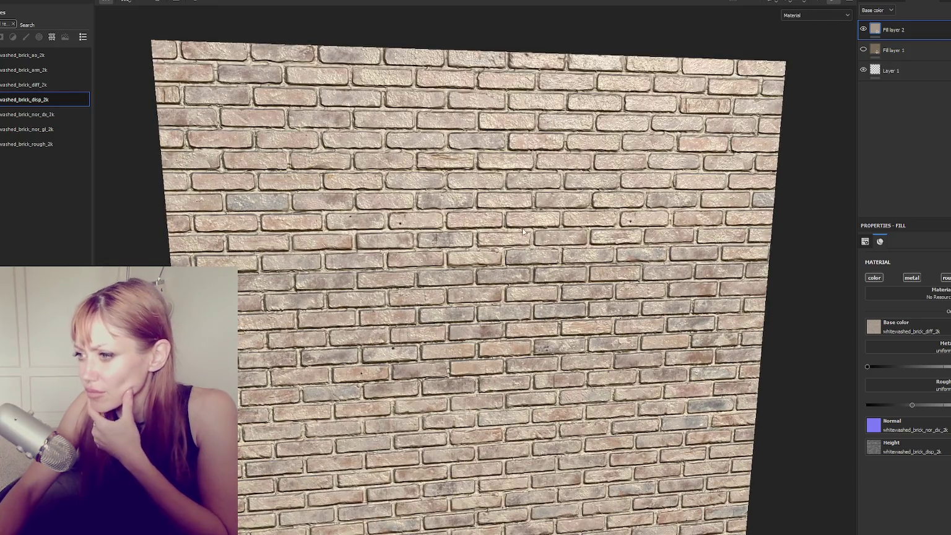
{"action": "scroll", "coordinate": [483, 249], "scroll_direction": "down", "scroll_amount": 2}
{"action": "scroll", "coordinate": [483, 249], "scroll_direction": "down", "scroll_amount": 2}
{"action": "mouse_move", "coordinate": [482, 249]}
{"action": "left_mouse_down"}
{"action": "mouse_move", "coordinate": [695, 306]}
{"action": "mouse_move", "coordinate": [524, 223]}
{"action": "mouse_move", "coordinate": [489, 247]}
{"action": "left_mouse_up"}
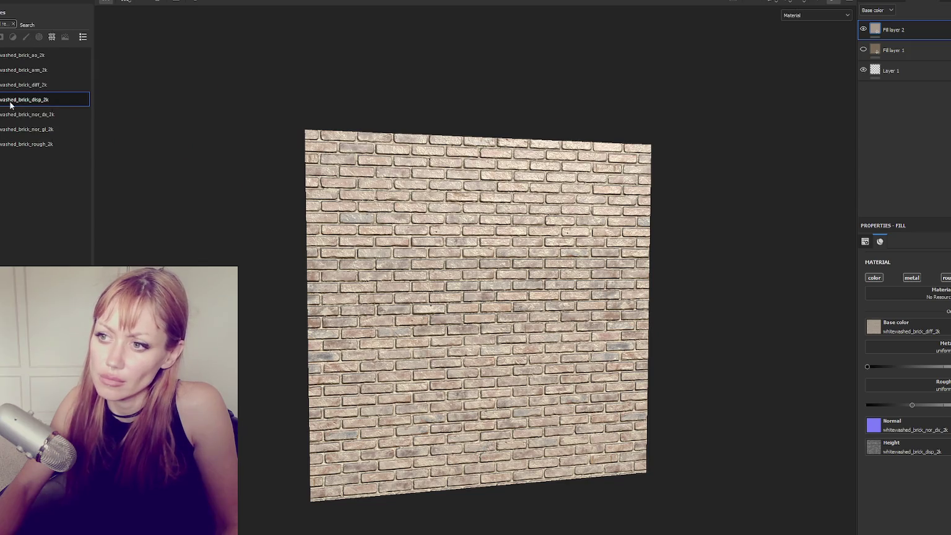
Export textures with the Unity HD Render Pipeline (Metallic Standard) template at 2048.
{"action": "key", "text": "ctrl+shift+e"}
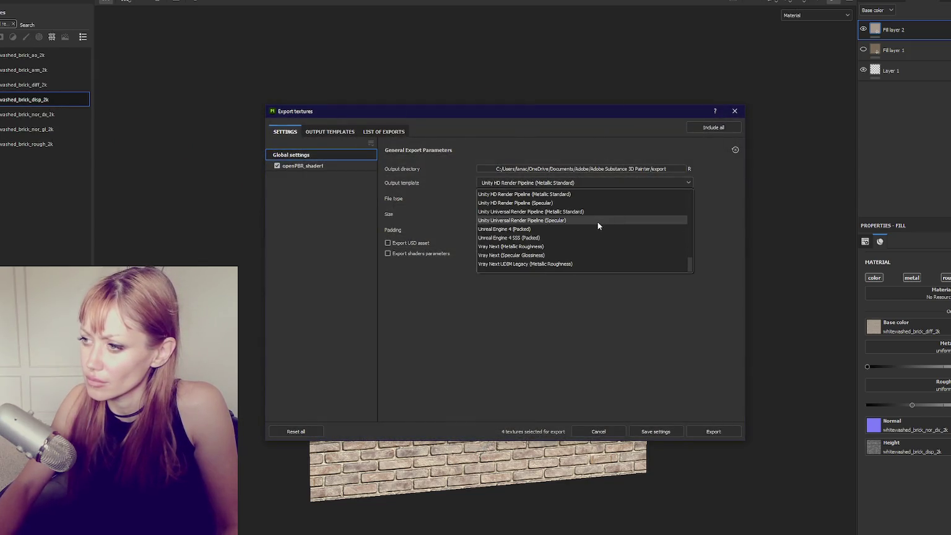
{"action": "left_click", "coordinate": [599, 223]}
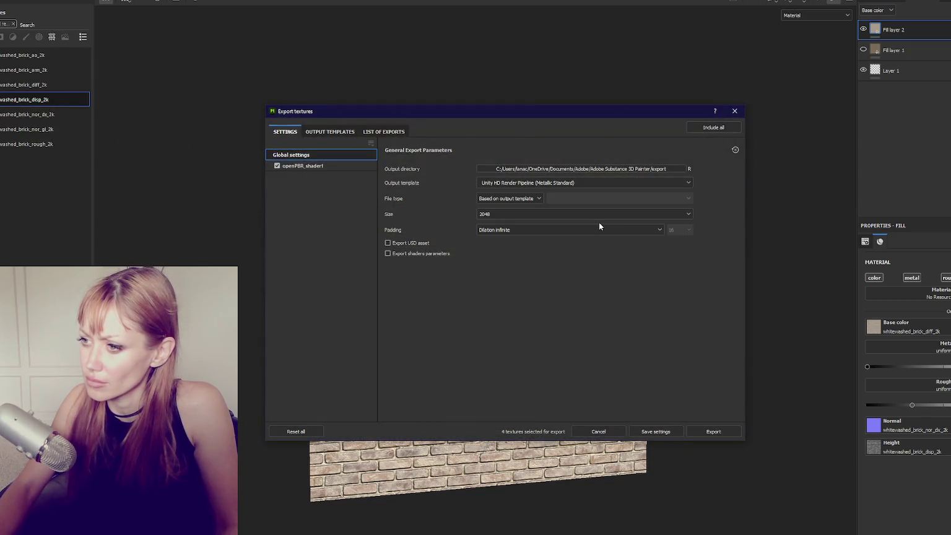
{"action": "left_click", "coordinate": [713, 431]}
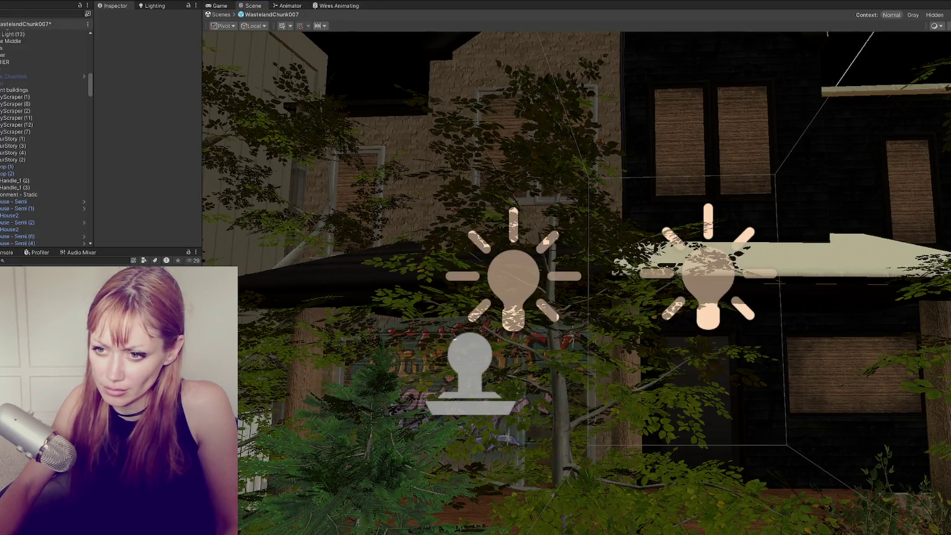
Create a new folder and a Bricks material, and apply it to the right-hand house.
{"action": "right_click", "coordinate": [141, 225]}
{"action": "mouse_move", "coordinate": [186, 229]}
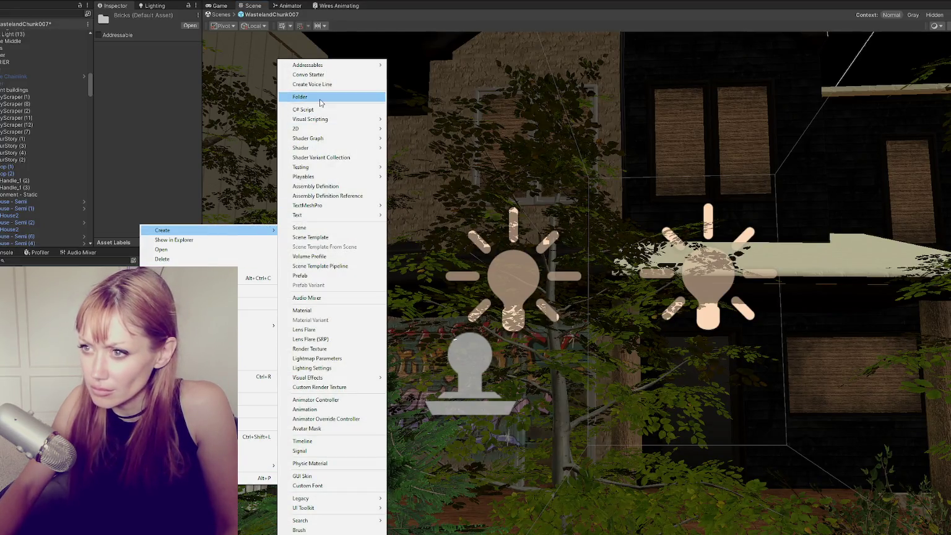
{"action": "left_click", "coordinate": [321, 97]}
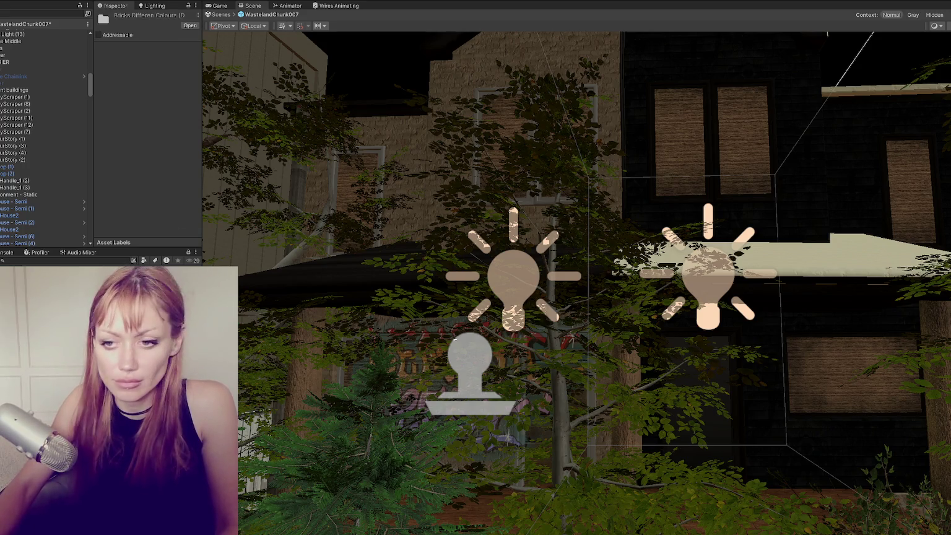
{"action": "right_click", "coordinate": [141, 82]}
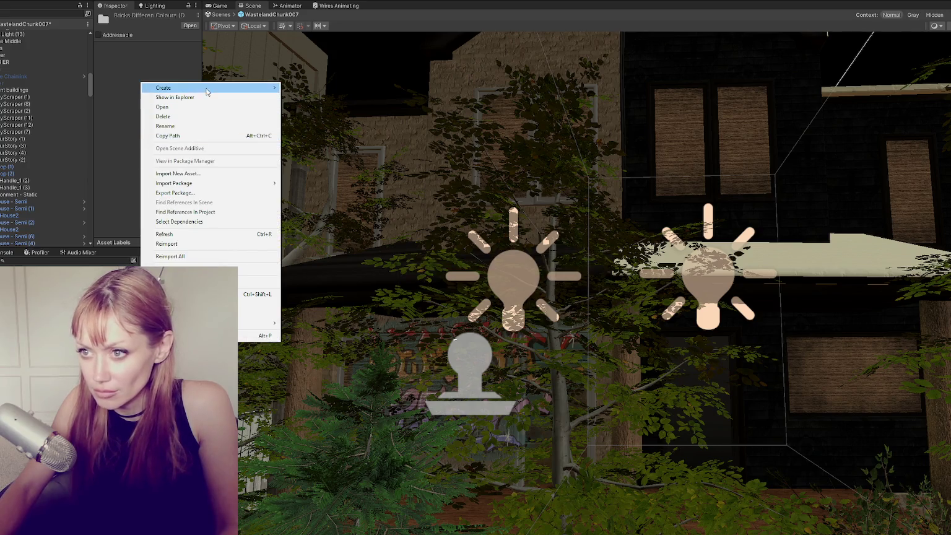
{"action": "mouse_move", "coordinate": [207, 92]}
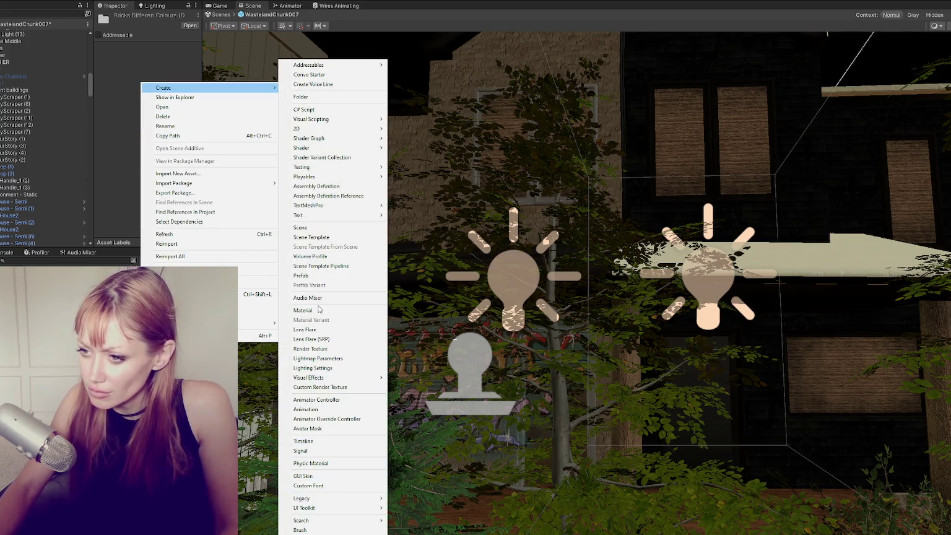
{"action": "left_click", "coordinate": [319, 309]}
{"action": "mouse_move", "coordinate": [345, 333]}
{"action": "left_mouse_down"}
{"action": "mouse_move", "coordinate": [319, 348]}
{"action": "mouse_move", "coordinate": [310, 322]}
{"action": "mouse_move", "coordinate": [322, 266]}
{"action": "mouse_move", "coordinate": [699, 220]}
{"action": "left_mouse_up"}
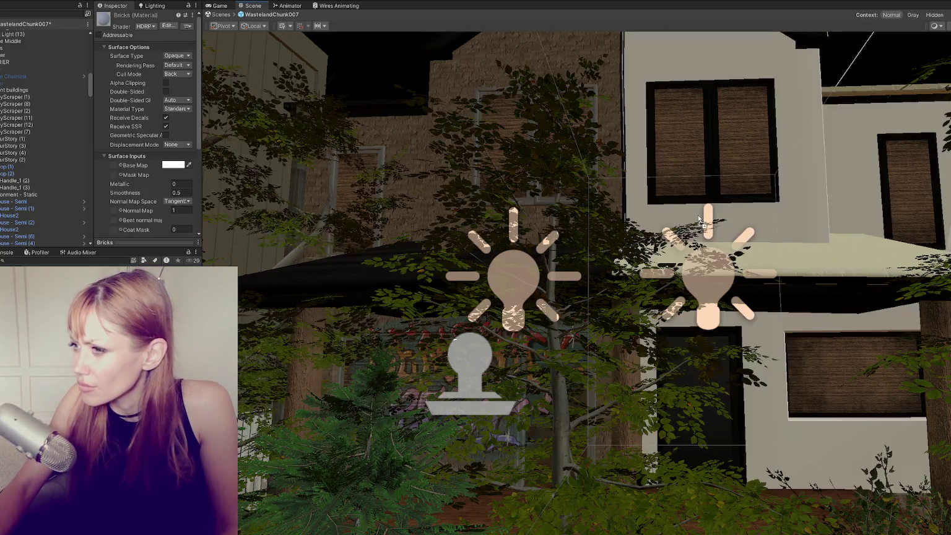
Assign the brick maps to the material and import the normal texture as a Normal map.
{"action": "scroll", "coordinate": [116, 115], "scroll_direction": "down", "scroll_amount": 3}
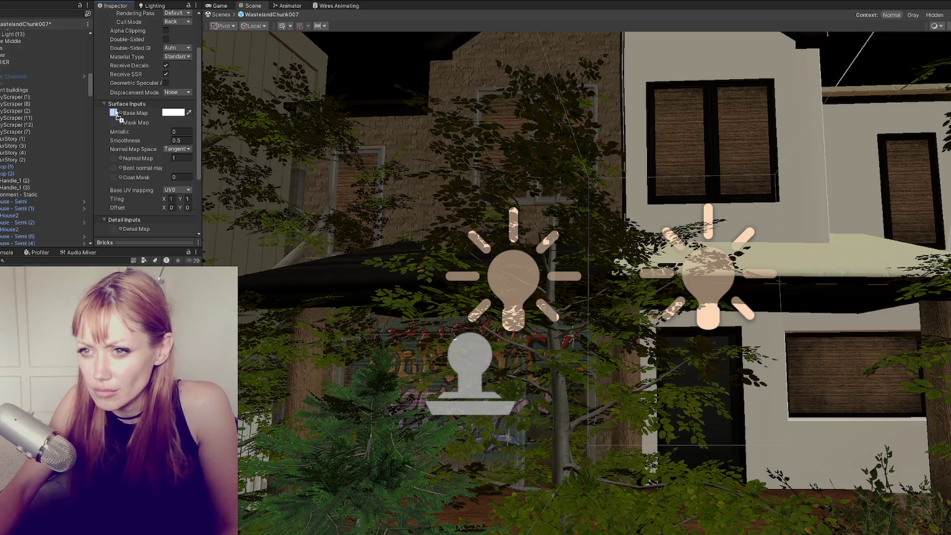
{"action": "left_click_drag", "start_coordinate": [116, 116], "coordinate": [115, 115]}
{"action": "left_click_drag", "start_coordinate": [130, 288], "coordinate": [114, 74]}
{"action": "scroll", "coordinate": [141, 149], "scroll_direction": "down", "scroll_amount": 3}
{"action": "left_click", "coordinate": [162, 293]}
{"action": "left_click", "coordinate": [177, 50]}
{"action": "left_click", "coordinate": [175, 70]}
{"action": "left_click", "coordinate": [190, 197]}
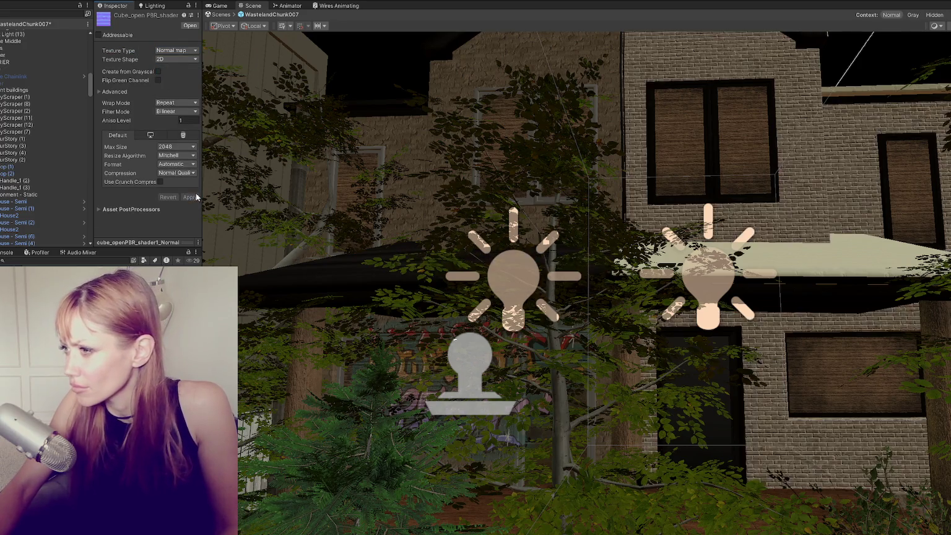
{"action": "scroll", "coordinate": [708, 206], "scroll_direction": "up", "scroll_amount": 2}
{"action": "scroll", "coordinate": [708, 206], "scroll_direction": "up", "scroll_amount": 3}
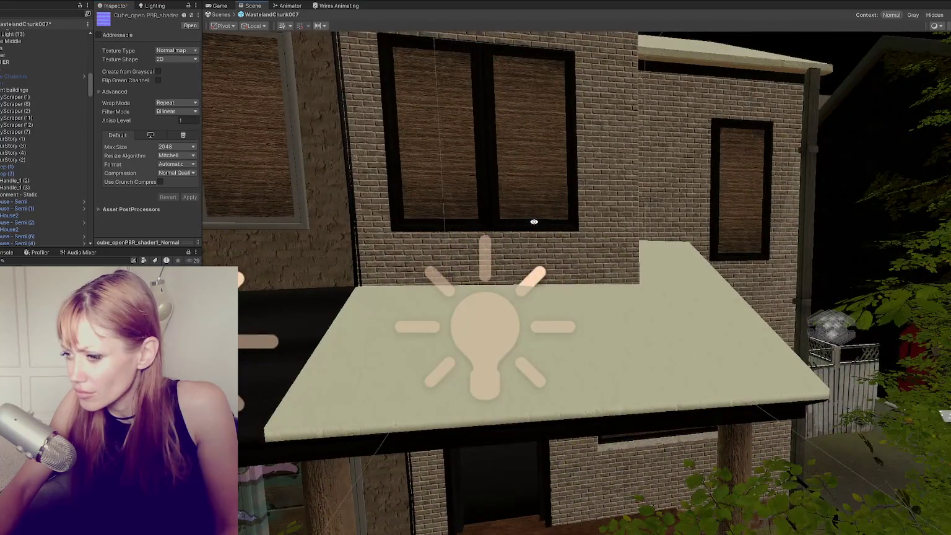
{"action": "scroll", "coordinate": [534, 222], "scroll_direction": "up", "scroll_amount": 6}
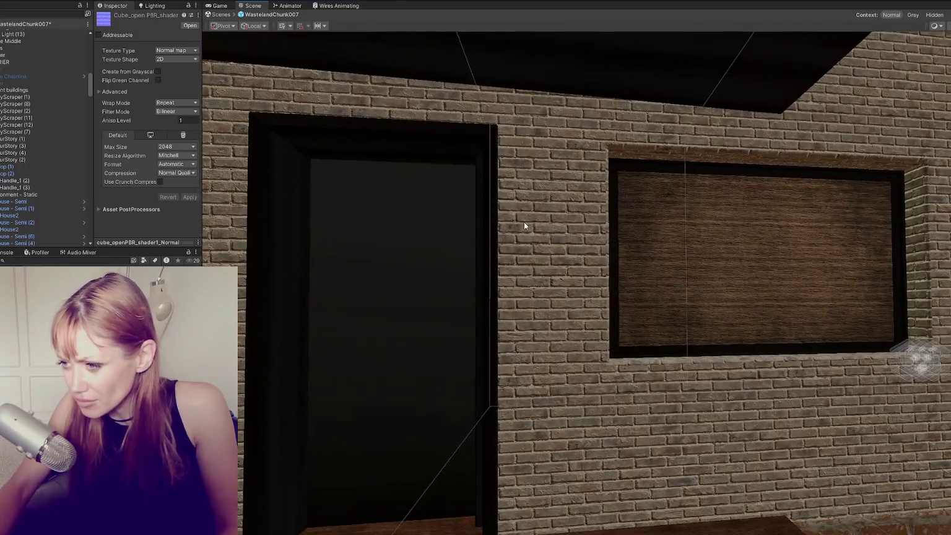
{"action": "left_click", "coordinate": [124, 291]}
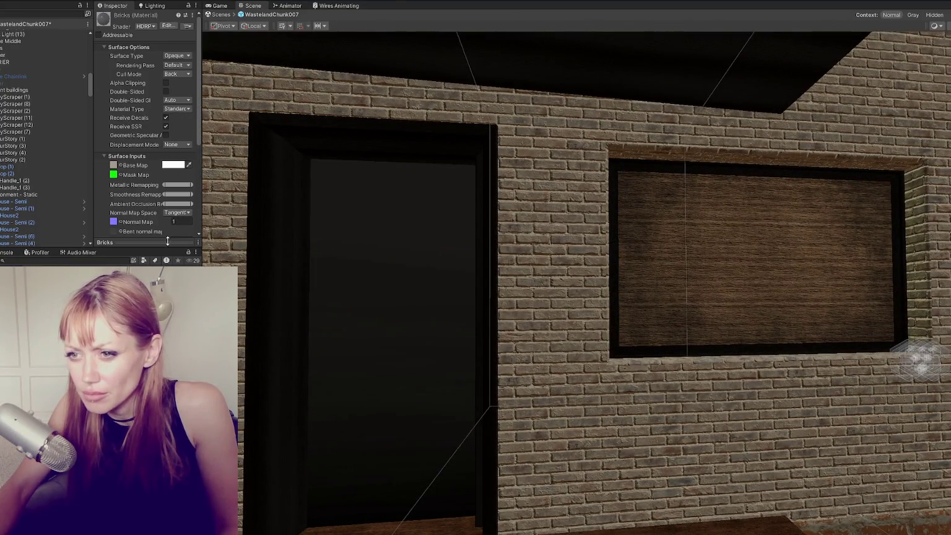
Set the Bricks material's Tiling X and Y to 0.5 each.
{"action": "left_click_drag", "start_coordinate": [155, 247], "coordinate": [156, 267]}
{"action": "mouse_move", "coordinate": [334, 229]}
{"action": "left_mouse_down"}
{"action": "mouse_move", "coordinate": [440, 223]}
{"action": "mouse_move", "coordinate": [398, 237]}
{"action": "left_mouse_up"}
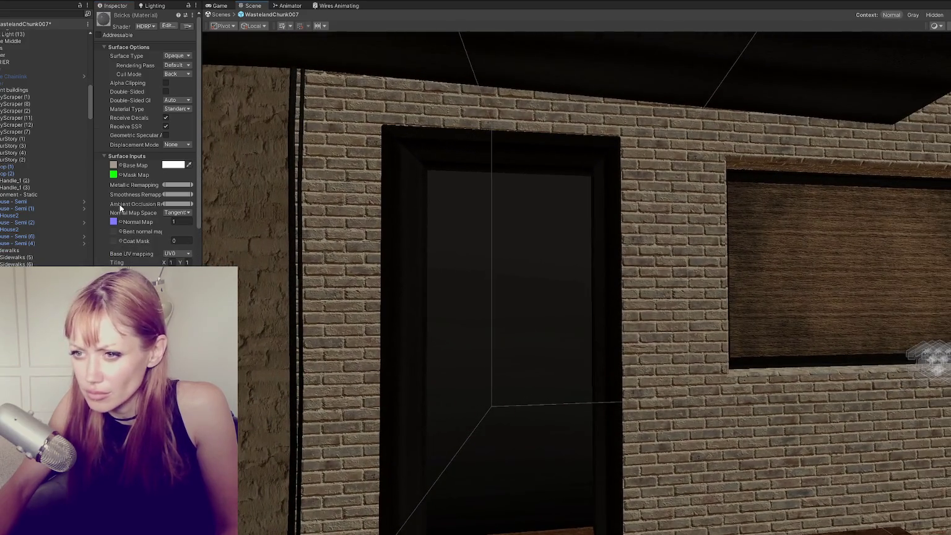
{"action": "scroll", "coordinate": [179, 239], "scroll_direction": "down", "scroll_amount": 2}
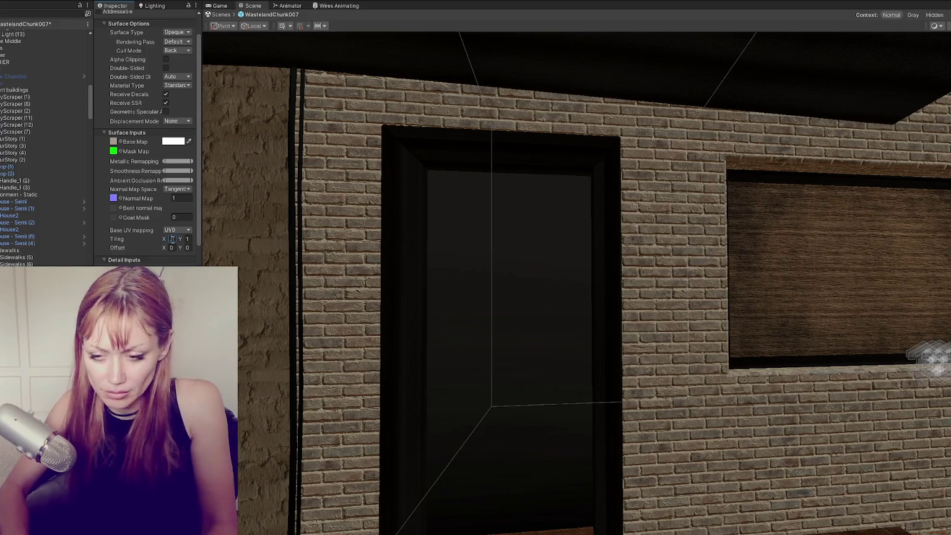
{"action": "type", "text": "0.5"}
{"action": "key", "text": "Tab"}
{"action": "type", "text": "0.5"}
{"action": "key", "text": "Tab"}
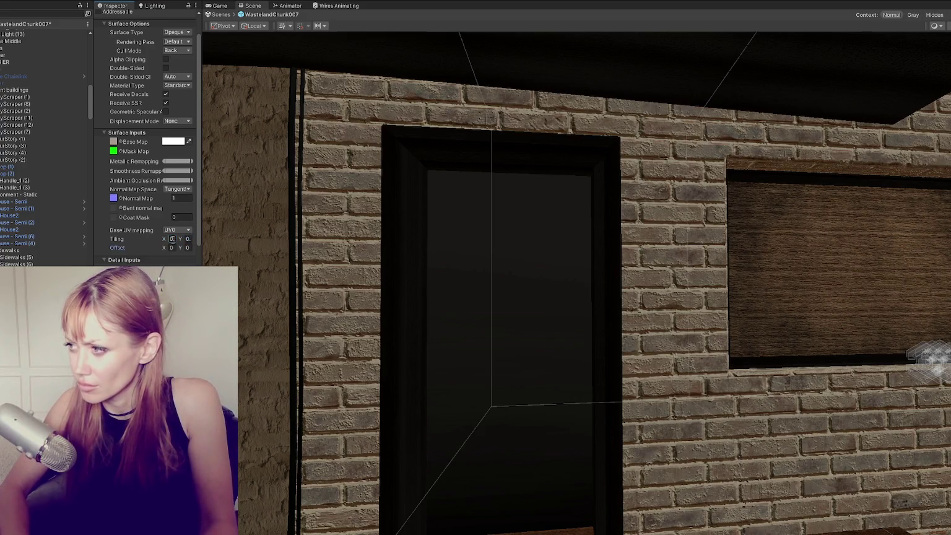
{"action": "scroll", "coordinate": [544, 298], "scroll_direction": "down", "scroll_amount": 5}
{"action": "mouse_move", "coordinate": [544, 297]}
{"action": "left_mouse_down"}
{"action": "mouse_move", "coordinate": [480, 307]}
{"action": "mouse_move", "coordinate": [593, 280]}
{"action": "left_mouse_up"}
{"action": "scroll", "coordinate": [593, 280], "scroll_direction": "up", "scroll_amount": 5}
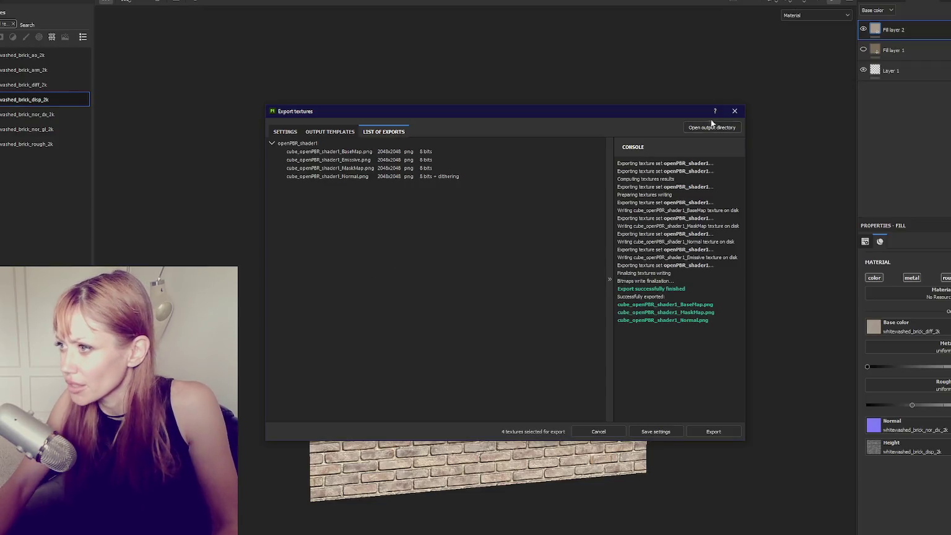
{"action": "key", "text": "Escape"}
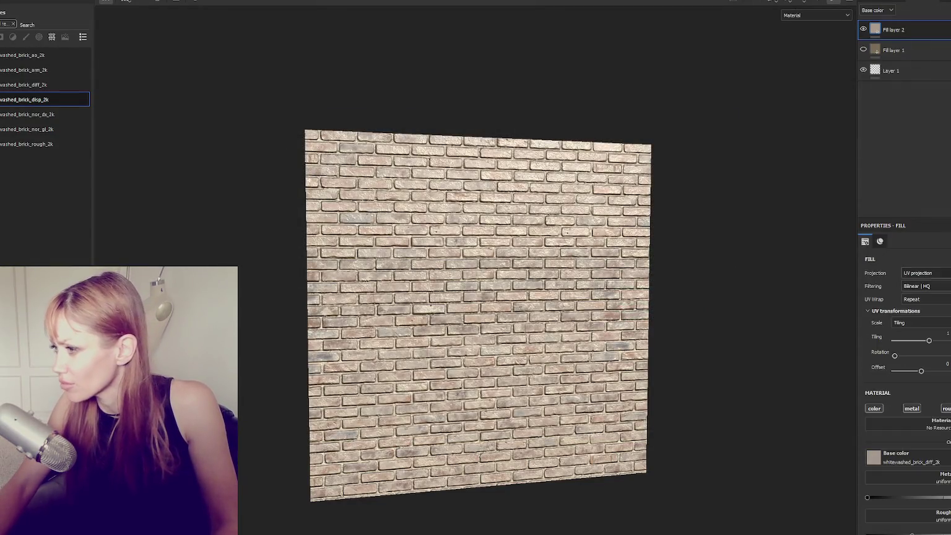
Change the brick fill's tiling to 0.5 and re-export the textures for Unity.
{"action": "left_click", "coordinate": [944, 341]}
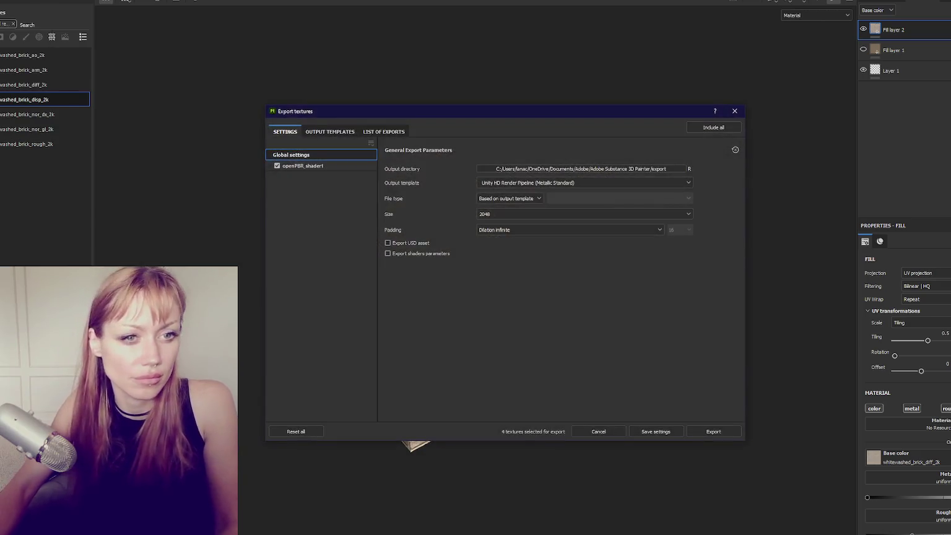
{"action": "left_click", "coordinate": [713, 434]}
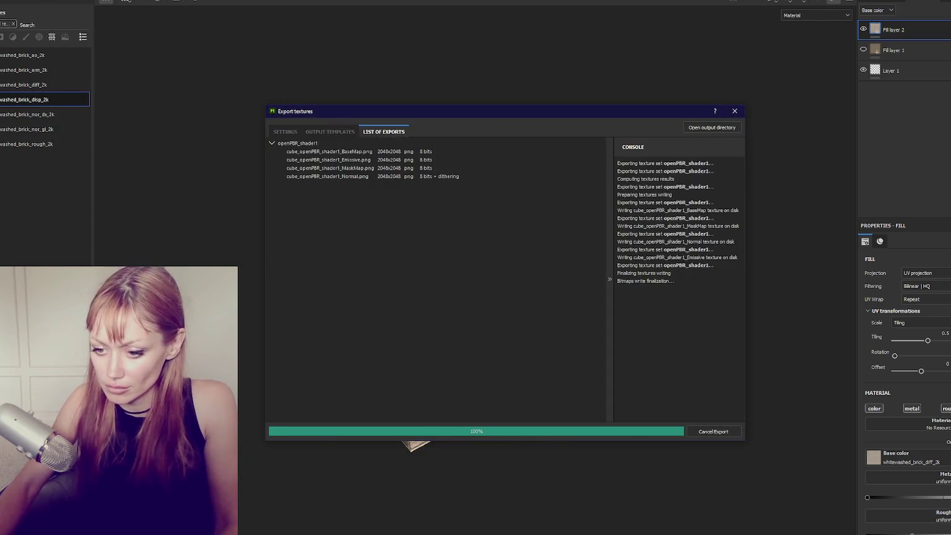
{"action": "scroll", "coordinate": [590, 320], "scroll_direction": "down", "scroll_amount": 3}
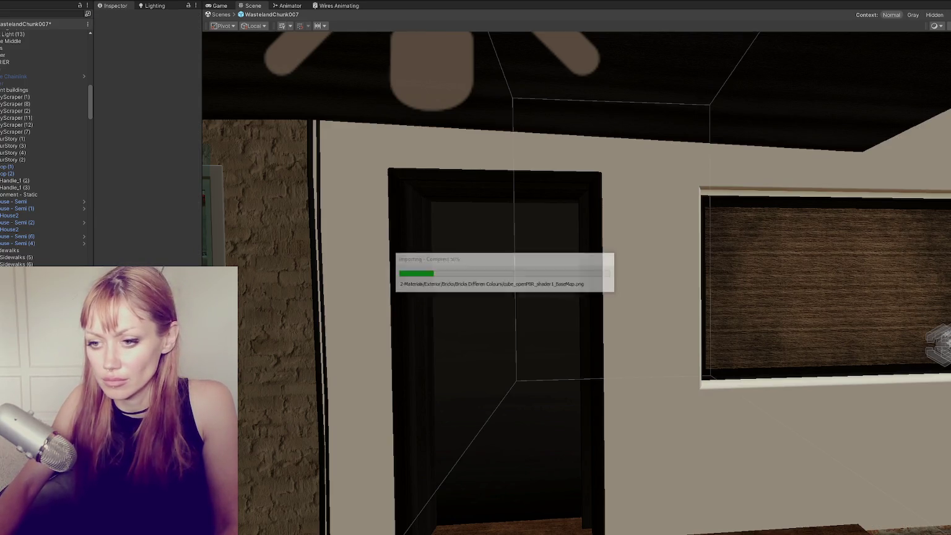
Import the updated normal texture with Texture Type set to Normal map.
{"action": "left_click", "coordinate": [177, 50]}
{"action": "left_click", "coordinate": [176, 65]}
{"action": "left_click", "coordinate": [189, 197]}
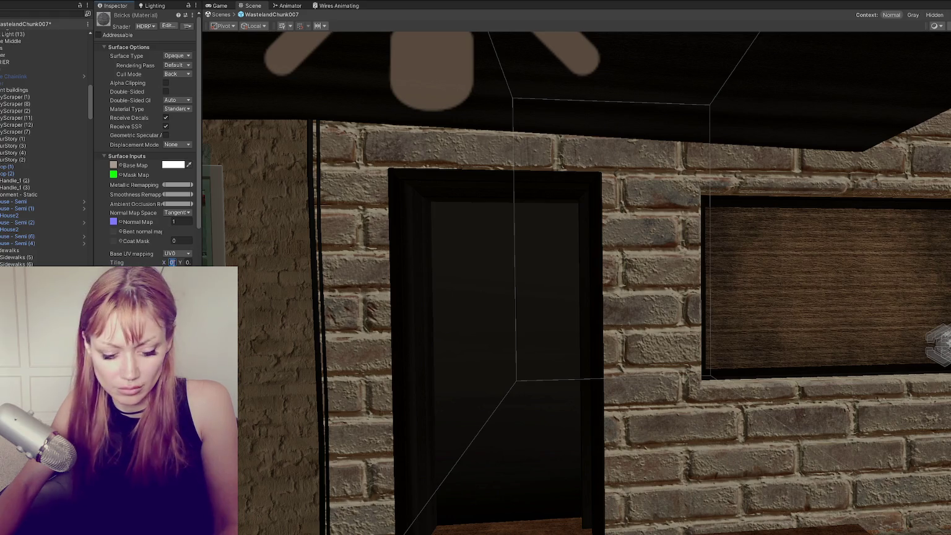
{"action": "scroll", "coordinate": [505, 234], "scroll_direction": "down", "scroll_amount": 5}
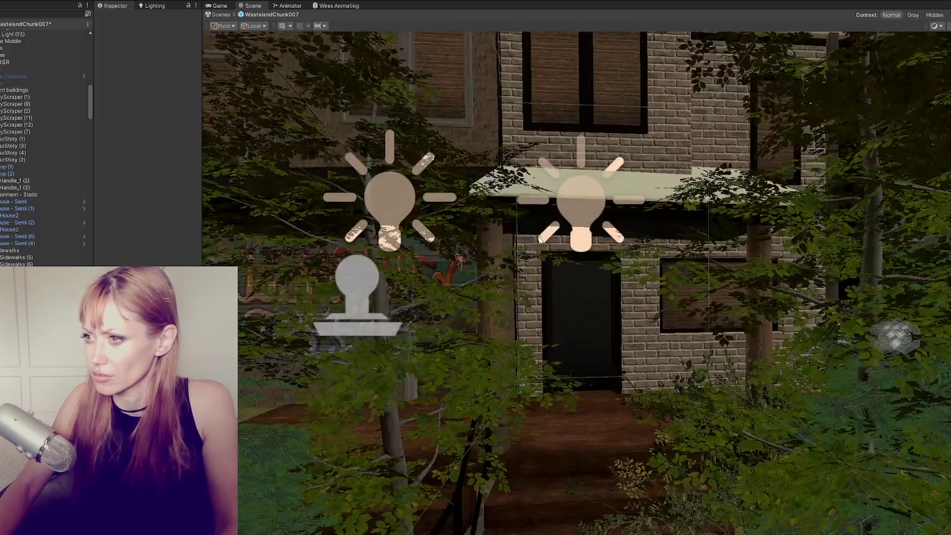
{"action": "scroll", "coordinate": [539, 239], "scroll_direction": "down", "scroll_amount": 10}
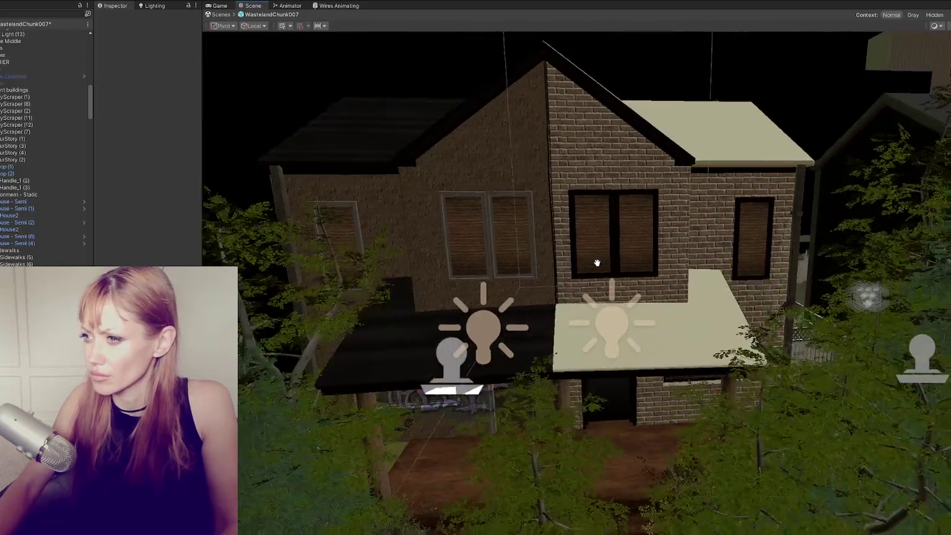
{"action": "scroll", "coordinate": [597, 263], "scroll_direction": "up", "scroll_amount": 10}
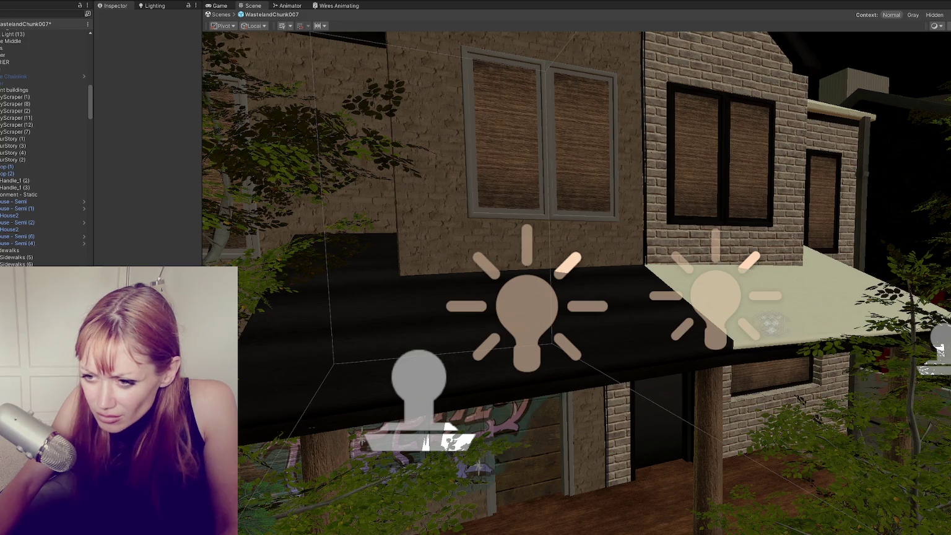
Apply a new material to the windows and a light material to the left window frames.
{"action": "mouse_move", "coordinate": [527, 212]}
{"action": "left_mouse_down"}
{"action": "mouse_move", "coordinate": [714, 198]}
{"action": "mouse_move", "coordinate": [708, 221]}
{"action": "mouse_move", "coordinate": [742, 219]}
{"action": "left_mouse_up"}
{"action": "scroll", "coordinate": [742, 218], "scroll_direction": "up", "scroll_amount": 2}
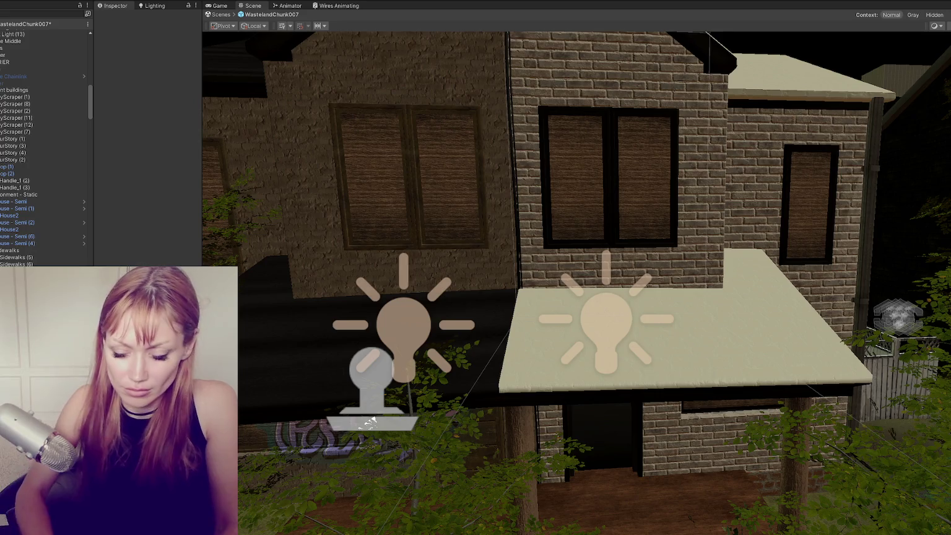
{"action": "left_click_drag", "start_coordinate": [238, 396], "coordinate": [414, 243]}
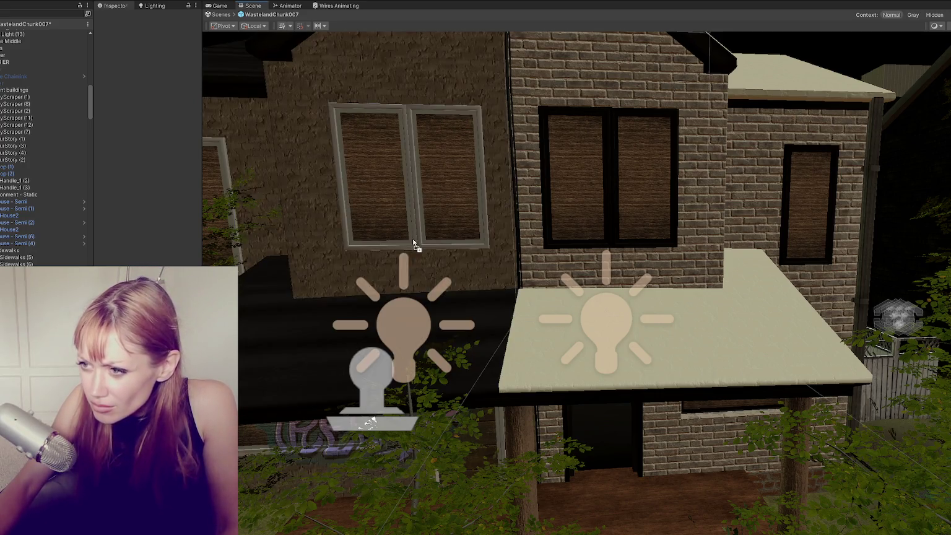
{"action": "scroll", "coordinate": [503, 245], "scroll_direction": "down", "scroll_amount": 5}
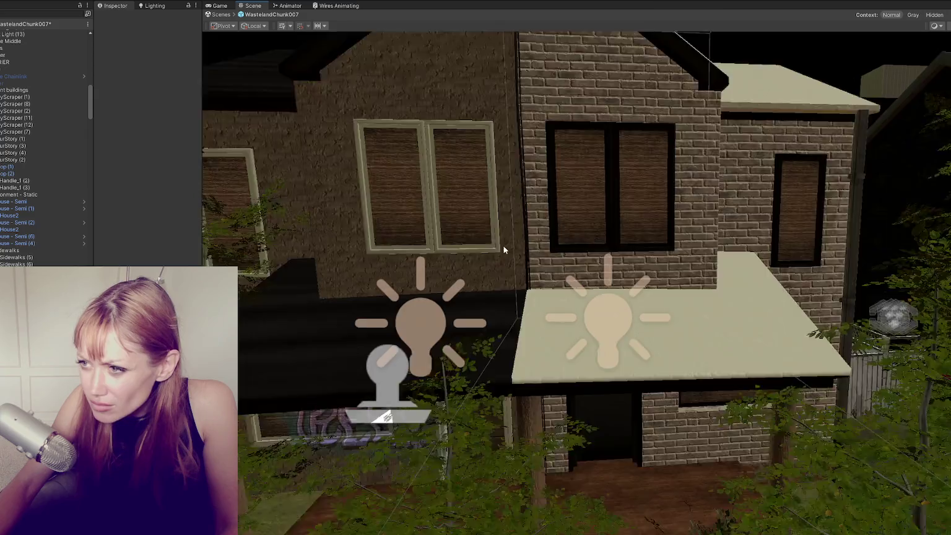
{"action": "scroll", "coordinate": [331, 280], "scroll_direction": "down", "scroll_amount": 5}
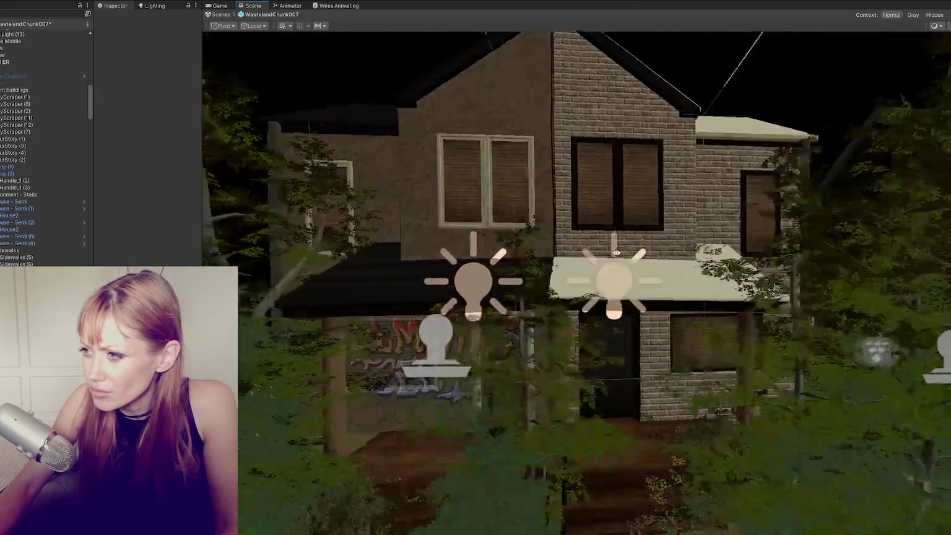
{"action": "scroll", "coordinate": [331, 280], "scroll_direction": "down", "scroll_amount": 3}
{"action": "scroll", "coordinate": [514, 281], "scroll_direction": "up", "scroll_amount": 5}
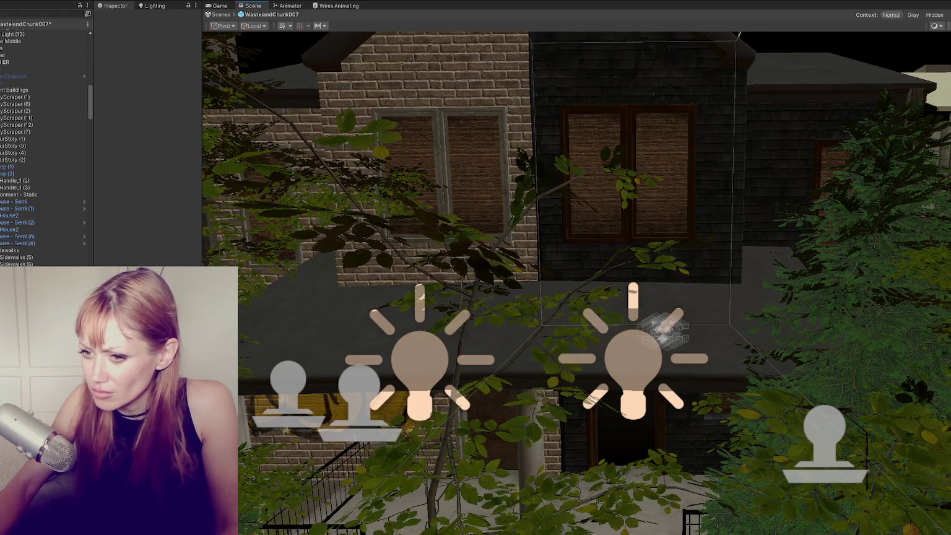
Apply brick to the neighbouring house's dark right wall and a tan material to its upper left wall.
{"action": "scroll", "coordinate": [780, 309], "scroll_direction": "down", "scroll_amount": 5}
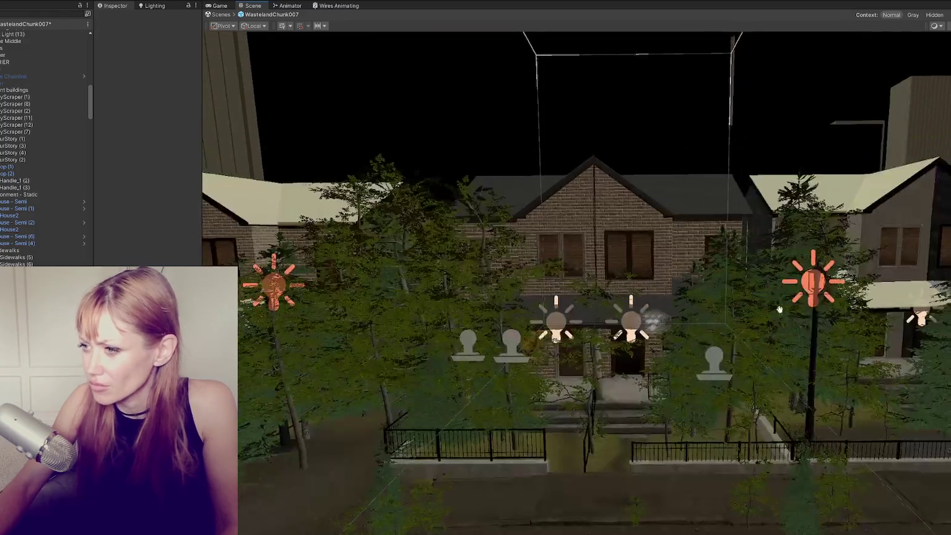
{"action": "key", "text": "f"}
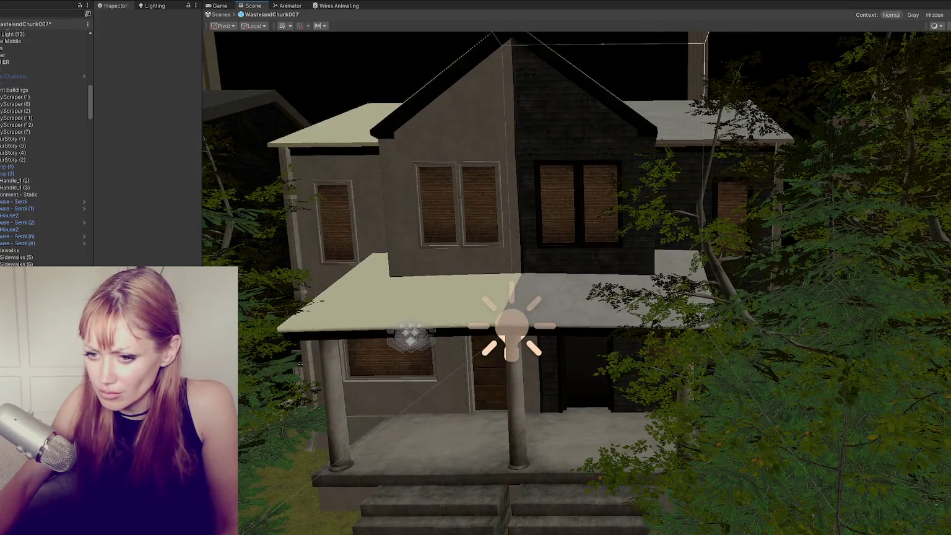
{"action": "left_click_drag", "start_coordinate": [577, 246], "coordinate": [573, 262]}
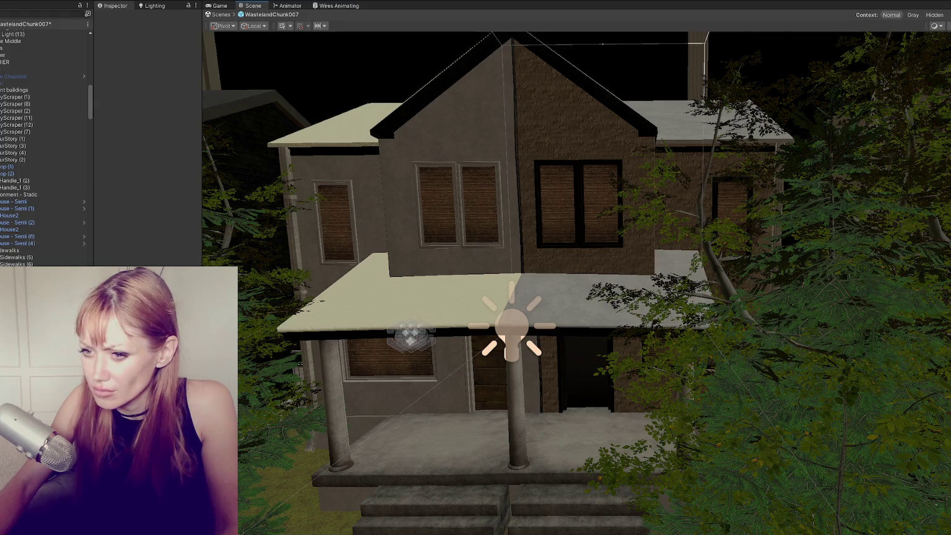
{"action": "left_click_drag", "start_coordinate": [443, 277], "coordinate": [443, 277]}
{"action": "scroll", "coordinate": [576, 282], "scroll_direction": "down", "scroll_amount": 5}
{"action": "left_click_drag", "start_coordinate": [545, 366], "coordinate": [576, 370]}
{"action": "mouse_move", "coordinate": [124, 434]}
{"action": "left_mouse_down"}
{"action": "mouse_move", "coordinate": [436, 239]}
{"action": "mouse_move", "coordinate": [327, 235]}
{"action": "mouse_move", "coordinate": [584, 219]}
{"action": "mouse_move", "coordinate": [455, 265]}
{"action": "mouse_move", "coordinate": [910, 280]}
{"action": "mouse_move", "coordinate": [639, 224]}
{"action": "left_mouse_up"}
Put the dark slate material on the white roof, the left house's roof and the grey roof.
{"action": "scroll", "coordinate": [639, 225], "scroll_direction": "up", "scroll_amount": 3}
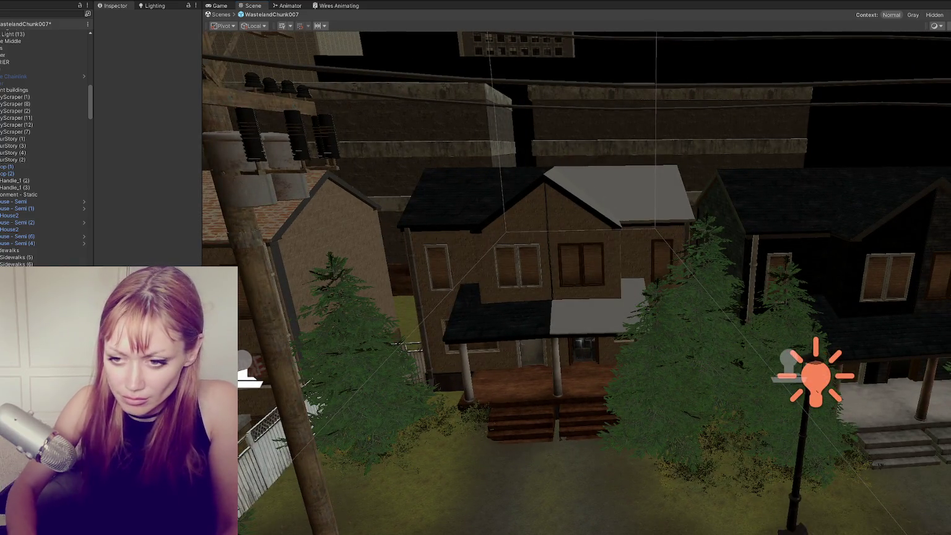
{"action": "mouse_move", "coordinate": [470, 266]}
{"action": "left_mouse_down"}
{"action": "mouse_move", "coordinate": [552, 251]}
{"action": "mouse_move", "coordinate": [605, 205]}
{"action": "mouse_move", "coordinate": [487, 181]}
{"action": "mouse_move", "coordinate": [758, 174]}
{"action": "mouse_move", "coordinate": [778, 190]}
{"action": "left_mouse_up"}
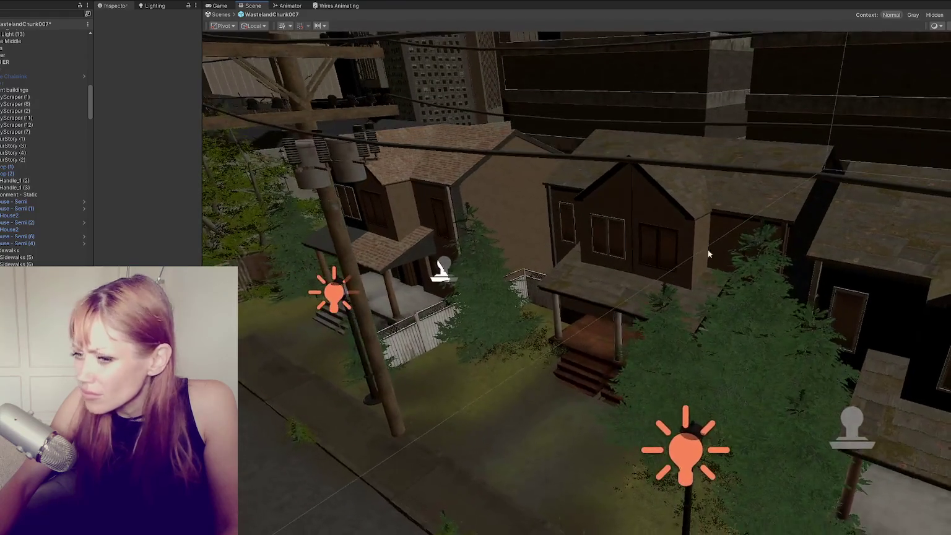
{"action": "mouse_move", "coordinate": [263, 362]}
{"action": "left_mouse_down"}
{"action": "mouse_move", "coordinate": [417, 163]}
{"action": "mouse_move", "coordinate": [415, 174]}
{"action": "left_mouse_up"}
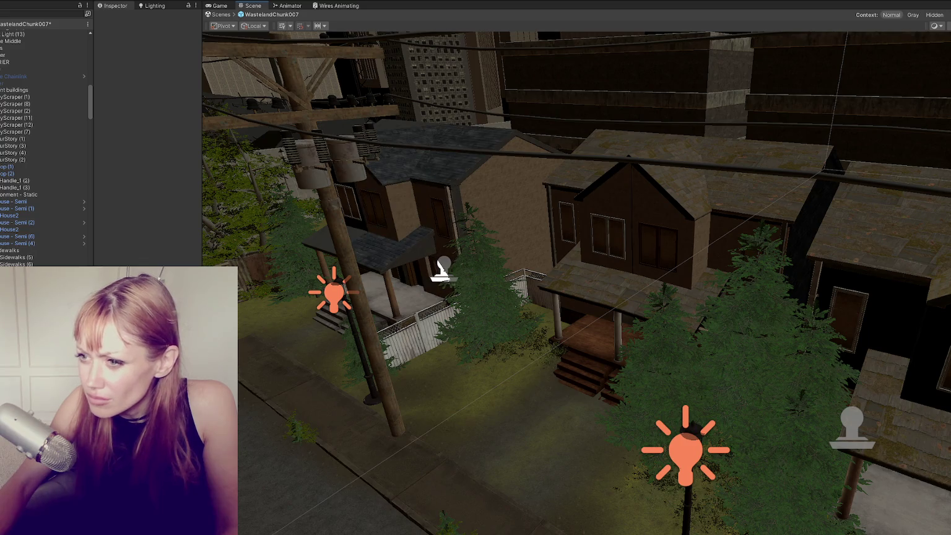
{"action": "key", "text": "w"}
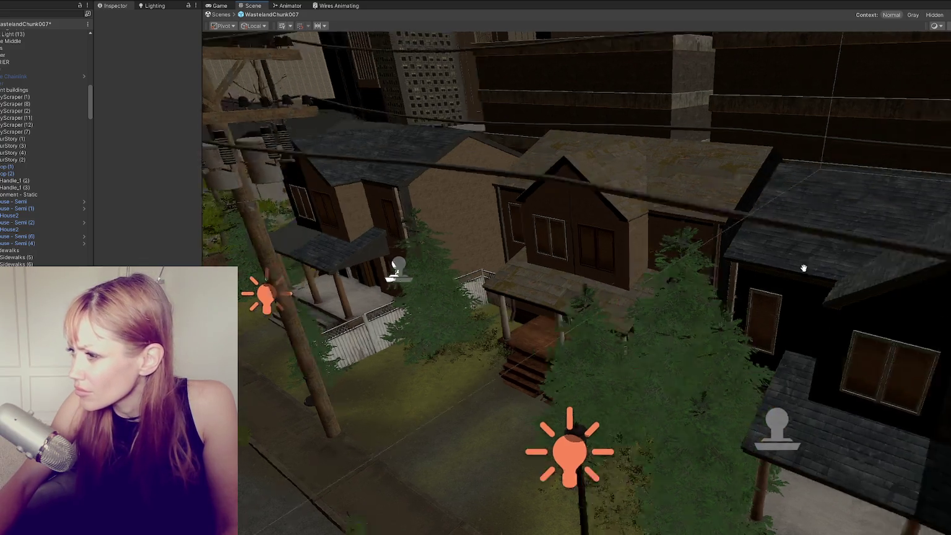
{"action": "key", "text": "s"}
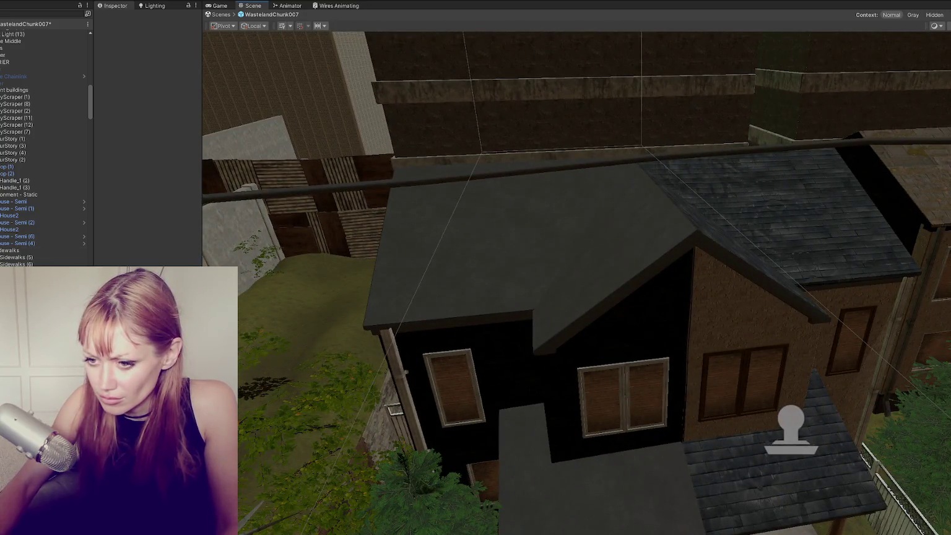
{"action": "left_click_drag", "start_coordinate": [434, 204], "coordinate": [479, 230]}
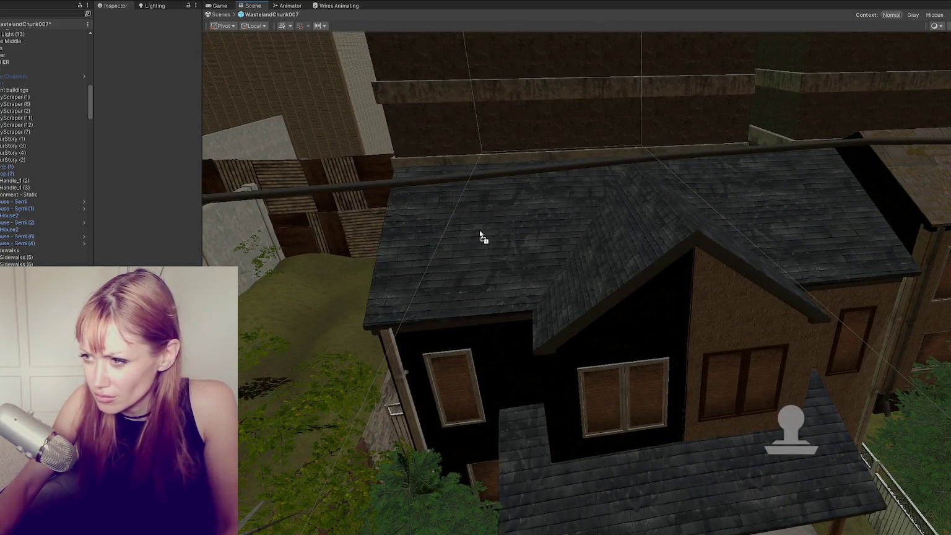
{"action": "key", "text": "s"}
{"action": "key", "text": "s"}
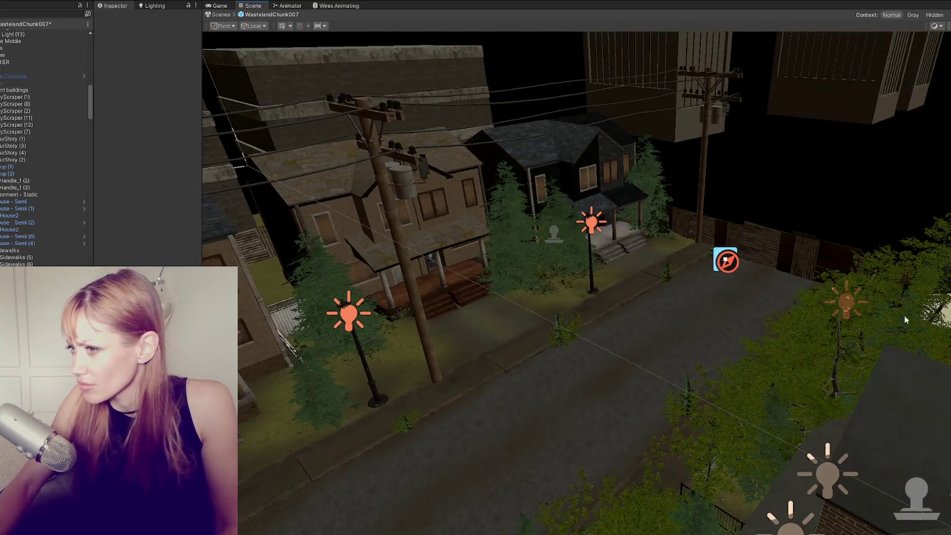
{"action": "key", "text": "w"}
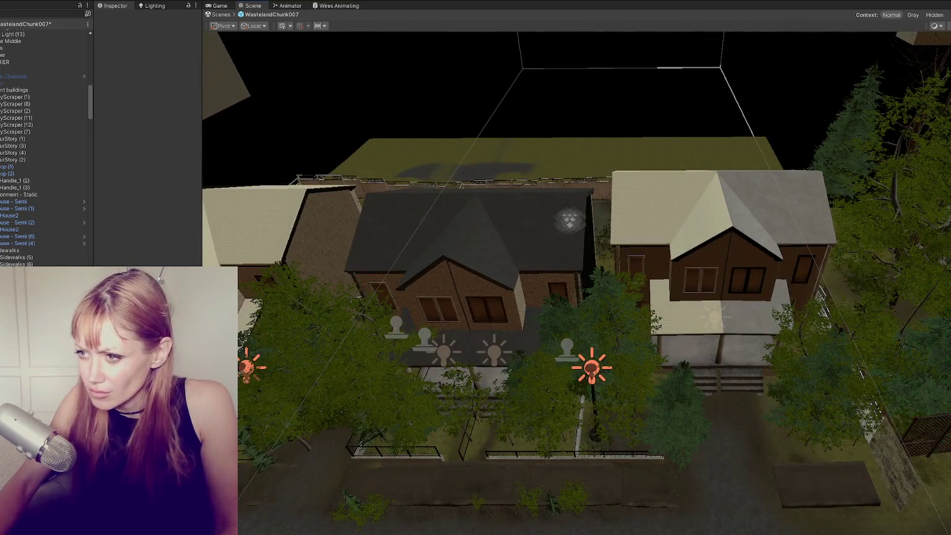
Cover the remaining beige and left-house roofs with slate and save the WastelandChunk007 scene.
{"action": "mouse_move", "coordinate": [217, 322]}
{"action": "left_mouse_down"}
{"action": "mouse_move", "coordinate": [464, 254]}
{"action": "mouse_move", "coordinate": [392, 234]}
{"action": "left_mouse_up"}
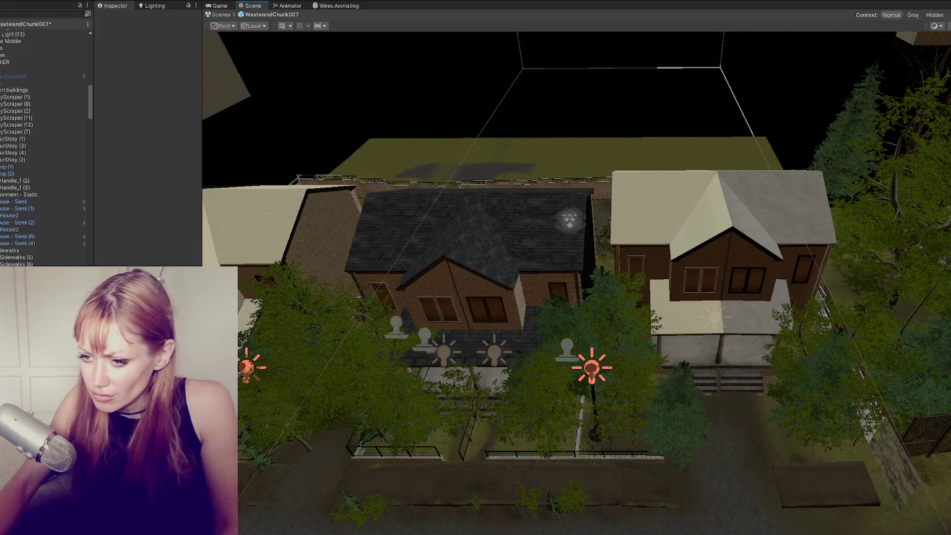
{"action": "left_click_drag", "start_coordinate": [247, 270], "coordinate": [251, 260]}
{"action": "left_click_drag", "start_coordinate": [349, 353], "coordinate": [745, 205]}
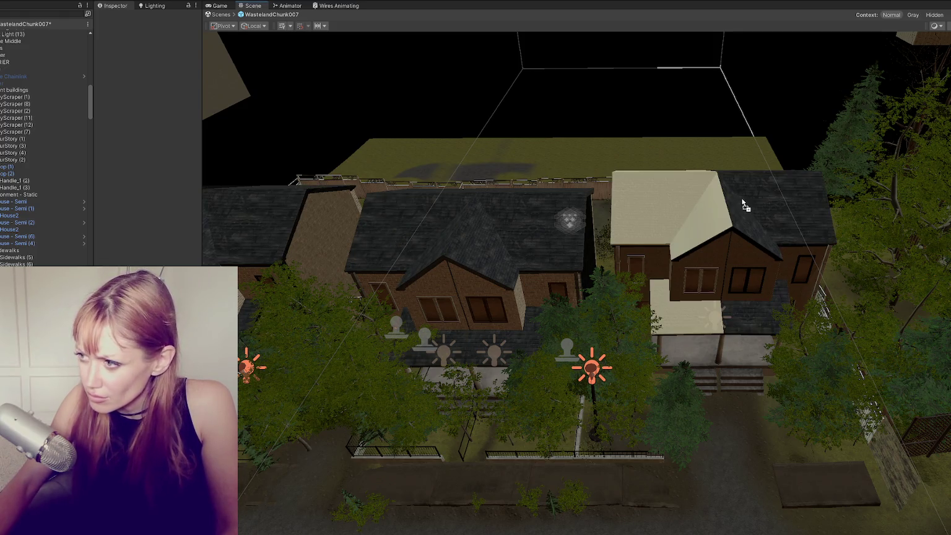
{"action": "left_click_drag", "start_coordinate": [360, 334], "coordinate": [669, 211]}
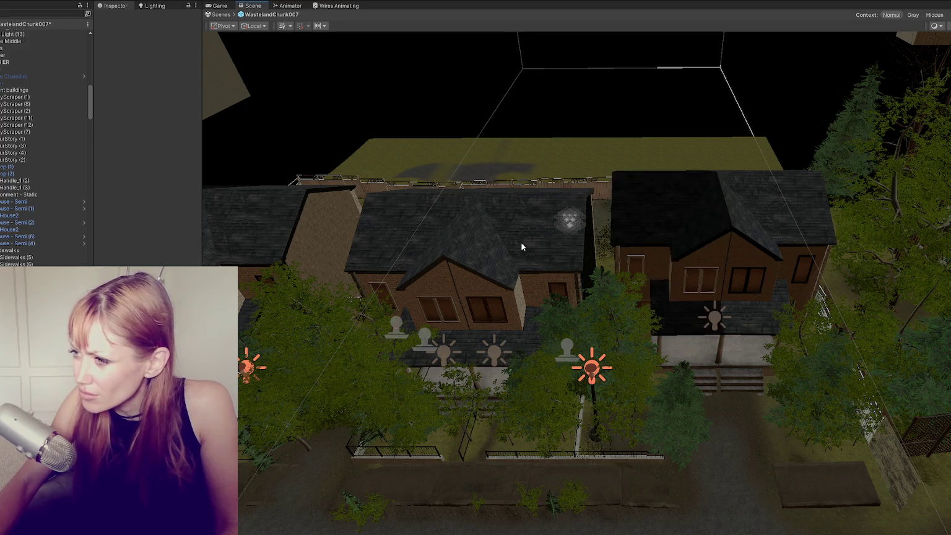
{"action": "scroll", "coordinate": [410, 362], "scroll_direction": "up", "scroll_amount": 2}
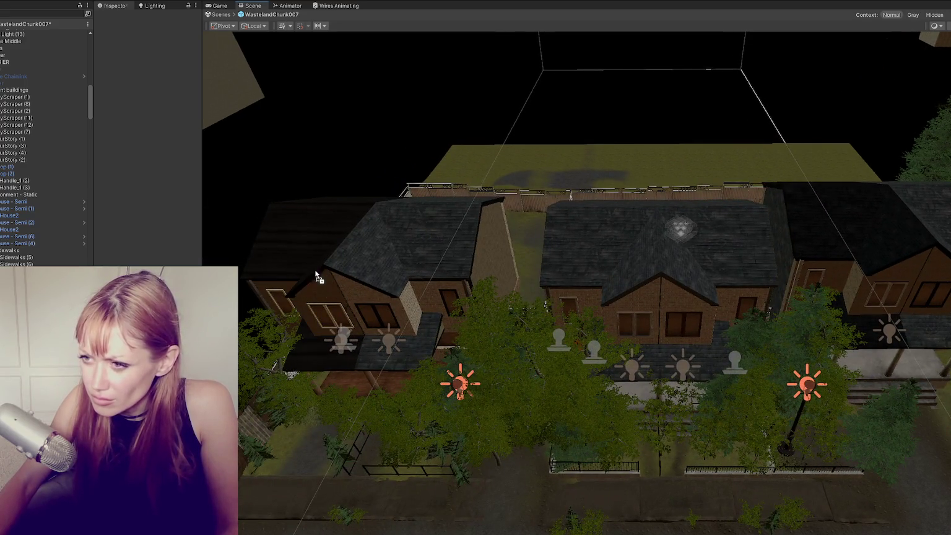
{"action": "left_click_drag", "start_coordinate": [387, 291], "coordinate": [392, 267]}
{"action": "left_click_drag", "start_coordinate": [527, 282], "coordinate": [471, 213]}
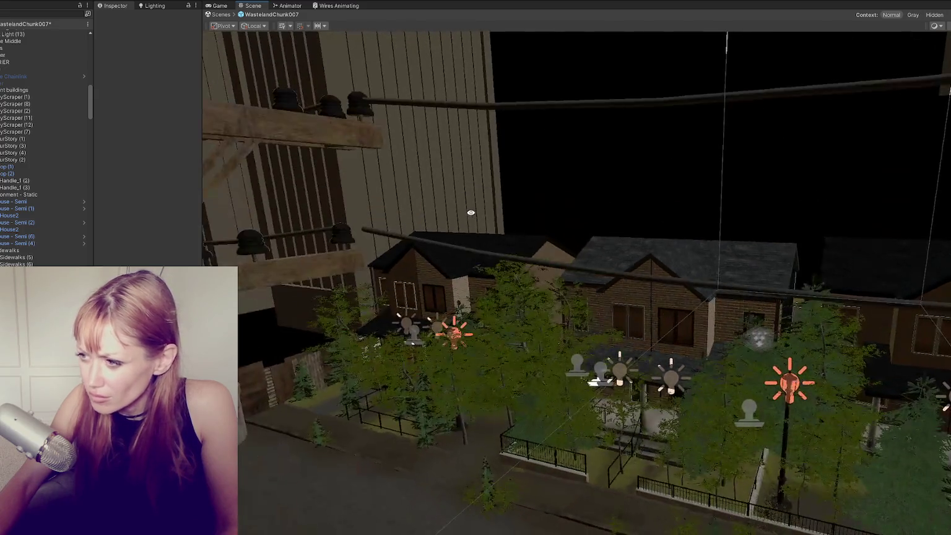
{"action": "key", "text": "ctrl+s"}
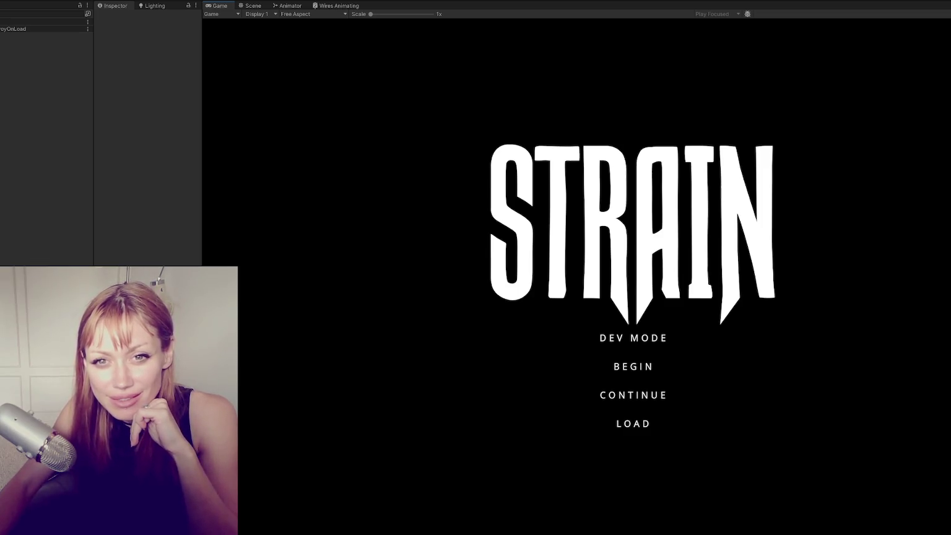
Start the game in DEV MODE from the STRAIN title menu.
{"action": "left_click", "coordinate": [582, 334]}
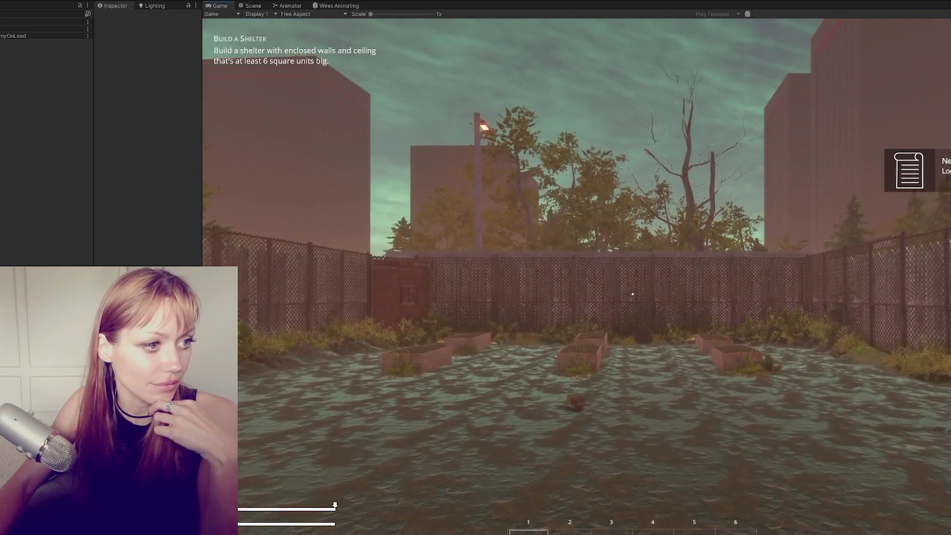
Walk the player past the fence, red door and pink walls toward the row of houses.
{"action": "key", "text": "w"}
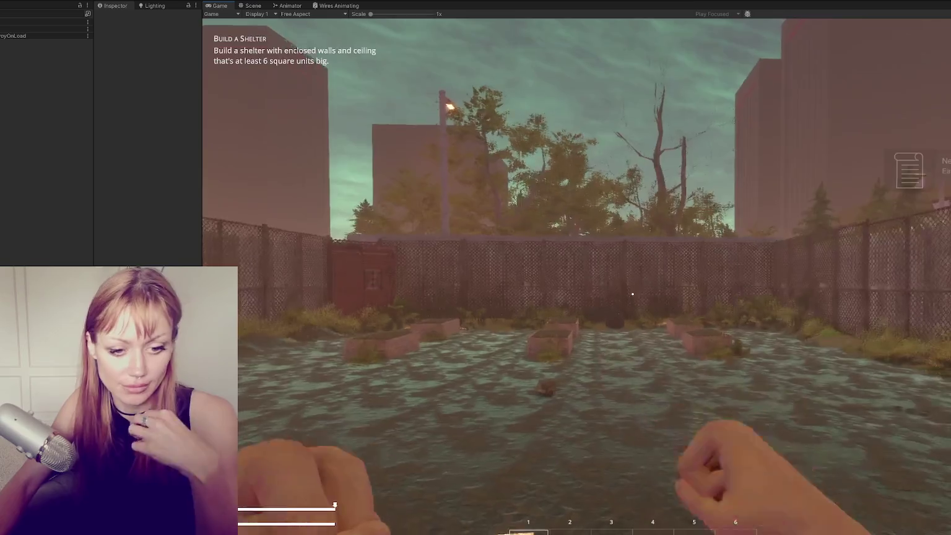
{"action": "key", "text": "w"}
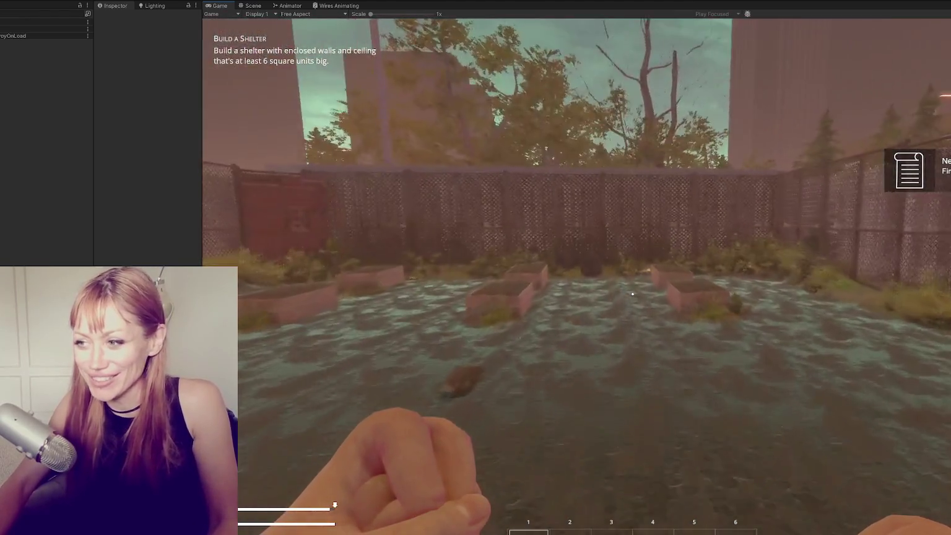
{"action": "key", "text": "w"}
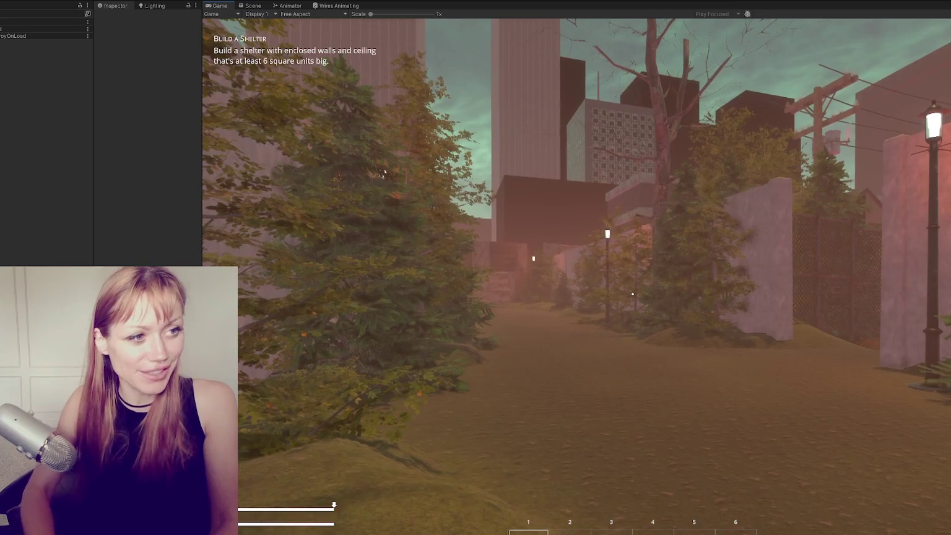
{"action": "key", "text": "w"}
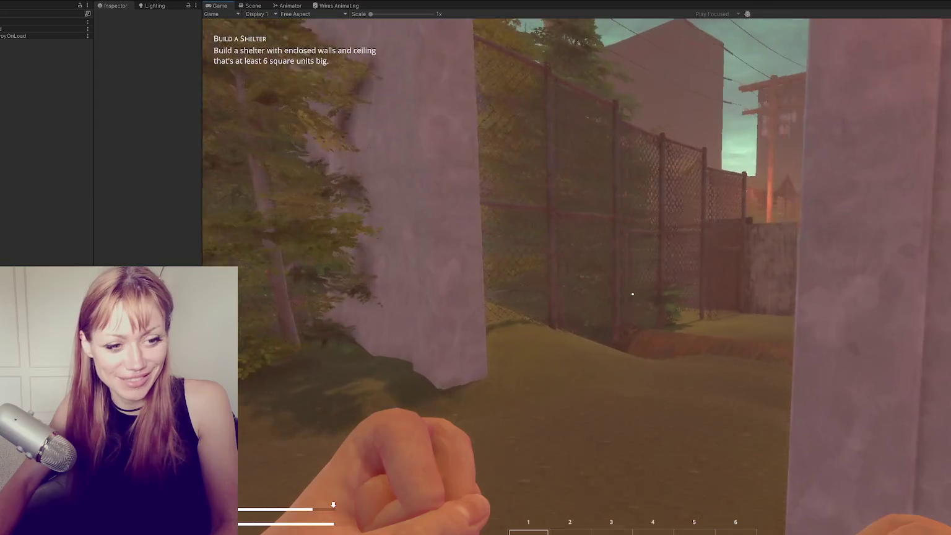
{"action": "key", "text": "w"}
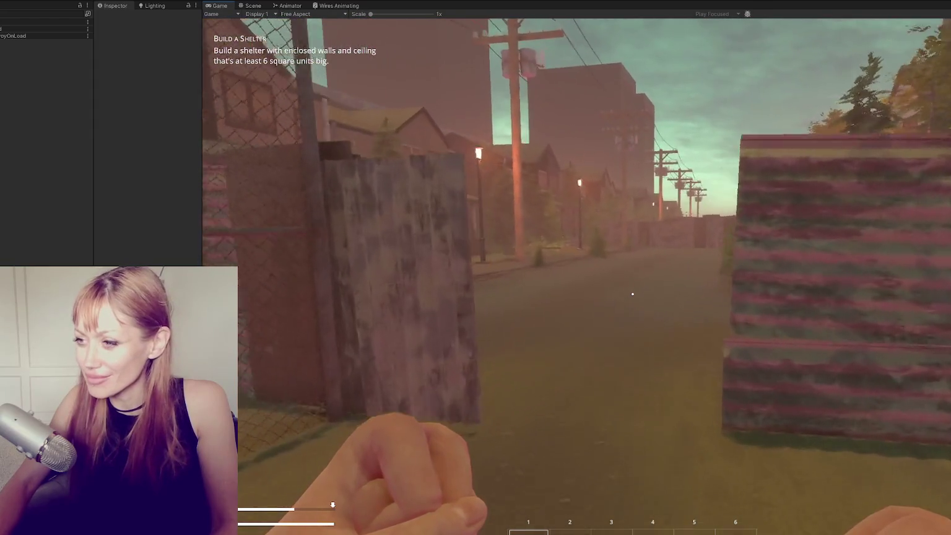
{"action": "key", "text": "w"}
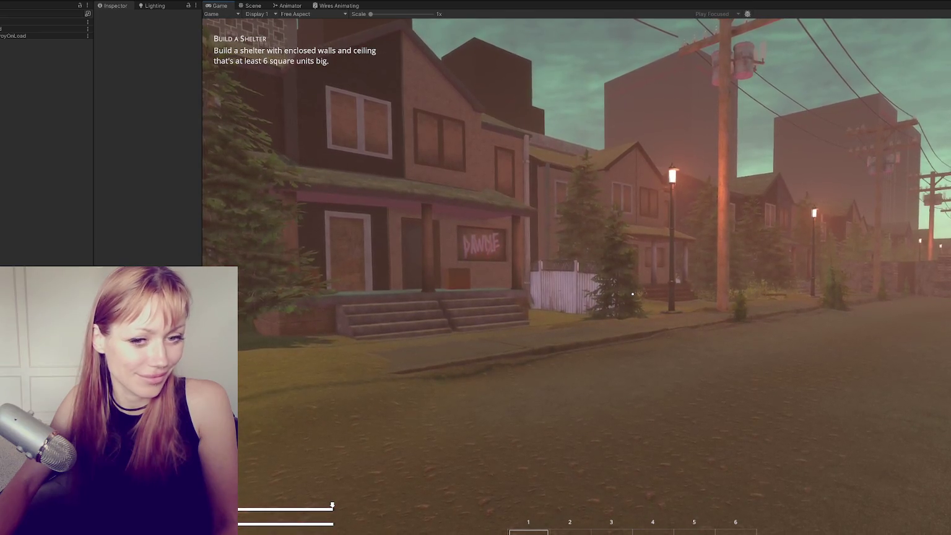
Sprint up the DAWGE house porch steps to the door, then back off to view its front.
{"action": "key", "text": "shift+w"}
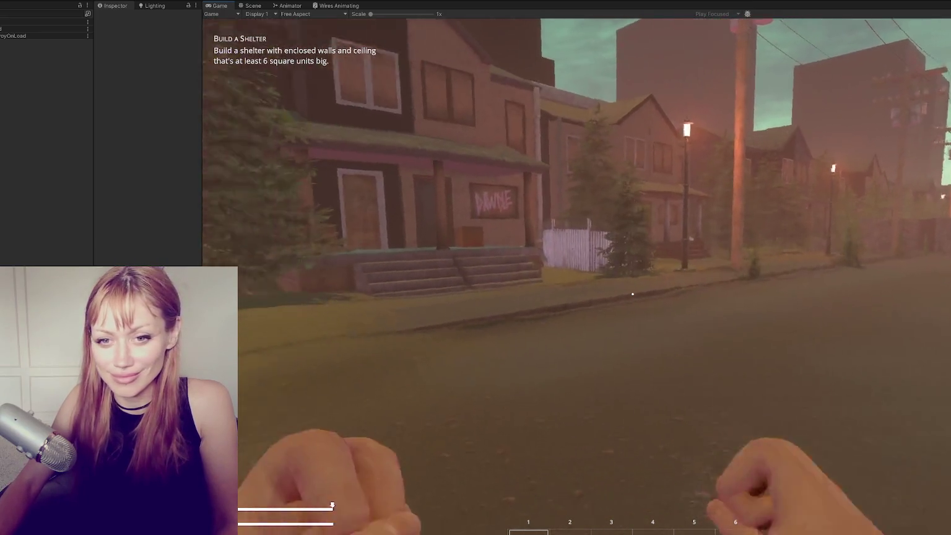
{"action": "key", "text": "shift+w"}
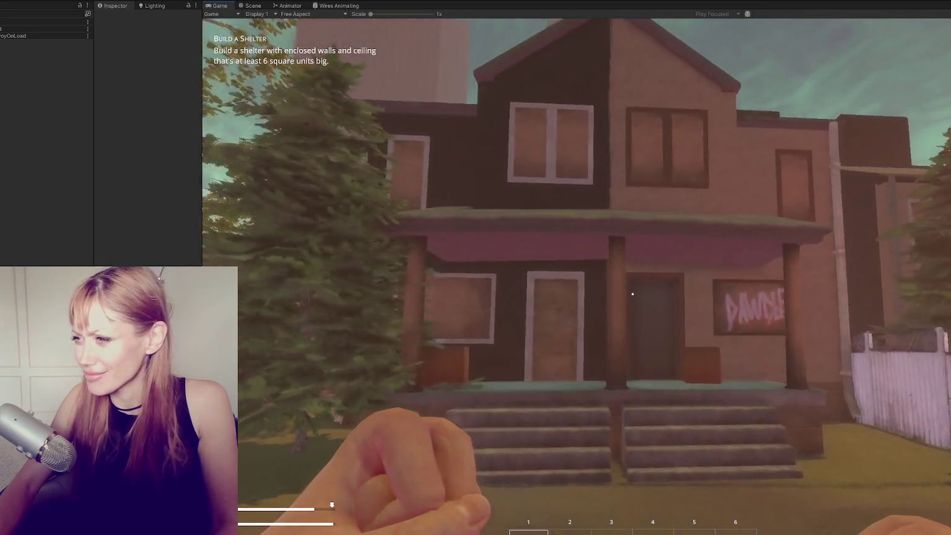
{"action": "key", "text": "w"}
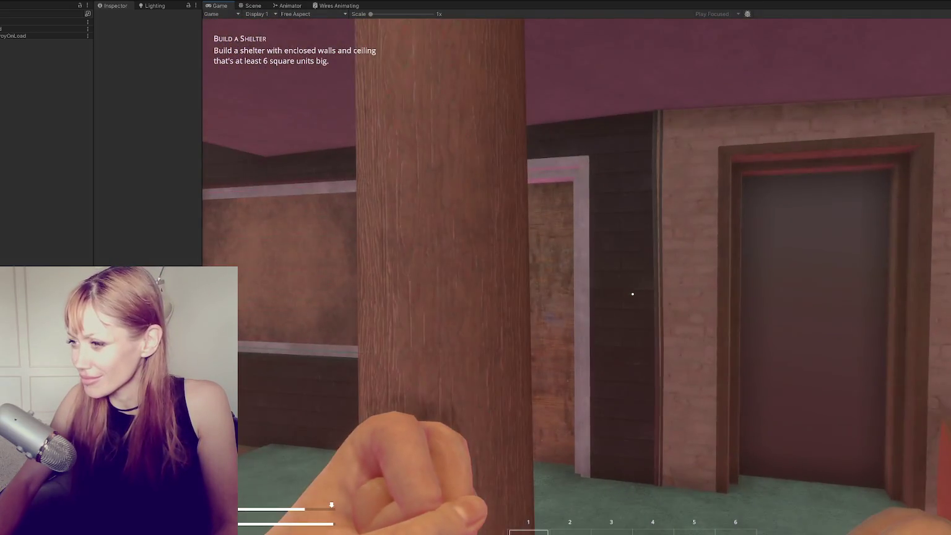
{"action": "key", "text": "shift+s"}
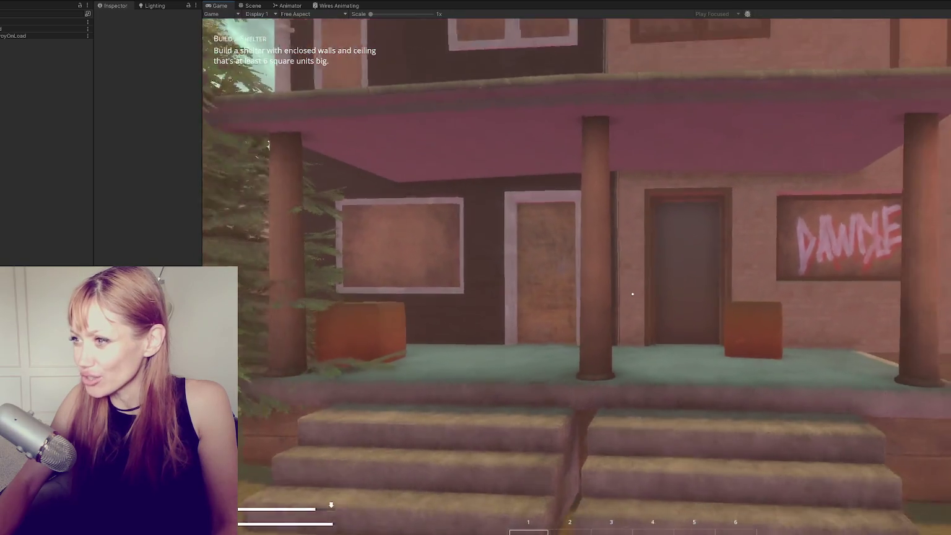
{"action": "key", "text": "shift+s"}
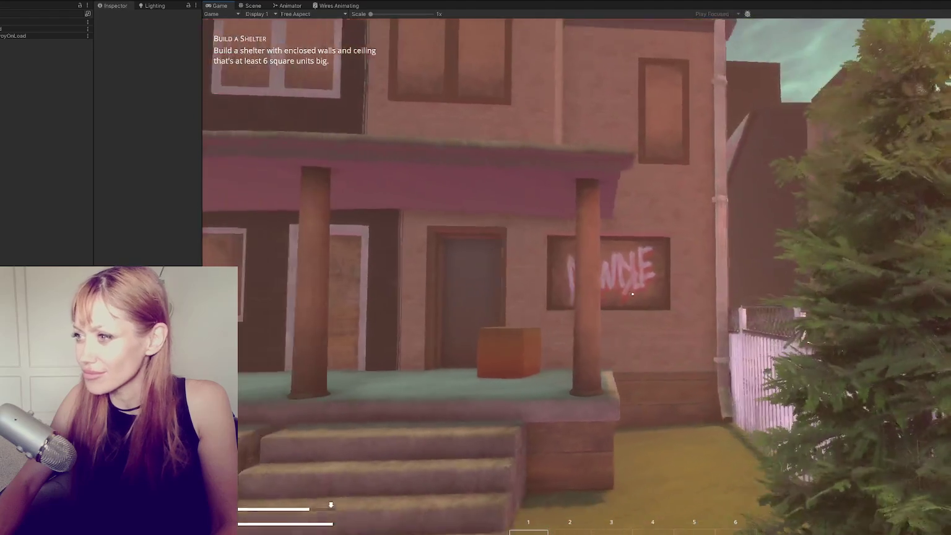
{"action": "key", "text": "shift+s"}
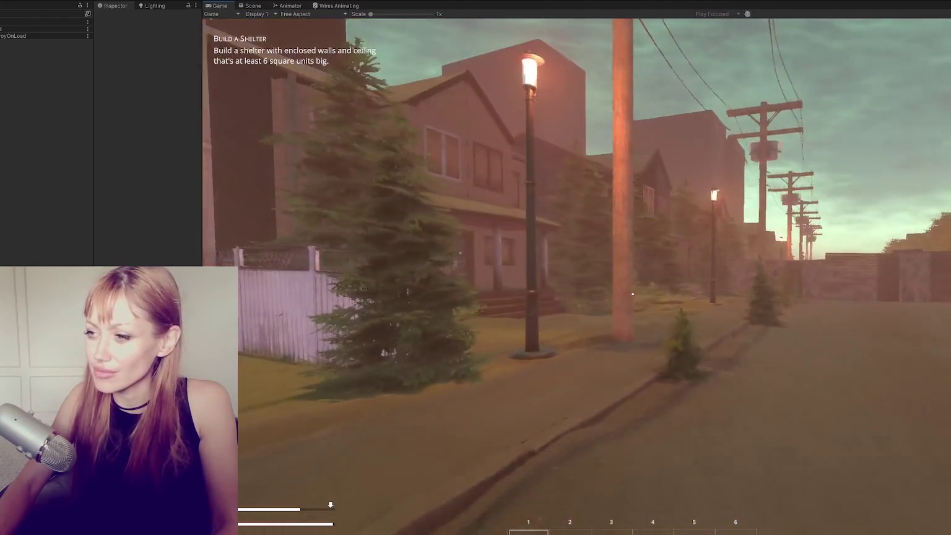
Approach the next house's porch, then strafe past the building and along the fence.
{"action": "key", "text": "shift+w"}
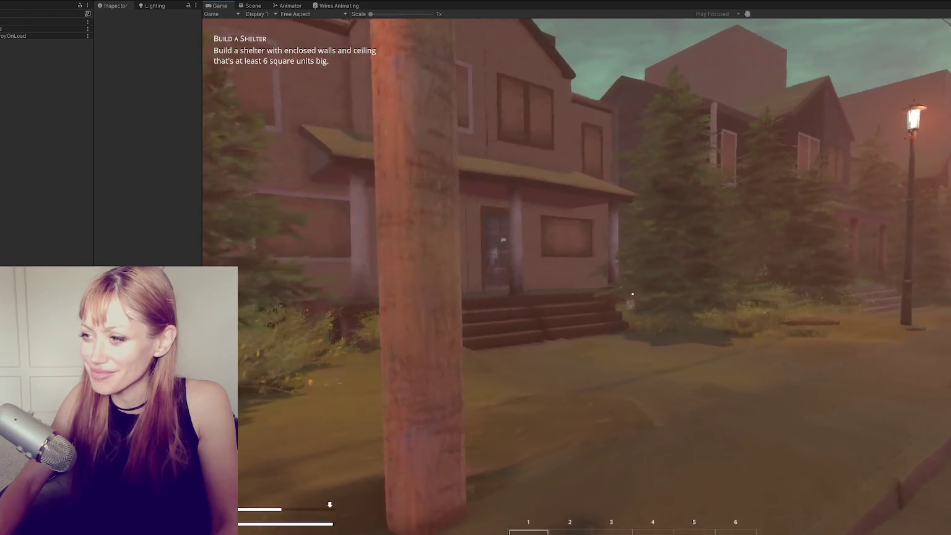
{"action": "key", "text": "shift+w"}
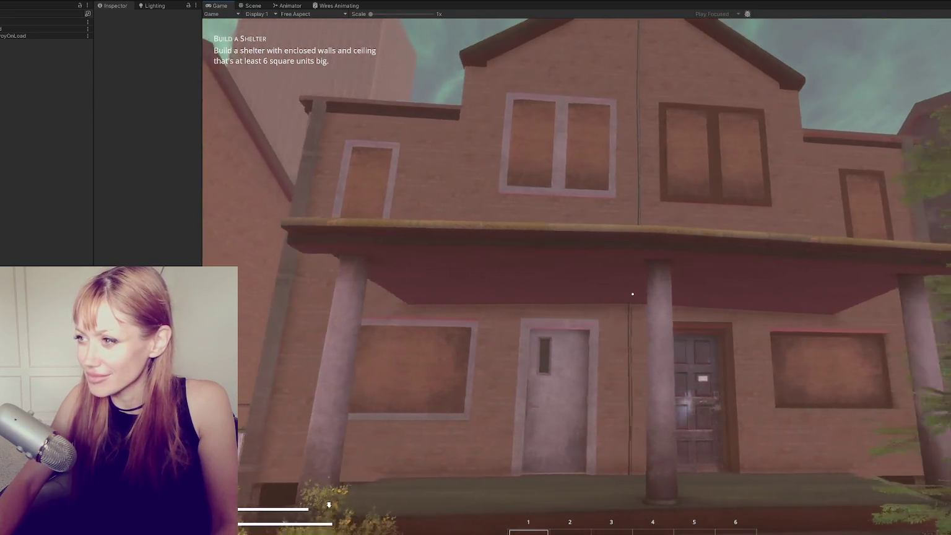
{"action": "key", "text": "shift+w"}
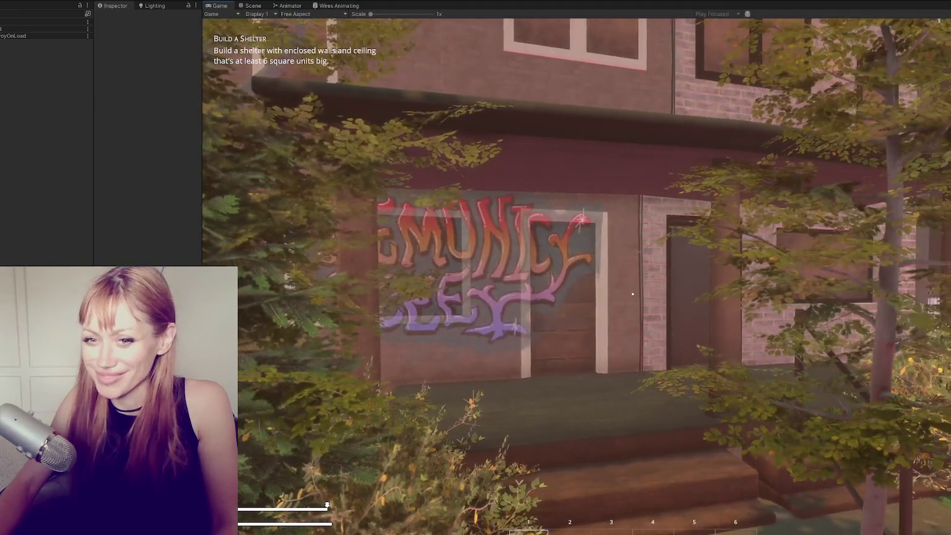
{"action": "key", "text": "d"}
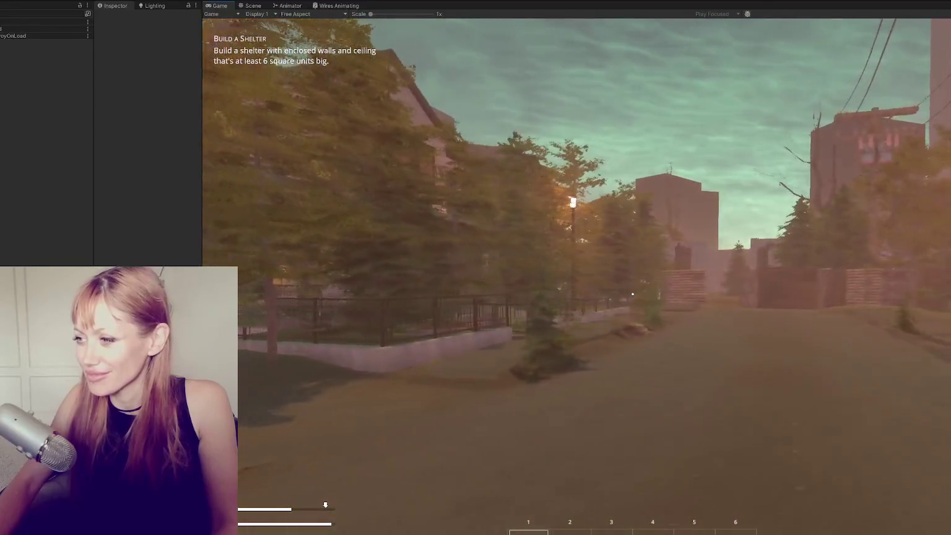
{"action": "key", "text": "a"}
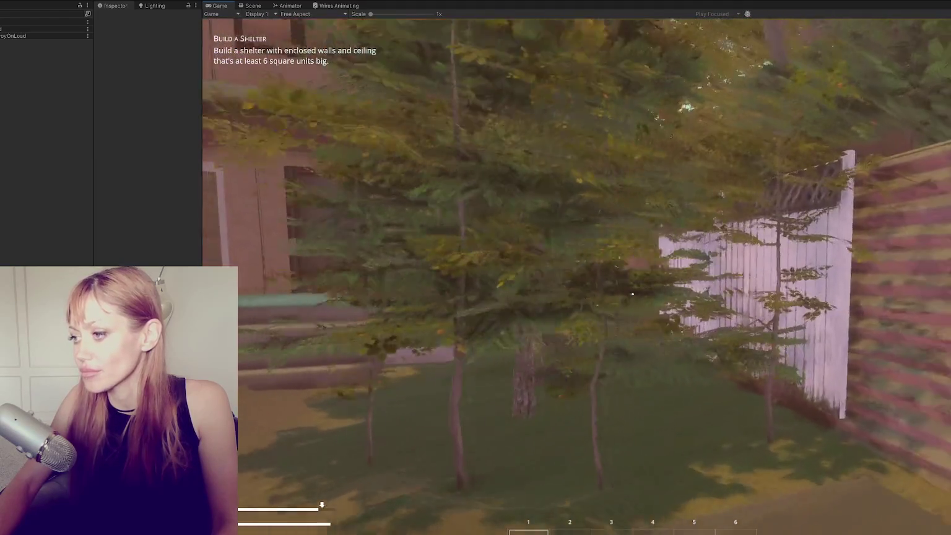
Walk the player forward along the sidewalk to the houses and open the in-game Stats menu.
{"action": "key", "text": "w"}
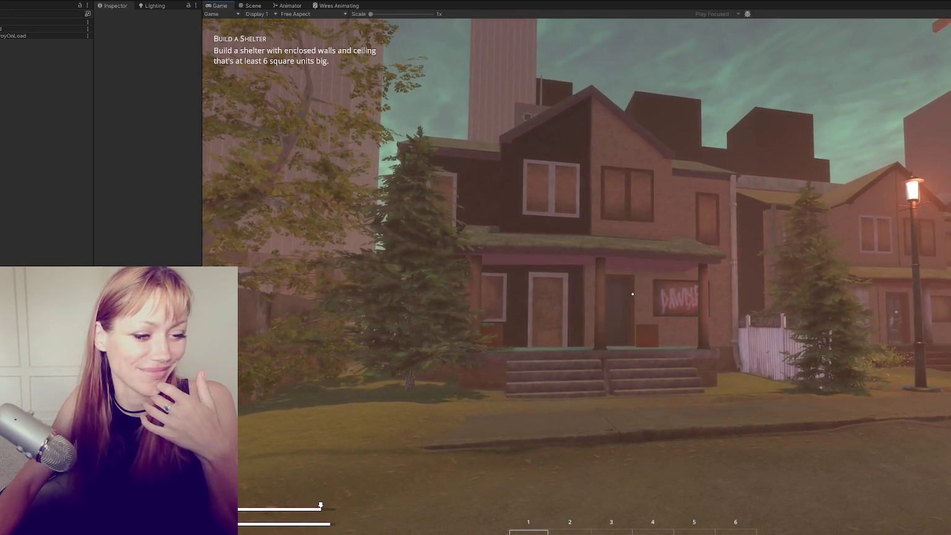
{"action": "left_click", "coordinate": [678, 283]}
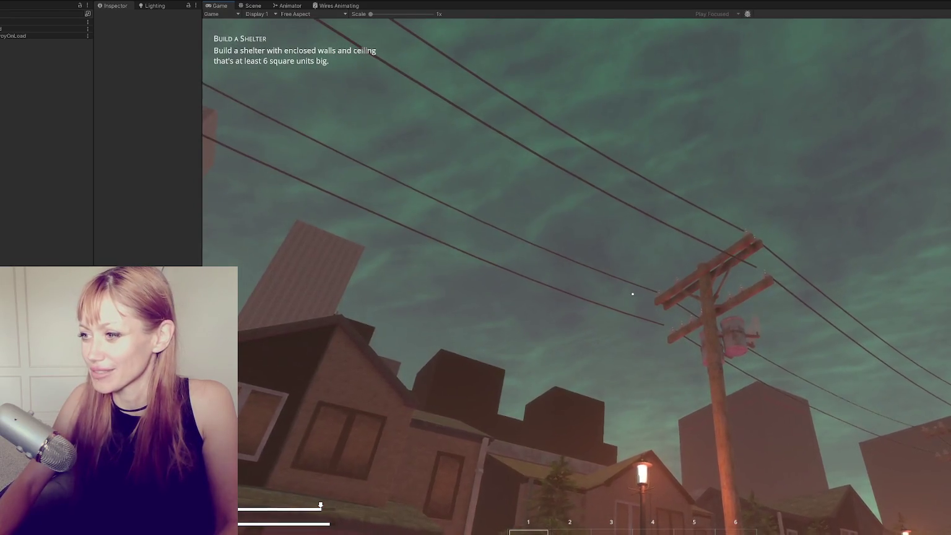
{"action": "key", "text": "w"}
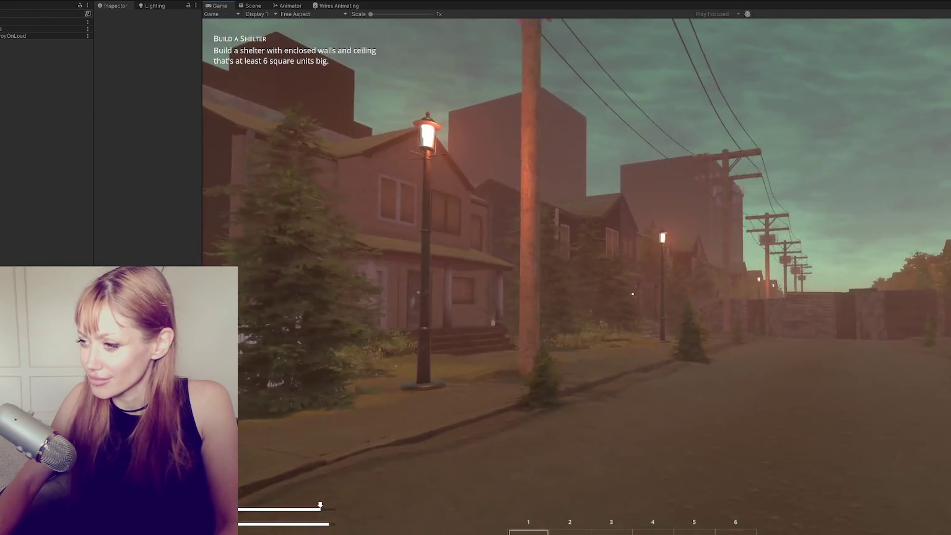
{"action": "key", "text": "w"}
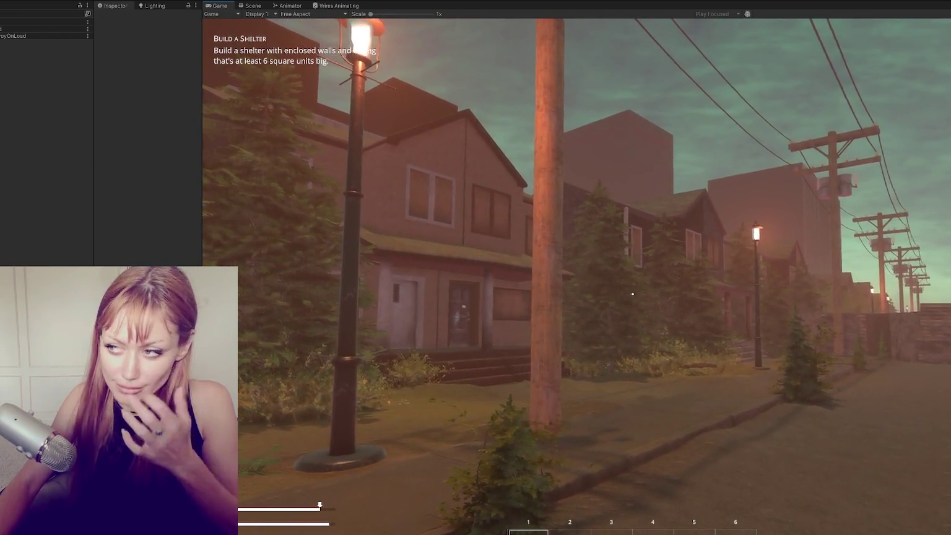
{"action": "key", "text": "Tab"}
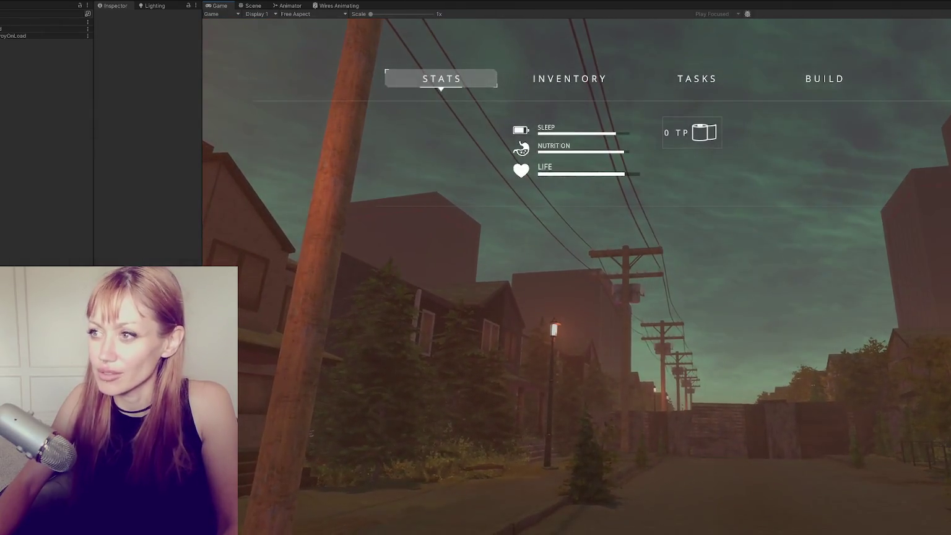
Stop the running game with Ctrl+P and finish exporting the brick cube textures.
{"action": "key", "text": "ctrl+p"}
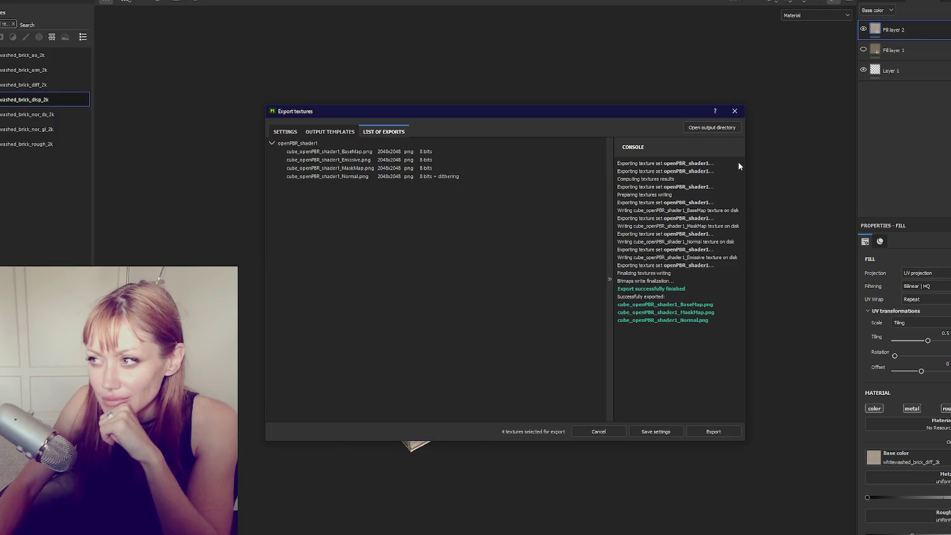
{"action": "left_click", "coordinate": [736, 110]}
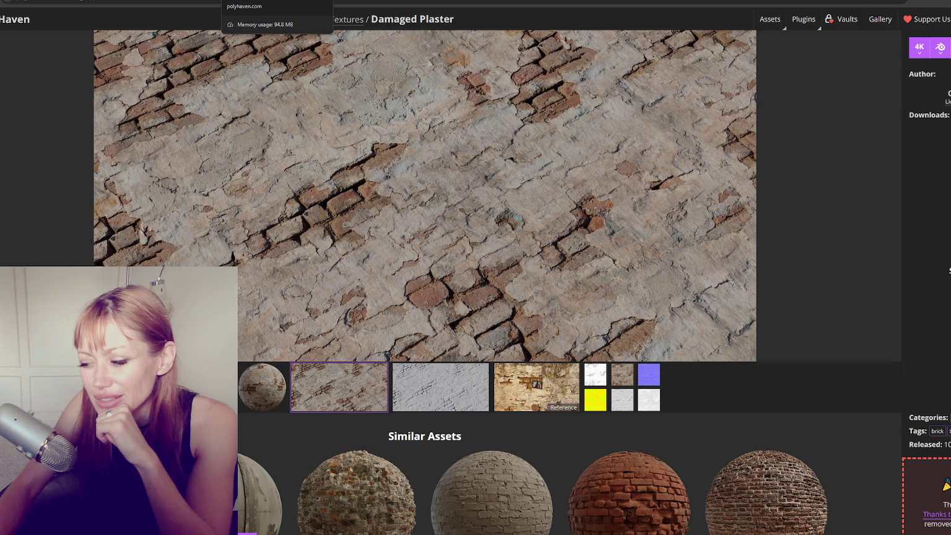
Cycle through the Wood Shutter, Whitewashed Brick, Herringbone Brick 03, Old Stone Wall and Worn Mossy Plasterwall pages.
{"action": "key", "text": "ctrl+Tab"}
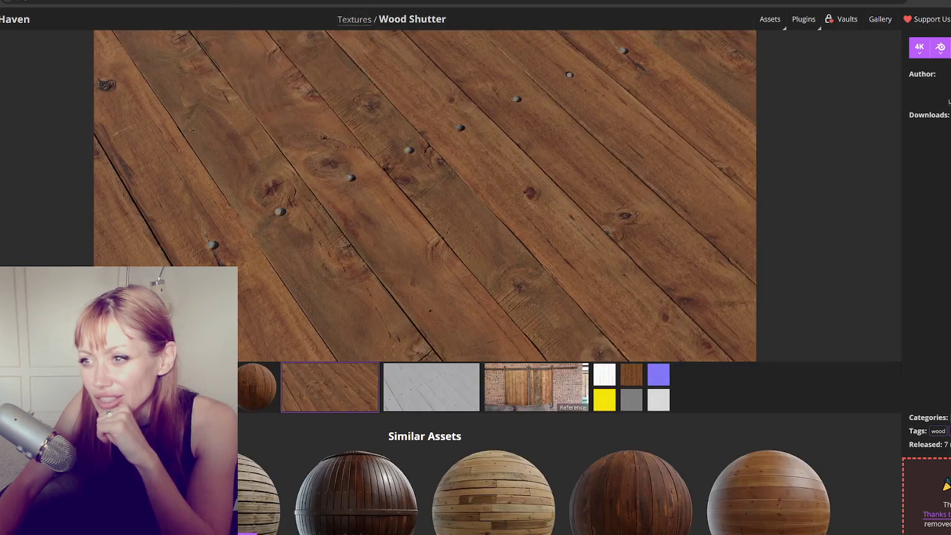
{"action": "key", "text": "ctrl+Tab"}
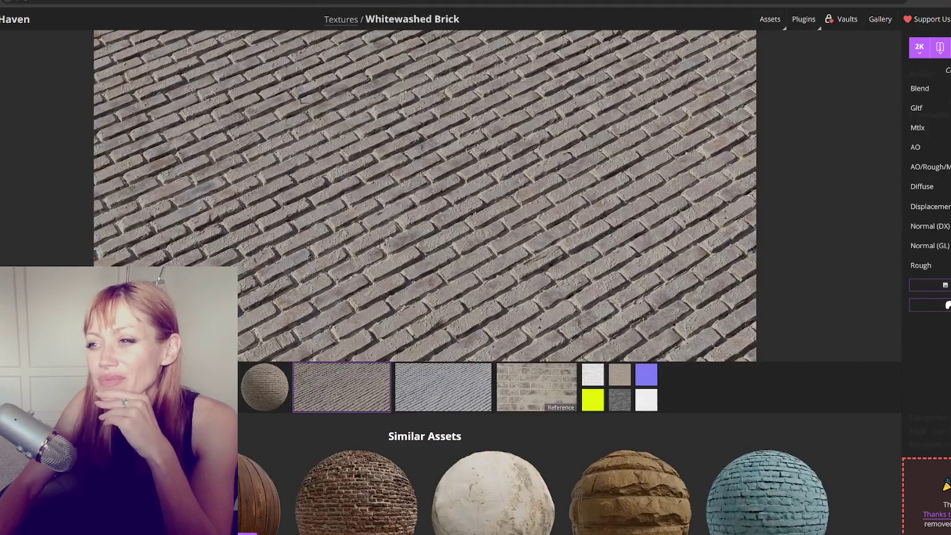
{"action": "key", "text": "ctrl+Tab"}
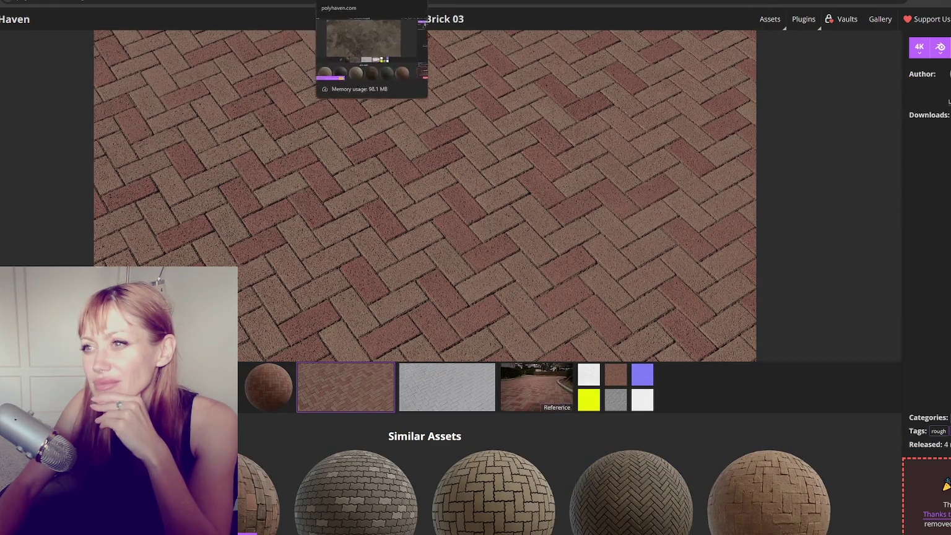
{"action": "key", "text": "ctrl+Tab"}
{"action": "key", "text": "ctrl+Tab"}
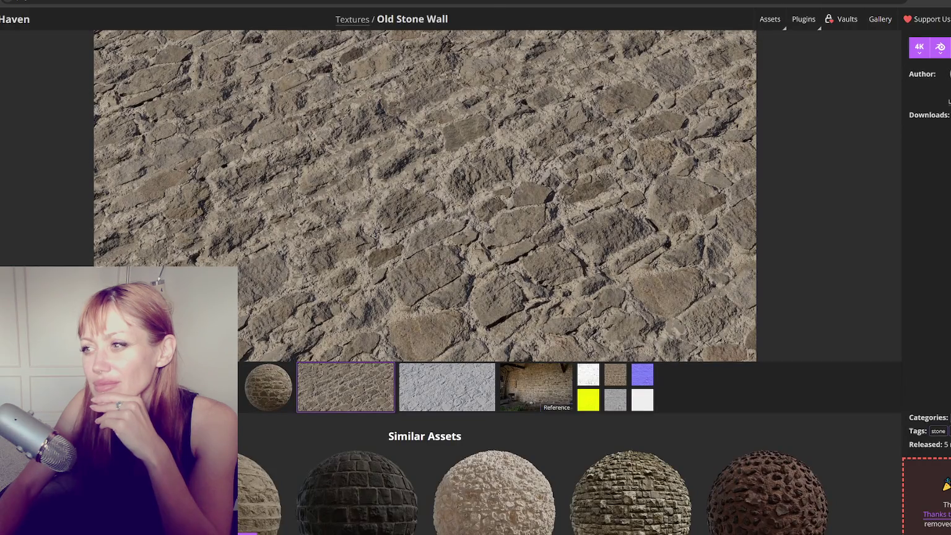
{"action": "key", "text": "ctrl+Tab"}
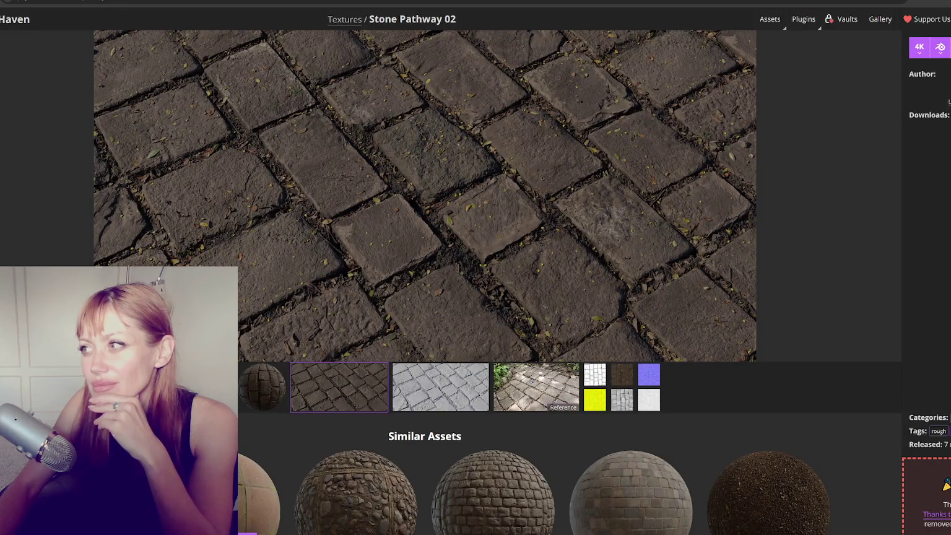
On Stone Pathway 02, view the real-world reference photo, then the rendered preview again.
{"action": "mouse_move", "coordinate": [505, 2]}
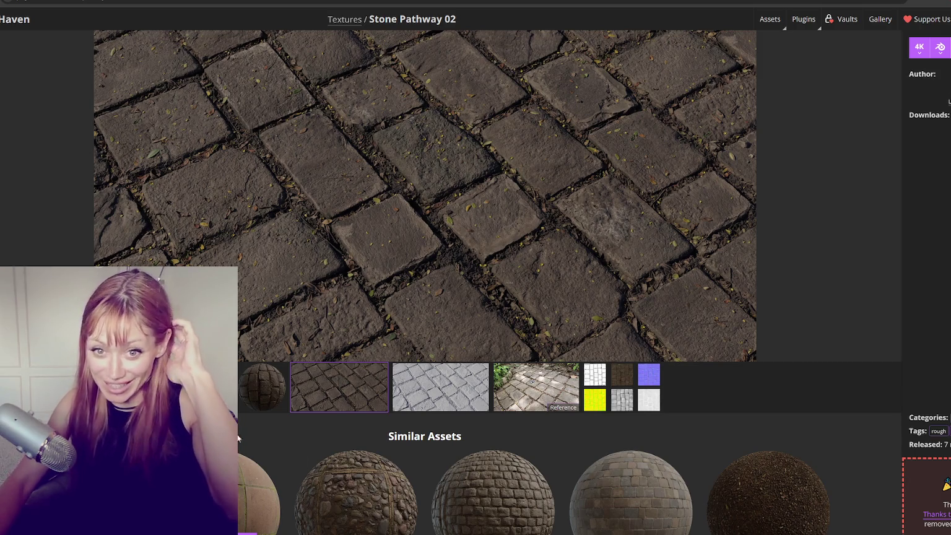
{"action": "left_click", "coordinate": [510, 384]}
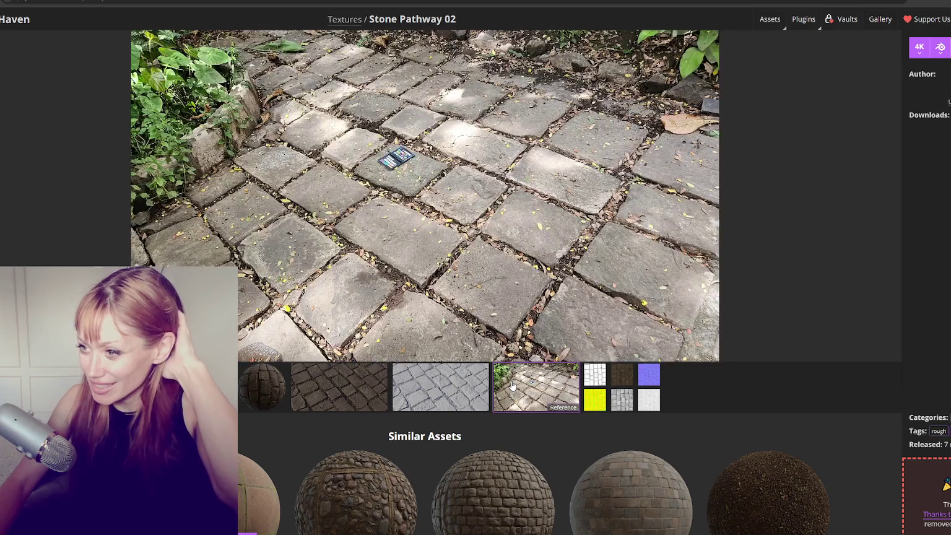
{"action": "left_click", "coordinate": [323, 393]}
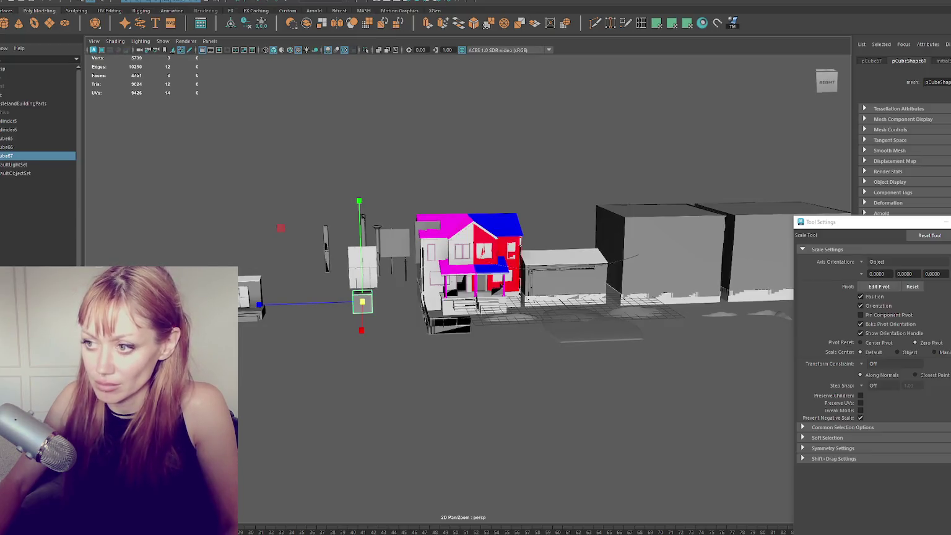
{"action": "scroll", "coordinate": [465, 319], "scroll_direction": "up", "scroll_amount": 5}
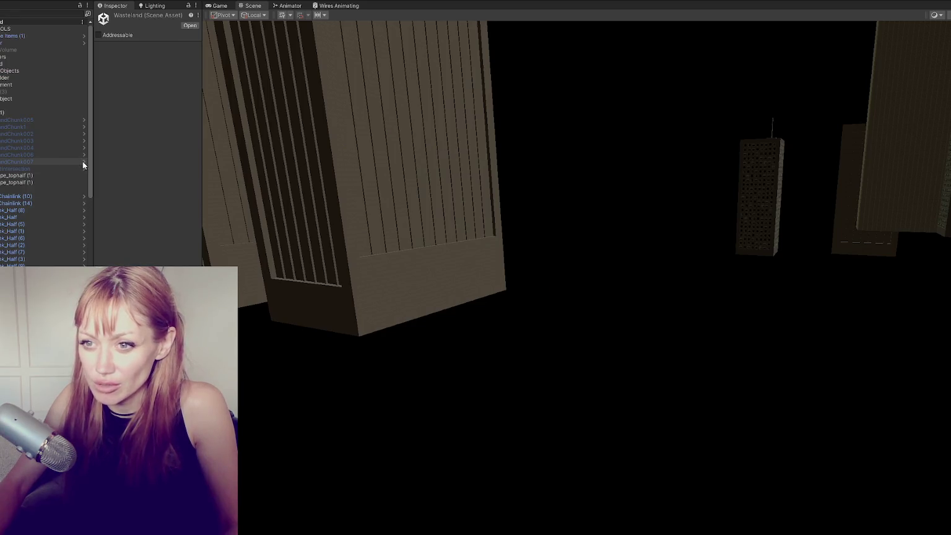
Open WastelandChunk007, filter the Hierarchy by 'door', and frame and orbit around Door (2).
{"action": "left_click", "coordinate": [82, 161]}
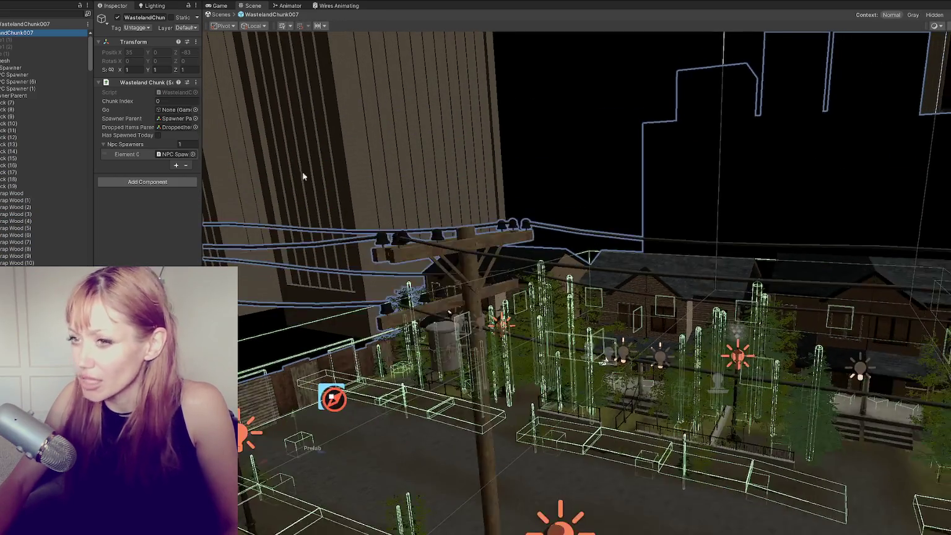
{"action": "left_click", "coordinate": [44, 12]}
{"action": "type", "text": "door"}
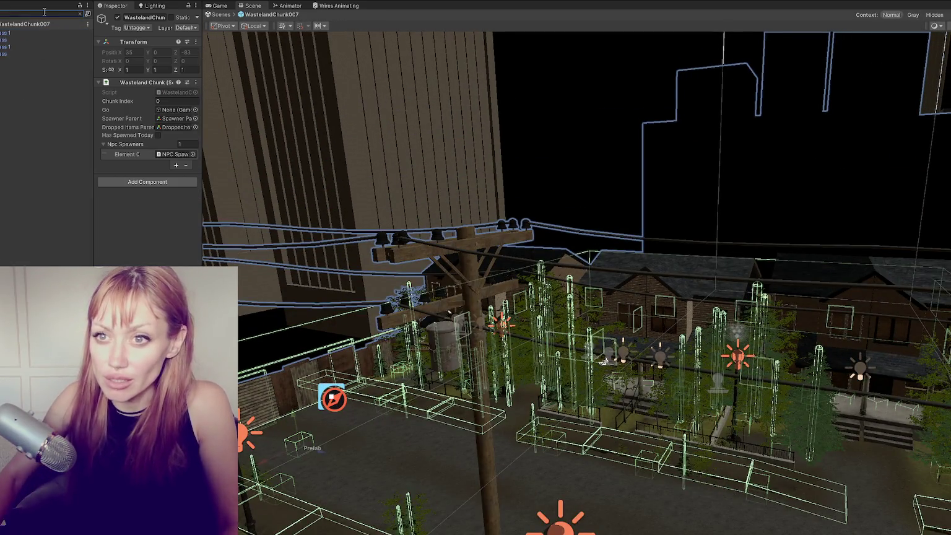
{"action": "double_click", "coordinate": [33, 111]}
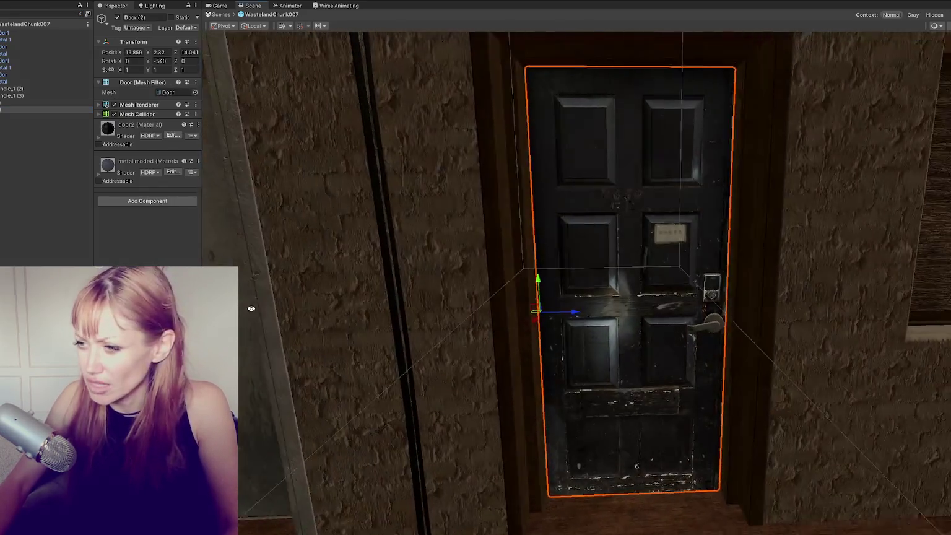
{"action": "left_click_drag", "start_coordinate": [251, 308], "coordinate": [529, 148]}
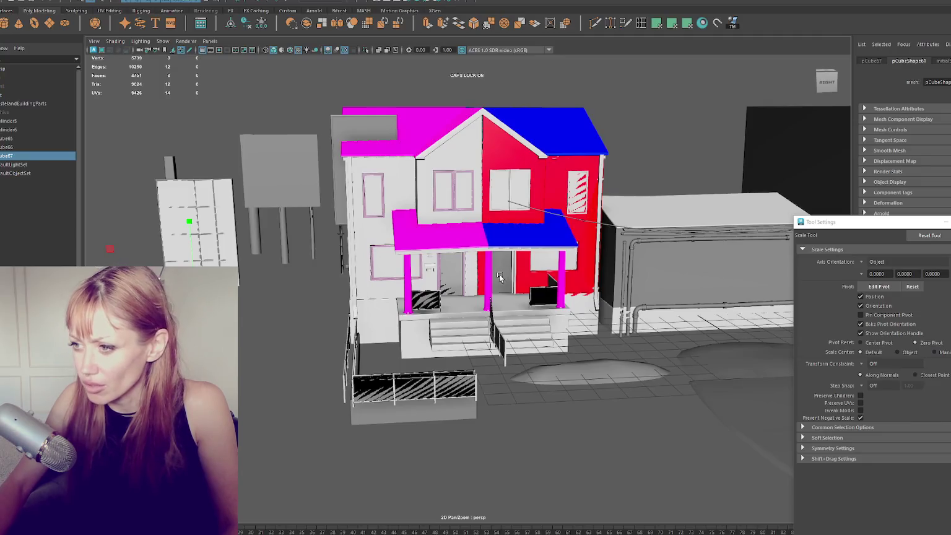
{"action": "left_click", "coordinate": [500, 277]}
Select the door-frame faces on the house and shift them down and left.
{"action": "key", "text": "f"}
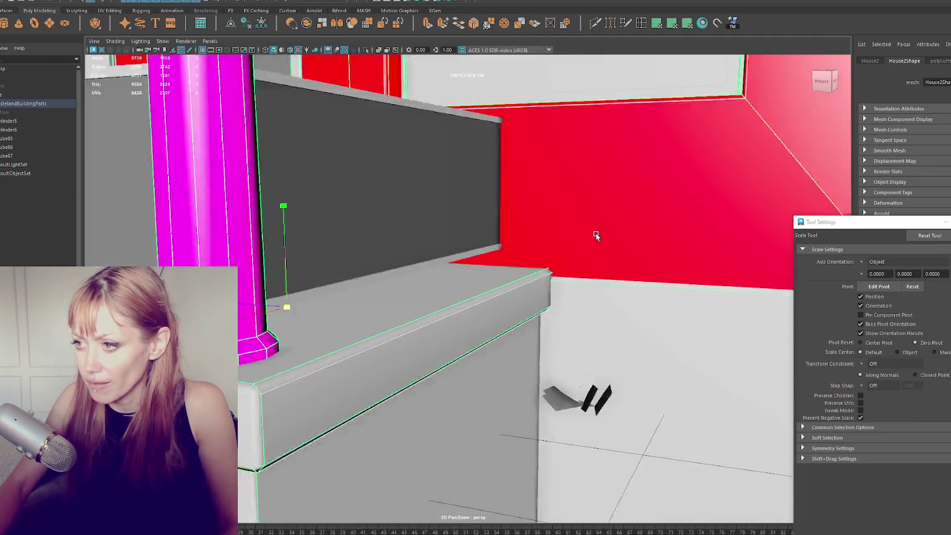
{"action": "scroll", "coordinate": [596, 233], "scroll_direction": "down", "scroll_amount": 5}
{"action": "right_click", "coordinate": [485, 204]}
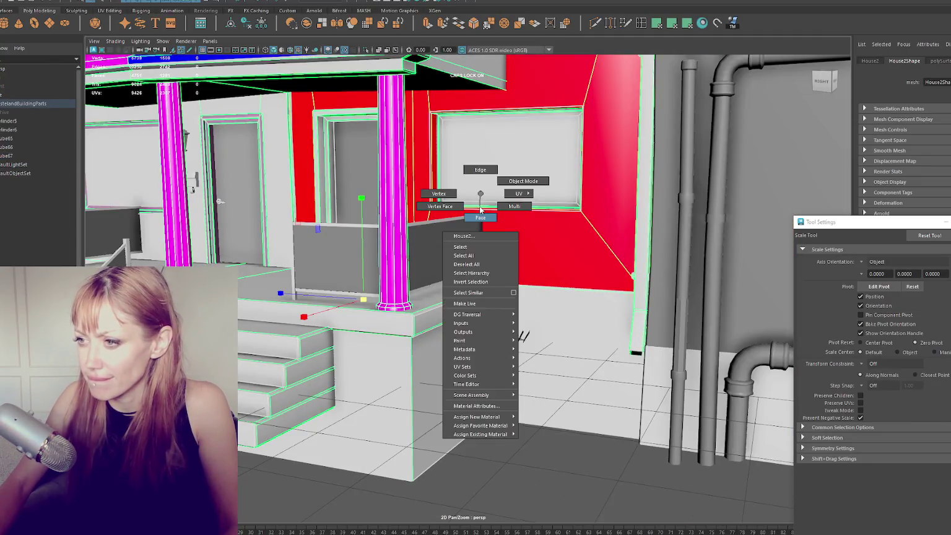
{"action": "left_click", "coordinate": [328, 188]}
{"action": "key", "text": "f"}
{"action": "scroll", "coordinate": [397, 194], "scroll_direction": "up", "scroll_amount": 5}
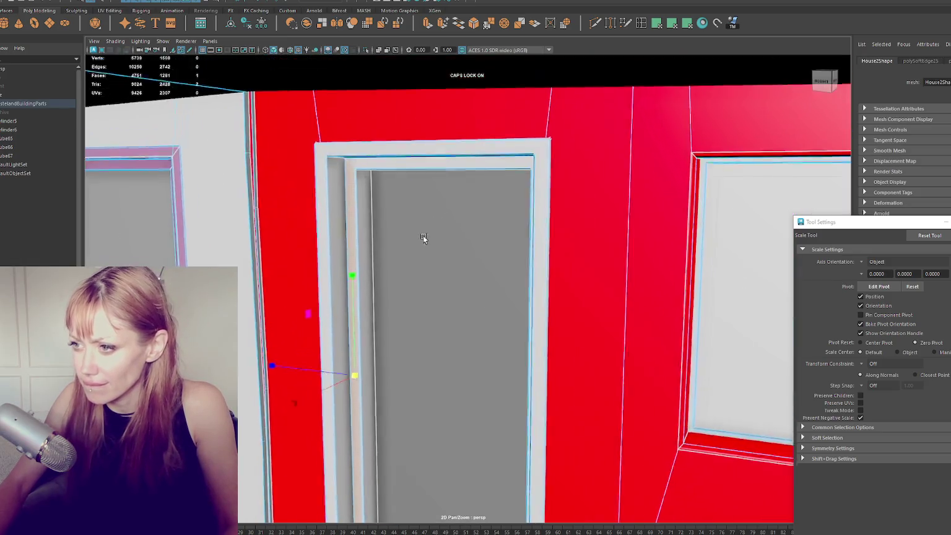
{"action": "key", "text": "shift+period"}
{"action": "scroll", "coordinate": [349, 167], "scroll_direction": "up", "scroll_amount": 3}
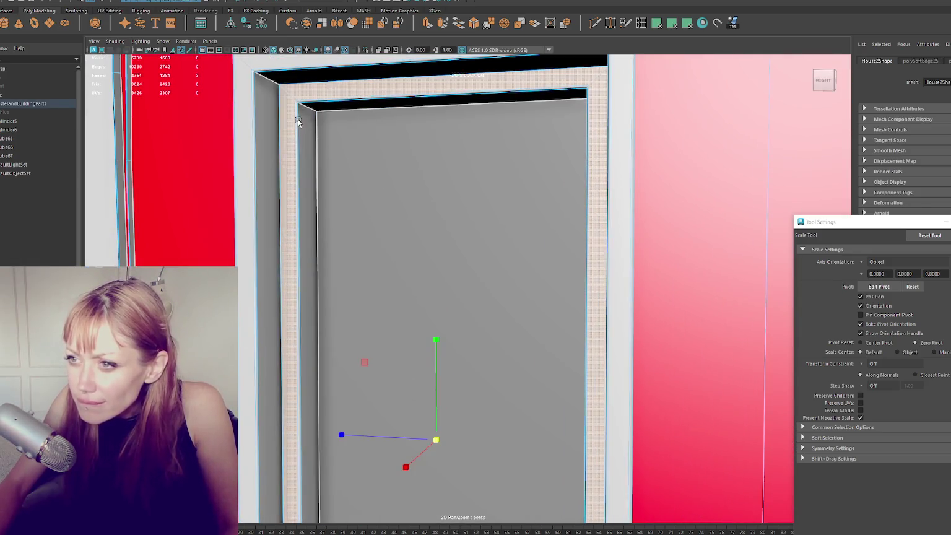
{"action": "key", "text": "w"}
{"action": "mouse_move", "coordinate": [435, 441]}
{"action": "left_mouse_down"}
{"action": "mouse_move", "coordinate": [398, 466]}
{"action": "mouse_move", "coordinate": [413, 470]}
{"action": "left_mouse_up"}
Adjust the door panel face's UVs with the Move and Scale UV tools.
{"action": "left_click", "coordinate": [422, 463]}
{"action": "scroll", "coordinate": [431, 214], "scroll_direction": "down", "scroll_amount": 5}
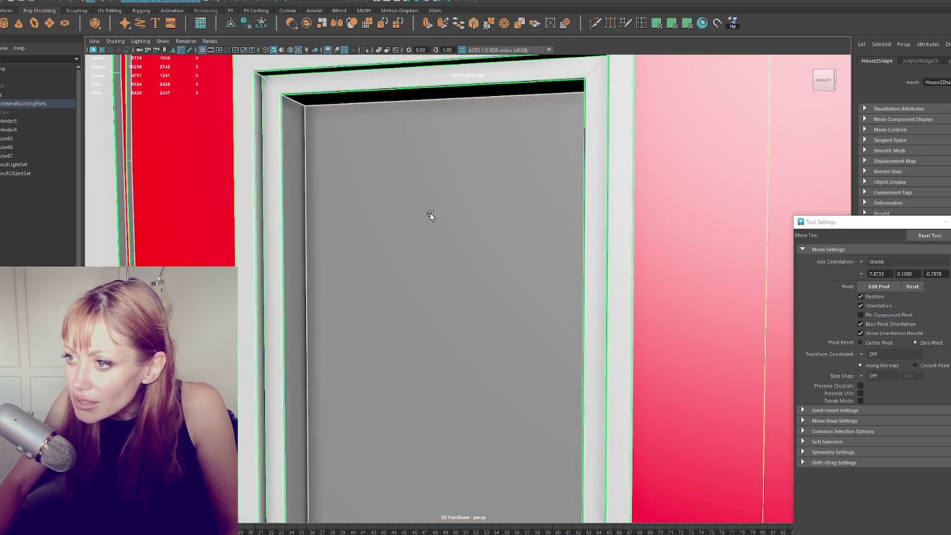
{"action": "right_click", "coordinate": [397, 174]}
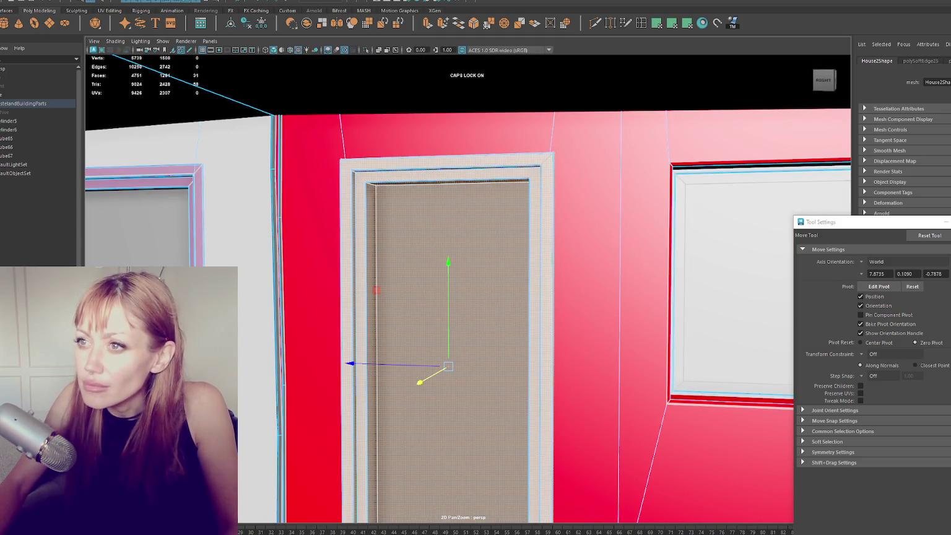
{"action": "key", "text": "shift+w"}
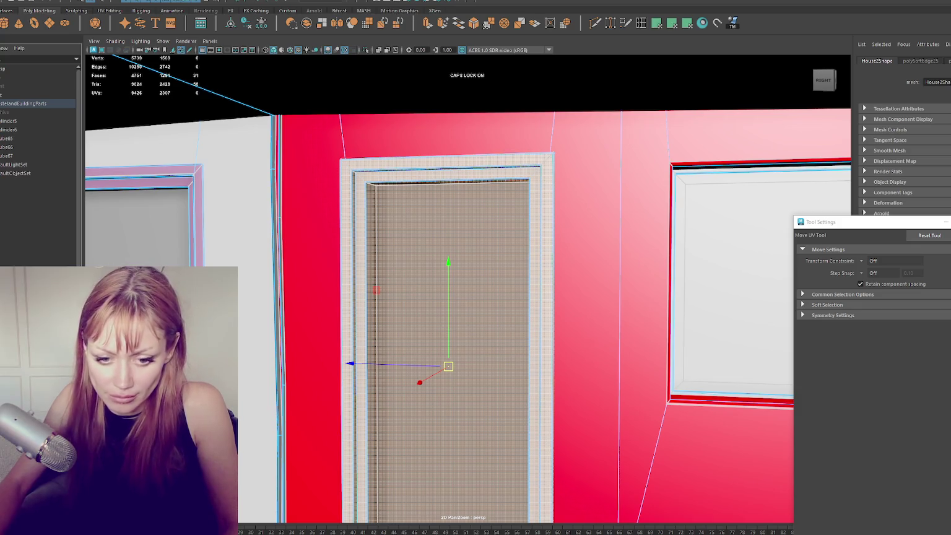
{"action": "key", "text": "ctrl+z"}
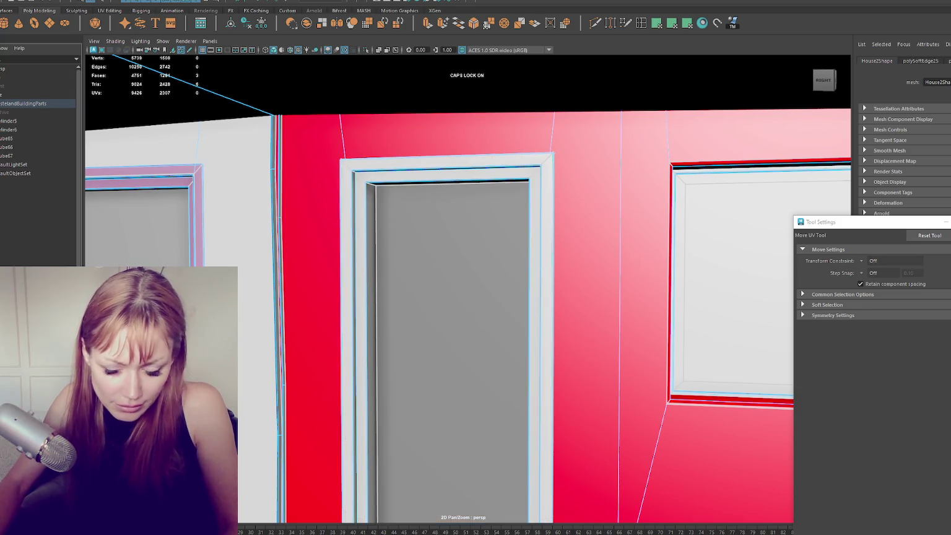
{"action": "left_click", "coordinate": [423, 278]}
{"action": "key", "text": "r"}
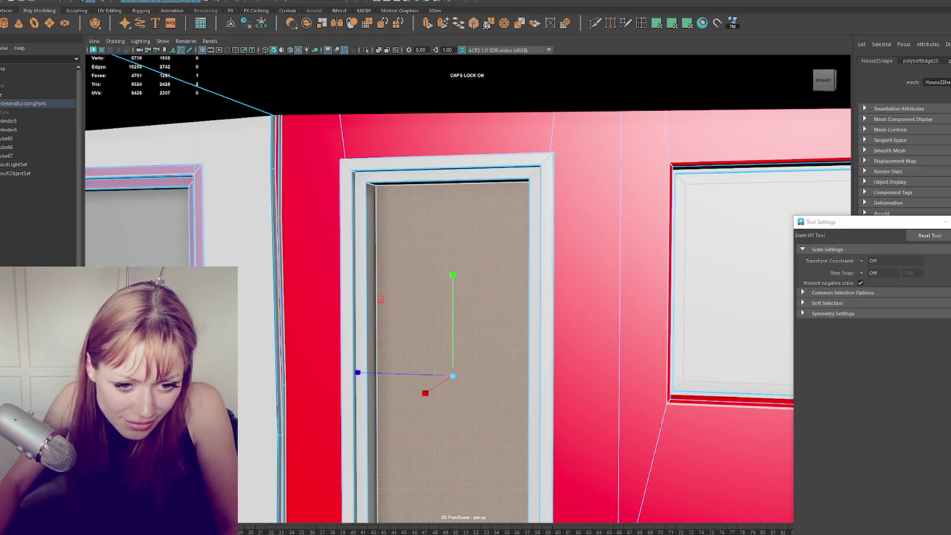
Return to object mode and send the updated house model to Unity.
{"action": "key", "text": "w"}
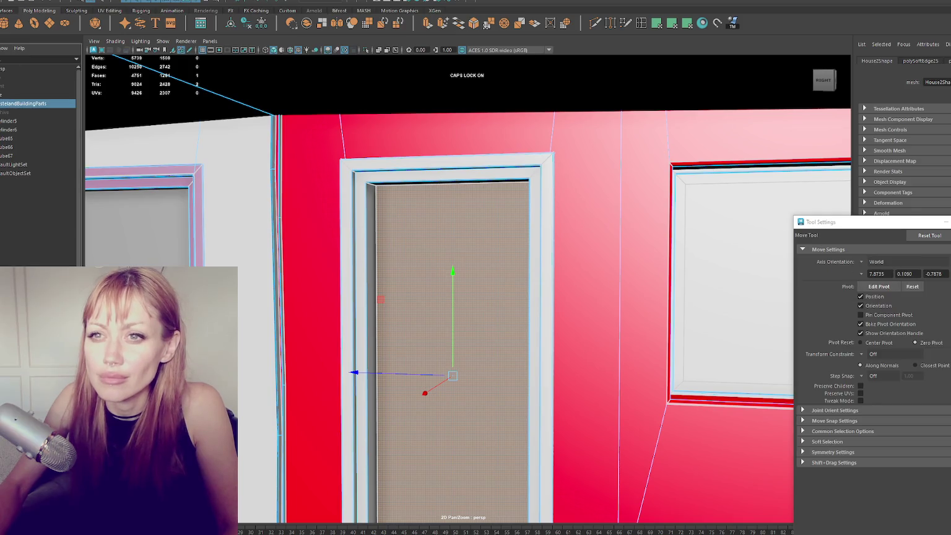
{"action": "left_click", "coordinate": [12, 102]}
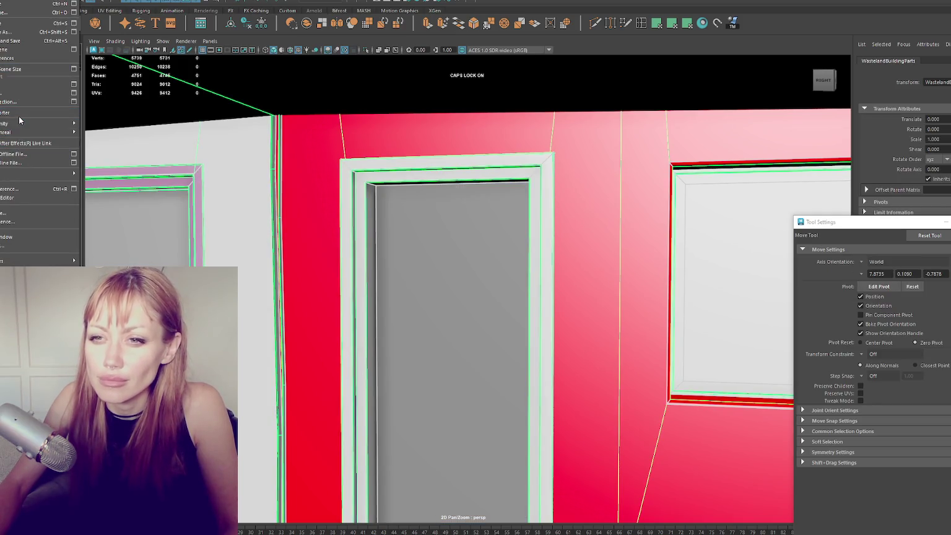
{"action": "key", "text": "Escape"}
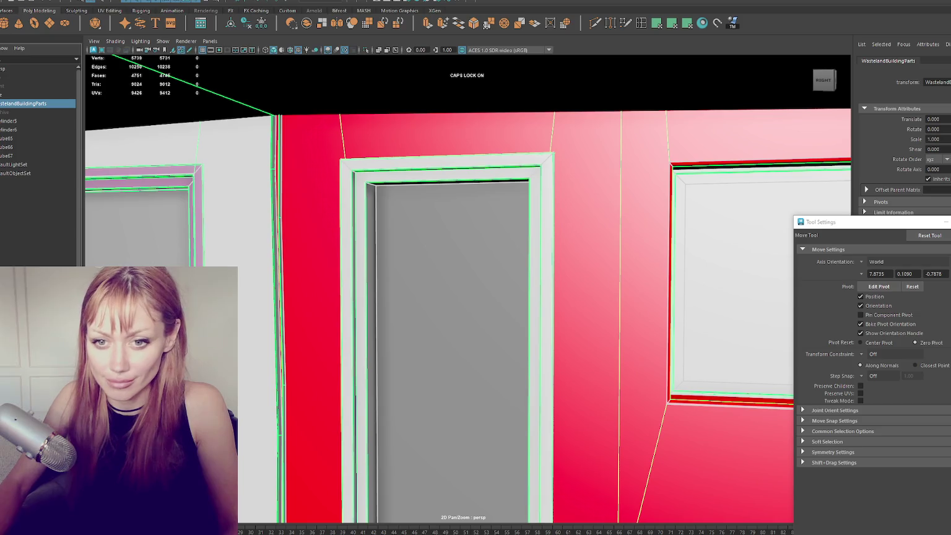
{"action": "key", "text": "alt+Tab"}
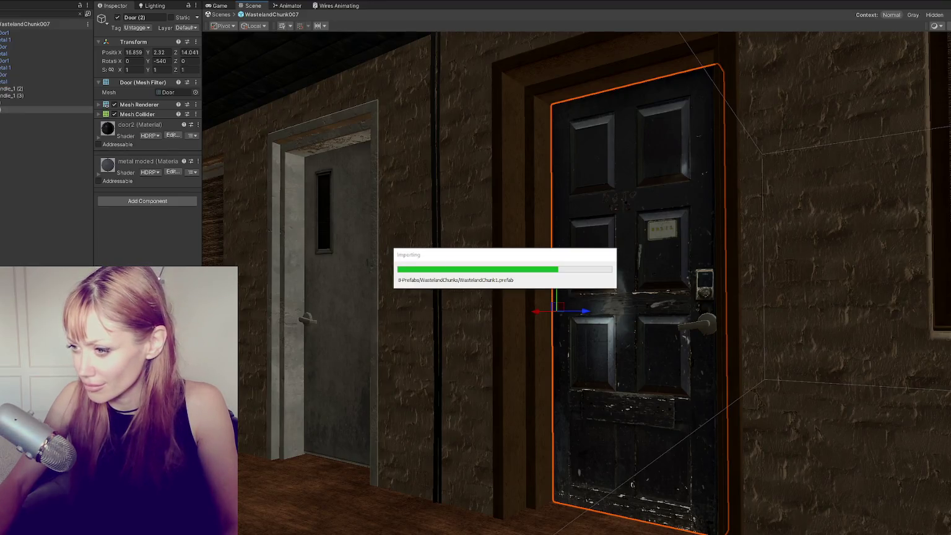
Select the grey Door (1), then frame Door (2) and nudge it slightly along X.
{"action": "scroll", "coordinate": [525, 377], "scroll_direction": "down", "scroll_amount": 5}
{"action": "mouse_move", "coordinate": [525, 378]}
{"action": "left_mouse_down"}
{"action": "mouse_move", "coordinate": [620, 382]}
{"action": "mouse_move", "coordinate": [469, 340]}
{"action": "mouse_move", "coordinate": [397, 306]}
{"action": "mouse_move", "coordinate": [382, 310]}
{"action": "left_mouse_up"}
{"action": "left_click", "coordinate": [382, 310]}
{"action": "key", "text": "f"}
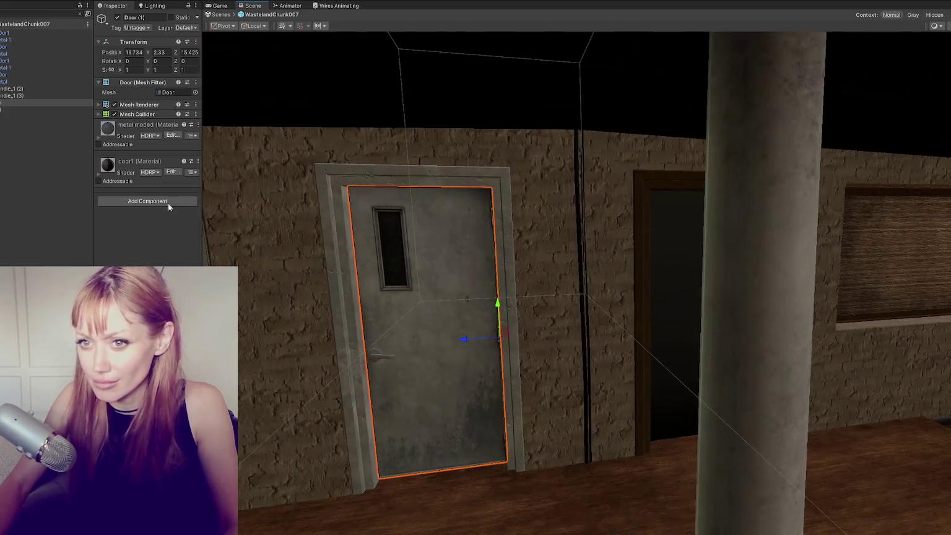
{"action": "left_click", "coordinate": [42, 108]}
{"action": "key", "text": "f"}
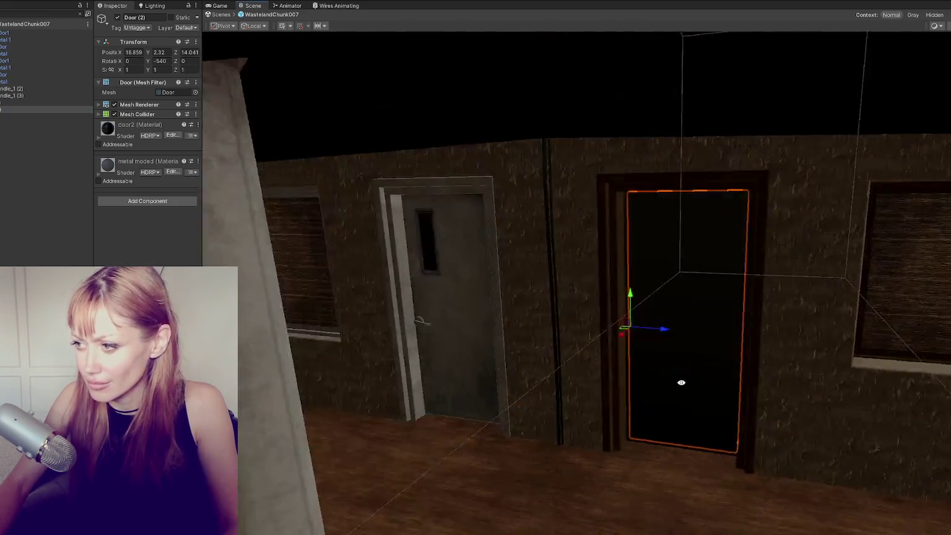
{"action": "mouse_move", "coordinate": [615, 339]}
{"action": "left_mouse_down"}
{"action": "mouse_move", "coordinate": [596, 337]}
{"action": "mouse_move", "coordinate": [614, 342]}
{"action": "mouse_move", "coordinate": [600, 352]}
{"action": "mouse_move", "coordinate": [648, 318]}
{"action": "mouse_move", "coordinate": [649, 339]}
{"action": "left_mouse_up"}
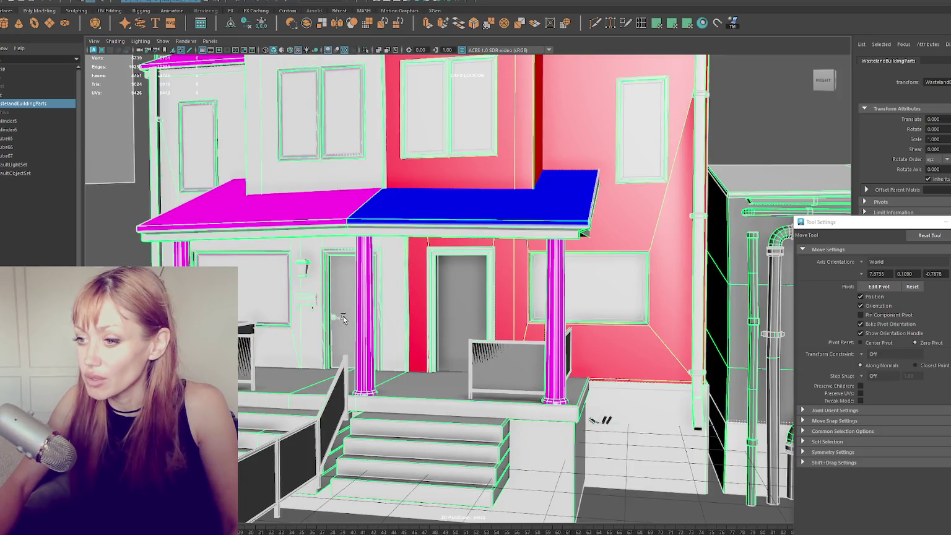
Select the door on the house model.
{"action": "left_click", "coordinate": [336, 318]}
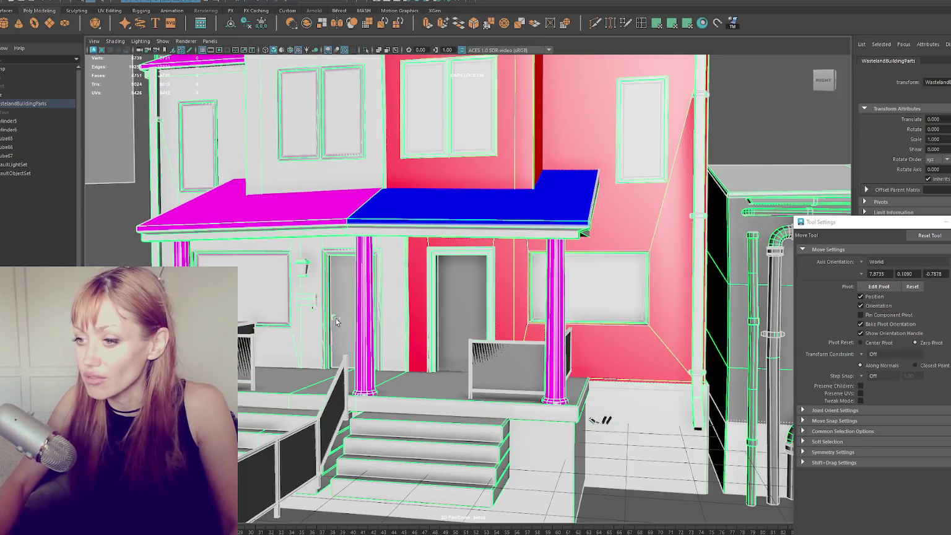
Frame the door and isolate it on its own, orbiting to see its edge and top.
{"action": "key", "text": "f"}
{"action": "right_click", "coordinate": [393, 311]}
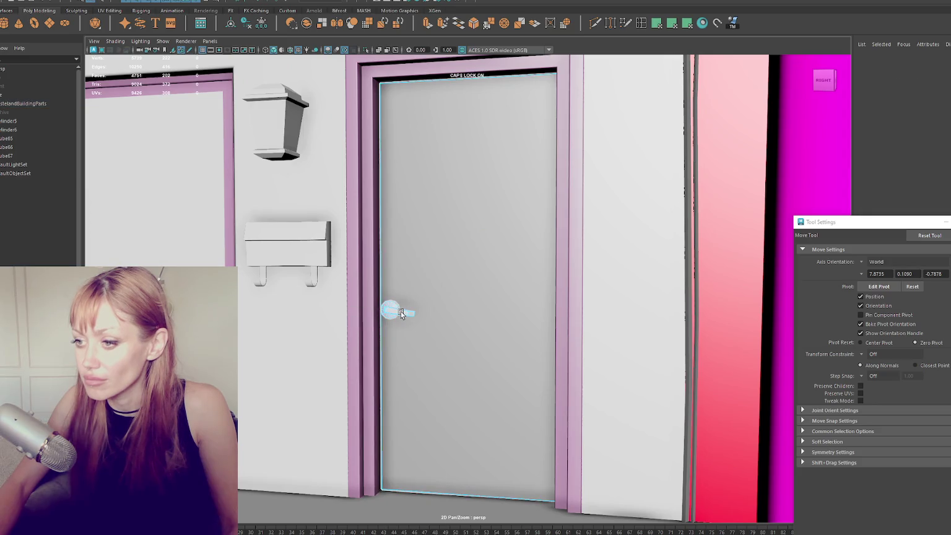
{"action": "scroll", "coordinate": [396, 311], "scroll_direction": "up", "scroll_amount": 5}
{"action": "mouse_move", "coordinate": [400, 312]}
{"action": "left_mouse_down"}
{"action": "mouse_move", "coordinate": [455, 318]}
{"action": "mouse_move", "coordinate": [472, 256]}
{"action": "left_mouse_up"}
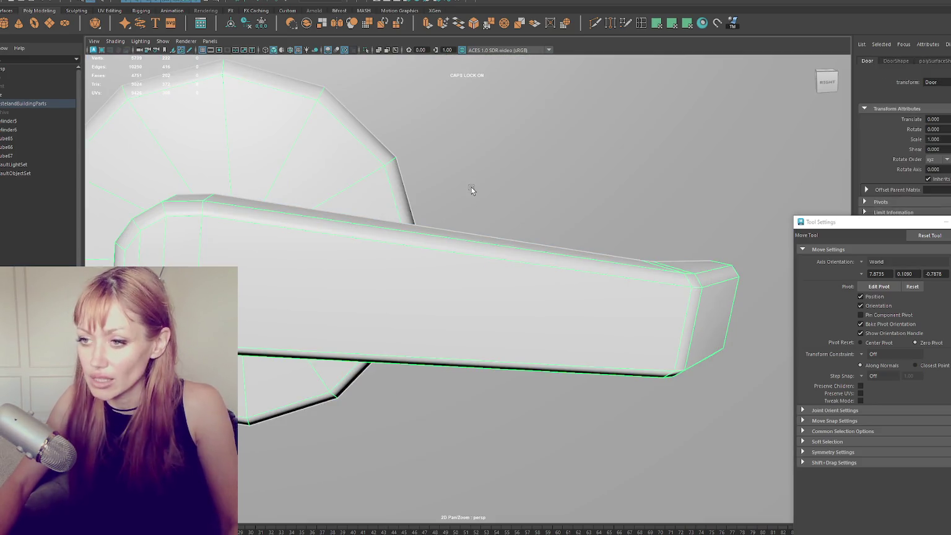
{"action": "key", "text": "f"}
{"action": "key", "text": "ctrl+1"}
{"action": "scroll", "coordinate": [460, 207], "scroll_direction": "down", "scroll_amount": 3}
{"action": "mouse_move", "coordinate": [460, 206]}
{"action": "left_mouse_down"}
{"action": "mouse_move", "coordinate": [410, 229]}
{"action": "mouse_move", "coordinate": [286, 233]}
{"action": "mouse_move", "coordinate": [422, 268]}
{"action": "mouse_move", "coordinate": [363, 227]}
{"action": "mouse_move", "coordinate": [254, 2]}
{"action": "left_mouse_up"}
{"action": "left_click", "coordinate": [130, 2]}
{"action": "left_click", "coordinate": [138, 30]}
Pick out the right and left door handle levers.
{"action": "left_click", "coordinate": [298, 351]}
{"action": "left_click_drag", "start_coordinate": [298, 350], "coordinate": [413, 359]}
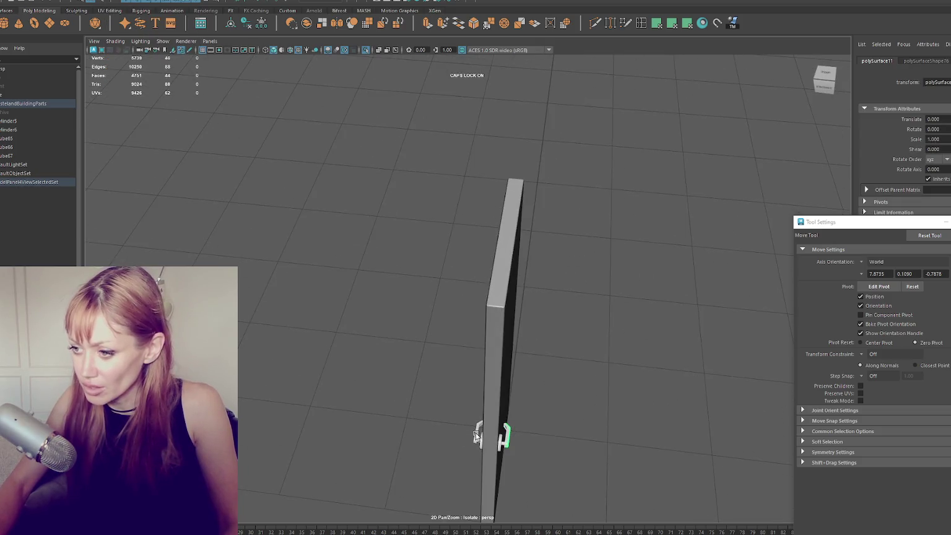
{"action": "key", "text": "f"}
{"action": "scroll", "coordinate": [537, 310], "scroll_direction": "down", "scroll_amount": 3}
{"action": "right_click", "coordinate": [510, 306]}
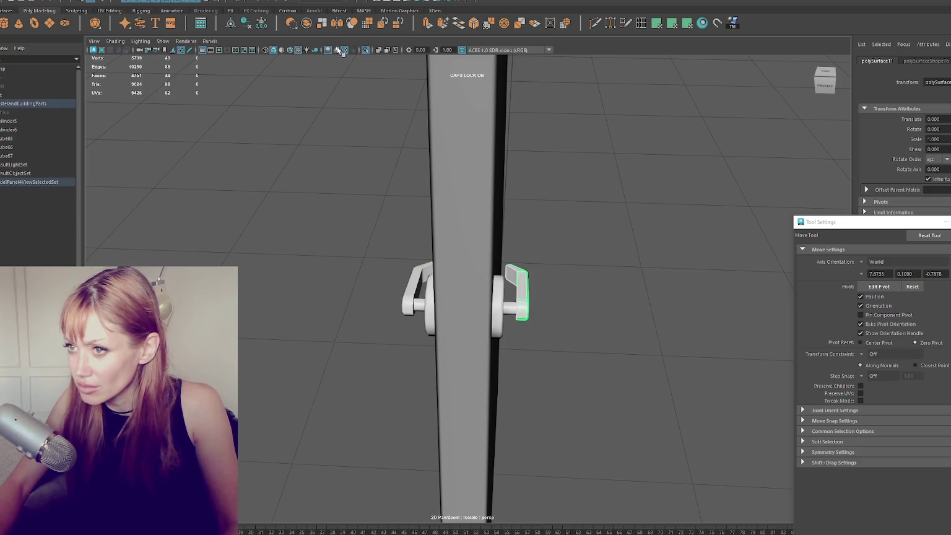
{"action": "left_click_drag", "start_coordinate": [312, 153], "coordinate": [548, 385]}
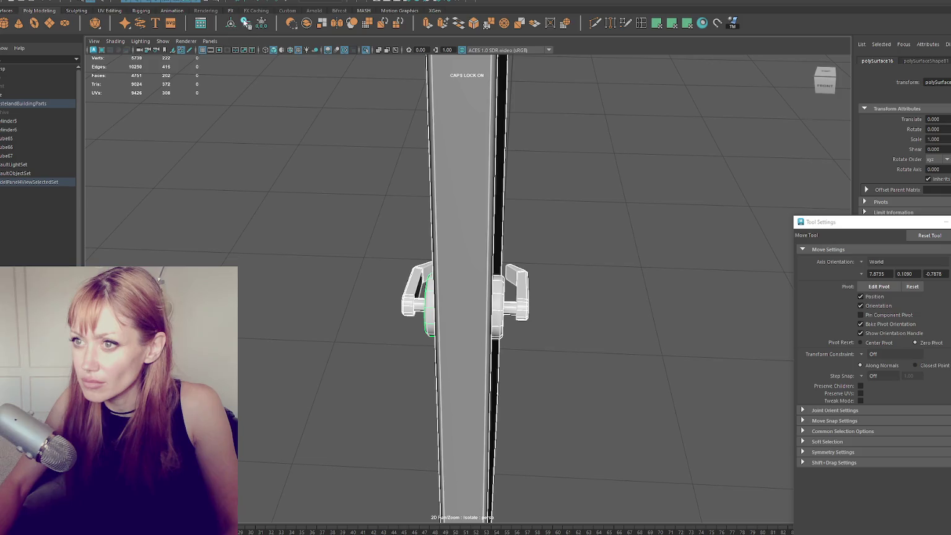
{"action": "left_click", "coordinate": [251, 70]}
{"action": "left_click", "coordinate": [527, 296]}
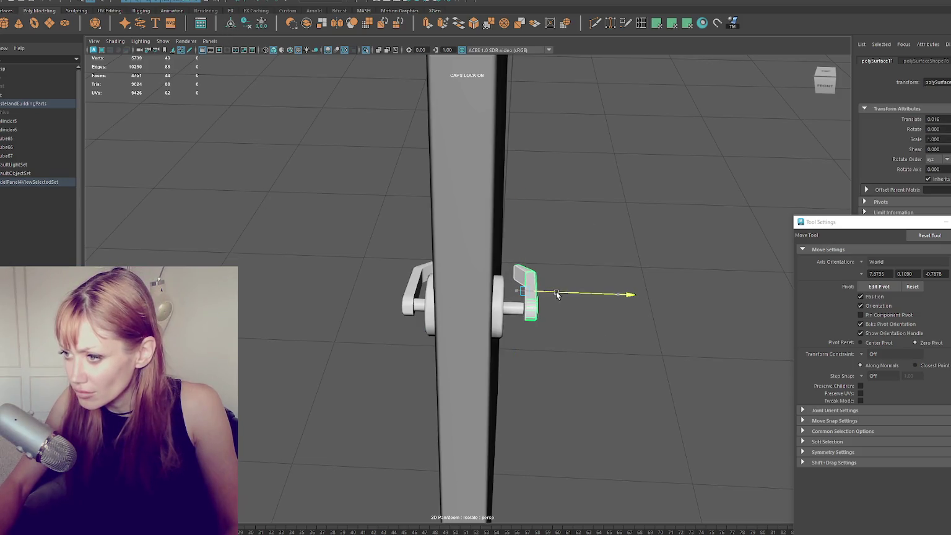
{"action": "left_click", "coordinate": [410, 288]}
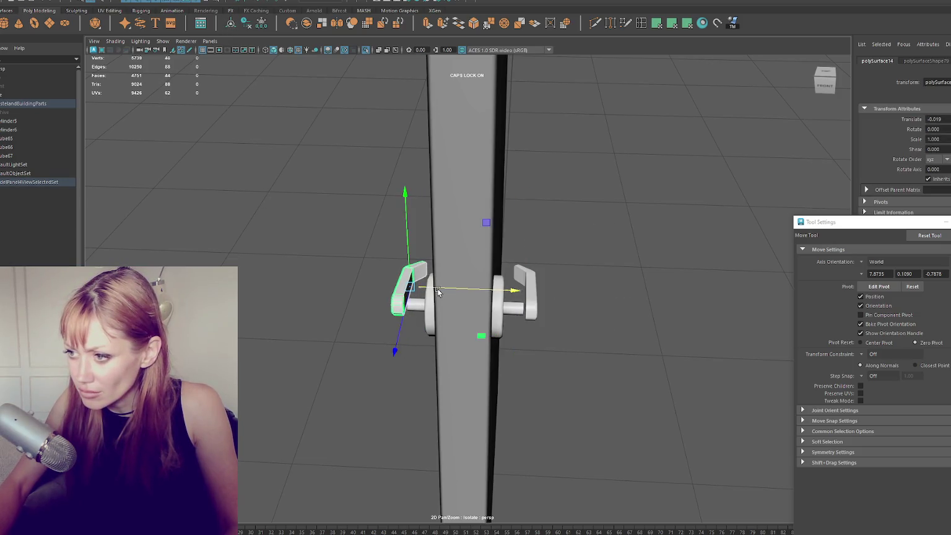
Move the left spindle cylinder over to the right handle and adjust its scale.
{"action": "left_click_drag", "start_coordinate": [437, 291], "coordinate": [452, 292]}
{"action": "left_click", "coordinate": [423, 305]}
{"action": "key", "text": "r"}
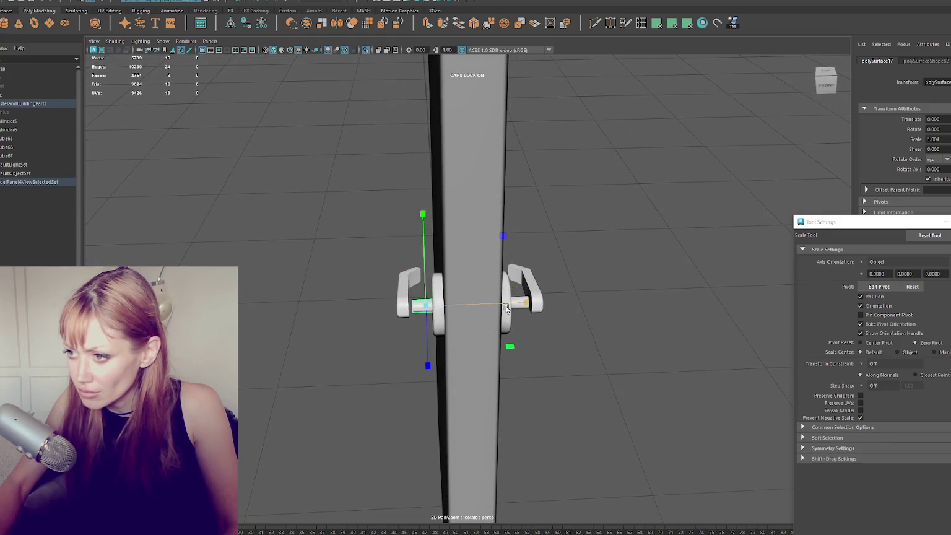
{"action": "key", "text": "ctrl+z"}
{"action": "mouse_move", "coordinate": [457, 305]}
{"action": "left_mouse_down"}
{"action": "mouse_move", "coordinate": [775, 294]}
{"action": "mouse_move", "coordinate": [532, 306]}
{"action": "left_mouse_up"}
{"action": "key", "text": "w"}
{"action": "key", "text": "r"}
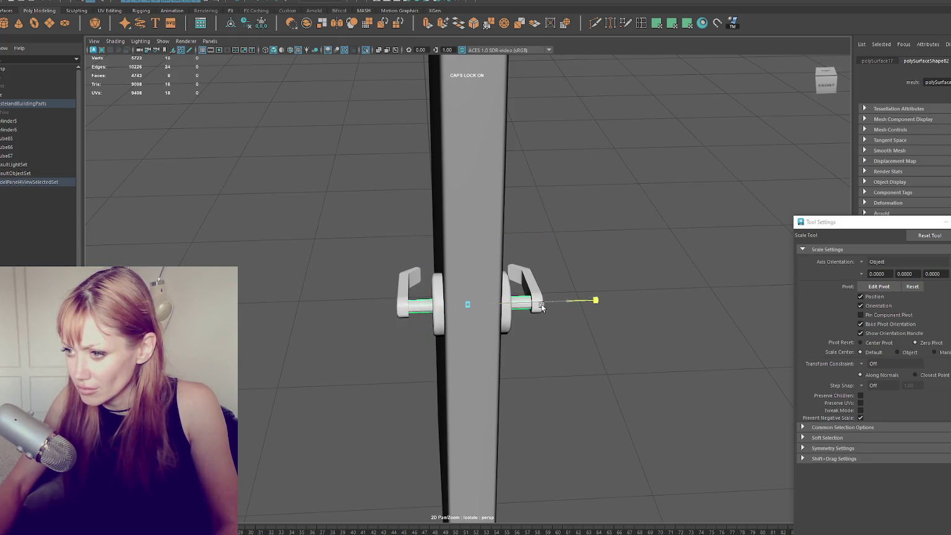
{"action": "key", "text": "w"}
Combine both door handles into a single mesh with Mesh > Combine.
{"action": "left_click", "coordinate": [527, 291]}
{"action": "left_click", "coordinate": [406, 291], "text": "shift"}
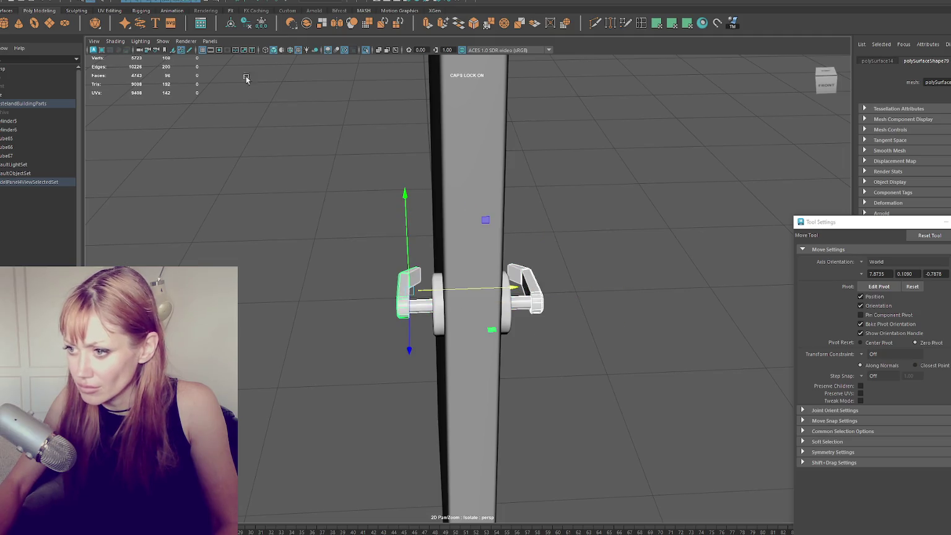
{"action": "left_click", "coordinate": [114, 2]}
{"action": "left_click", "coordinate": [127, 25]}
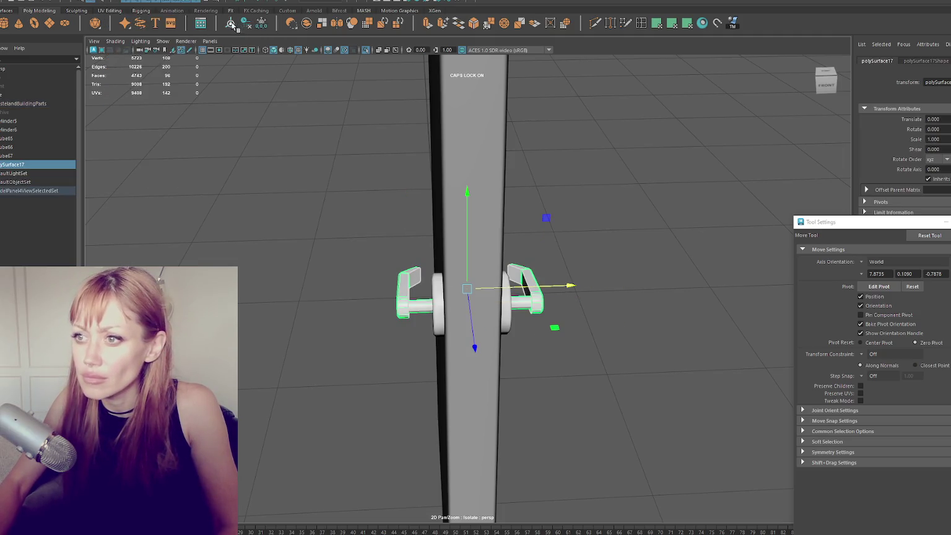
Combine the spindle cylinders and the door body into one mesh.
{"action": "left_click", "coordinate": [505, 316]}
{"action": "left_click", "coordinate": [475, 151]}
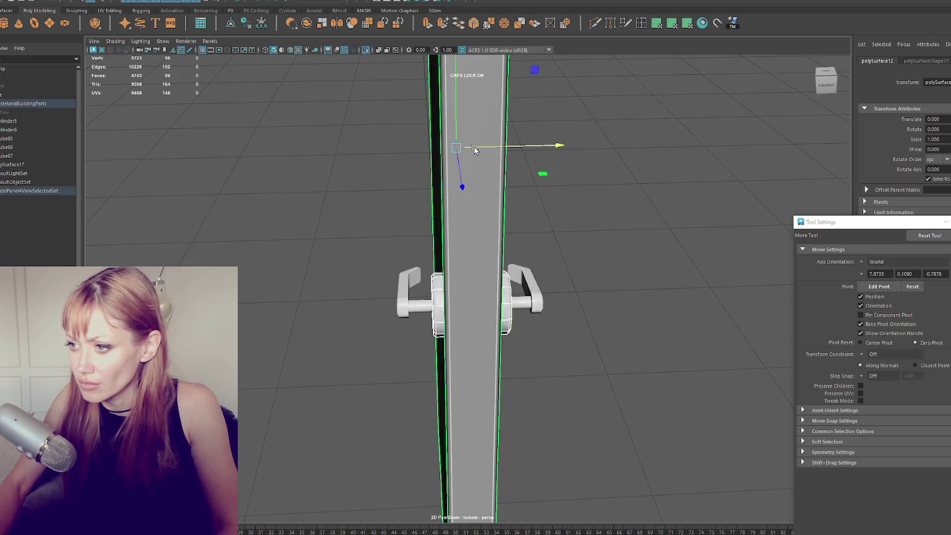
{"action": "left_click", "coordinate": [114, 2]}
{"action": "left_click", "coordinate": [127, 25]}
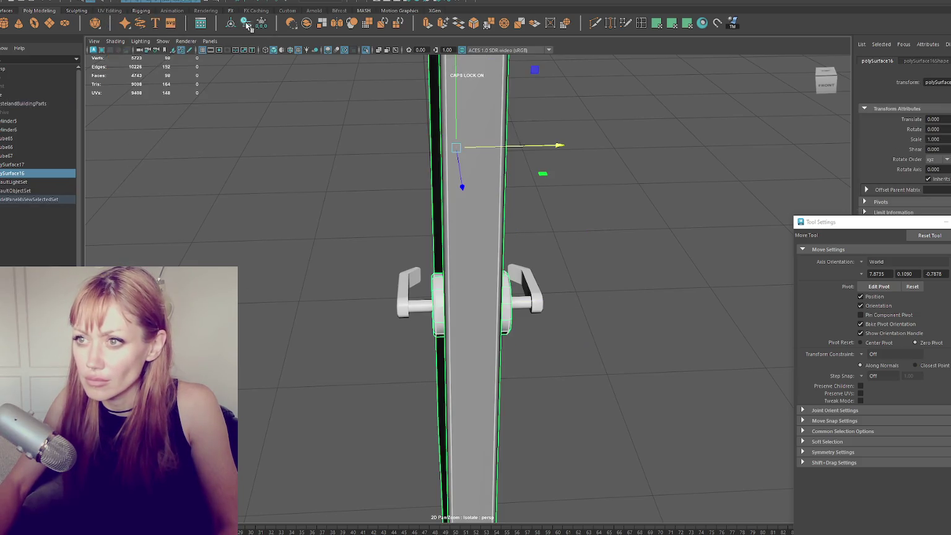
Check the combined door in wireframe, then select the handles and door body together.
{"action": "left_click", "coordinate": [265, 125]}
{"action": "left_click", "coordinate": [437, 312]}
{"action": "key", "text": "4"}
{"action": "key", "text": "5"}
{"action": "mouse_move", "coordinate": [622, 223]}
{"action": "left_mouse_down"}
{"action": "mouse_move", "coordinate": [516, 228]}
{"action": "mouse_move", "coordinate": [471, 246]}
{"action": "left_mouse_up"}
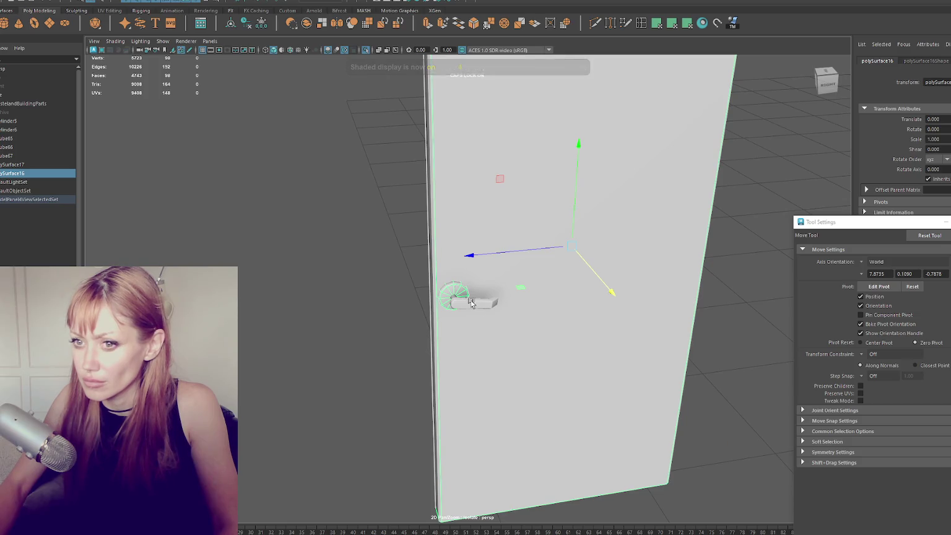
{"action": "left_click_drag", "start_coordinate": [413, 240], "coordinate": [317, 228]}
{"action": "left_click", "coordinate": [376, 316]}
{"action": "mouse_move", "coordinate": [376, 316]}
{"action": "left_mouse_down"}
{"action": "mouse_move", "coordinate": [399, 320]}
{"action": "mouse_move", "coordinate": [297, 238]}
{"action": "left_mouse_up"}
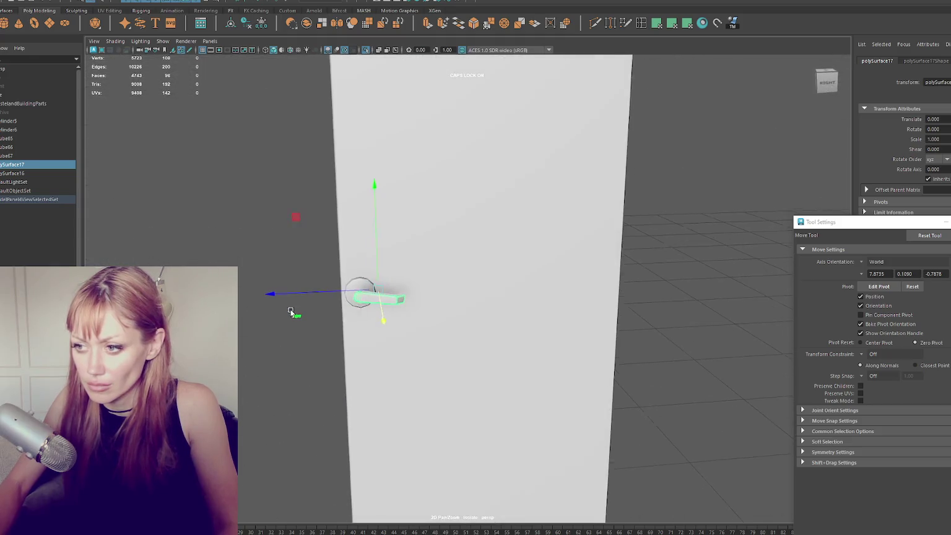
{"action": "left_click", "coordinate": [13, 172], "text": "ctrl"}
{"action": "left_click", "coordinate": [117, 2]}
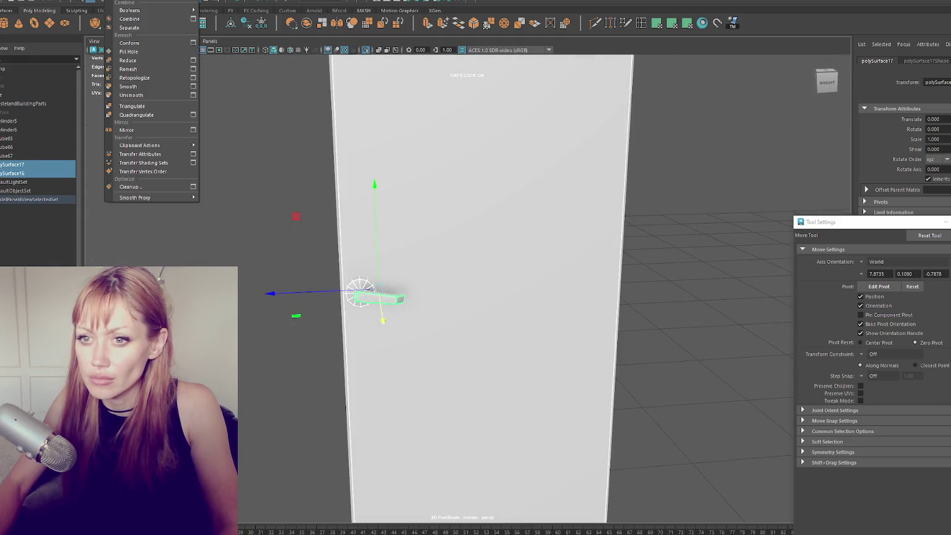
Rename the handles object Door_Handle and the door body Door_Main.
{"action": "left_click", "coordinate": [26, 165]}
{"action": "double_click", "coordinate": [26, 165]}
{"action": "type", "text": "DOORha"}
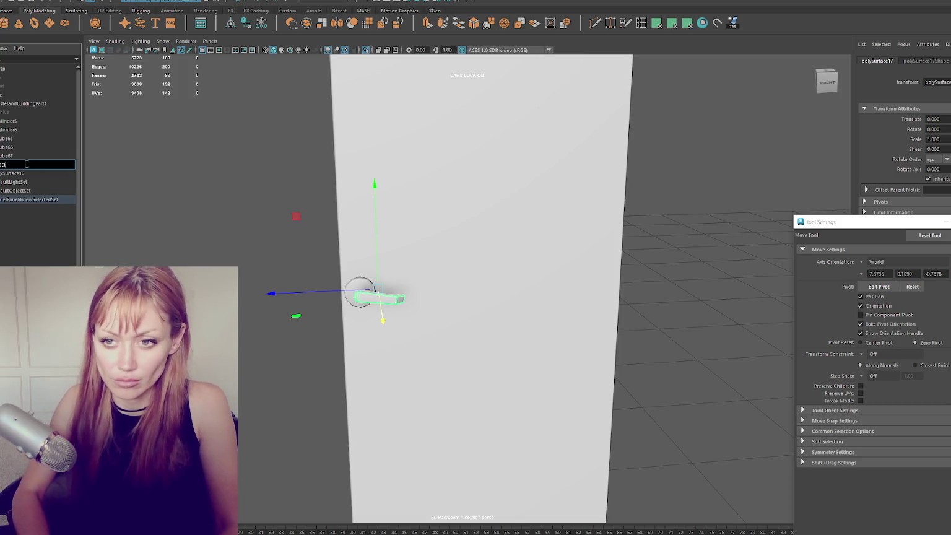
{"action": "key", "text": "BackSpace"}
{"action": "key", "text": "BackSpace"}
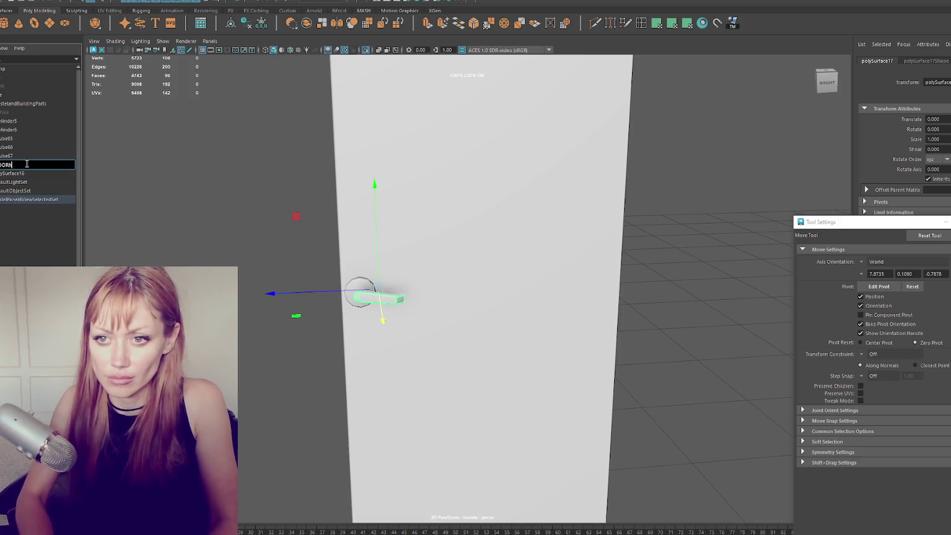
{"action": "type", "text": "Door"}
{"action": "type", "text": "_Handle"}
{"action": "key", "text": "Return"}
{"action": "left_click", "coordinate": [42, 173]}
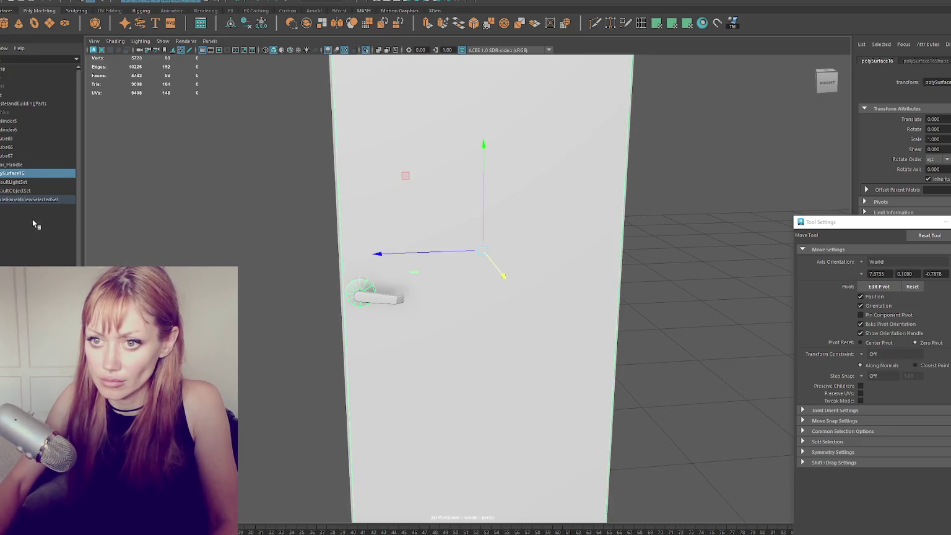
{"action": "double_click", "coordinate": [42, 174]}
{"action": "type", "text": "Door_Main"}
{"action": "key", "text": "Return"}
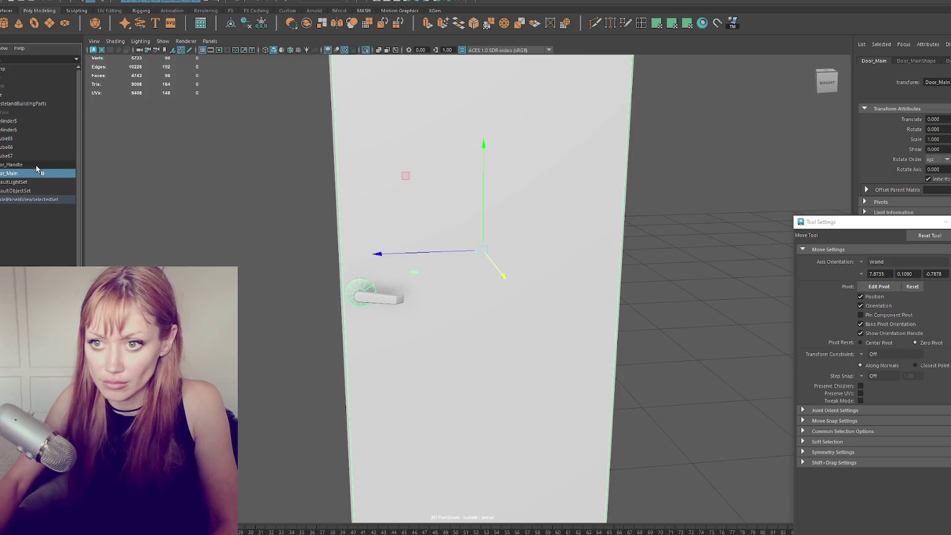
Group Door_Main and Door_Handle and move the group's pivot to the hinge edge.
{"action": "left_click", "coordinate": [33, 164], "text": "ctrl"}
{"action": "key", "text": "ctrl+g"}
{"action": "key", "text": "e"}
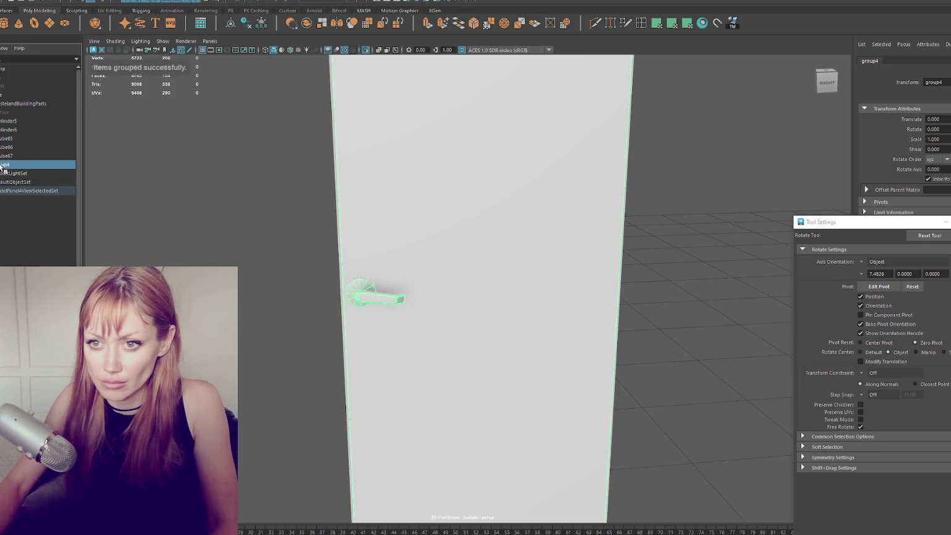
{"action": "key", "text": "space"}
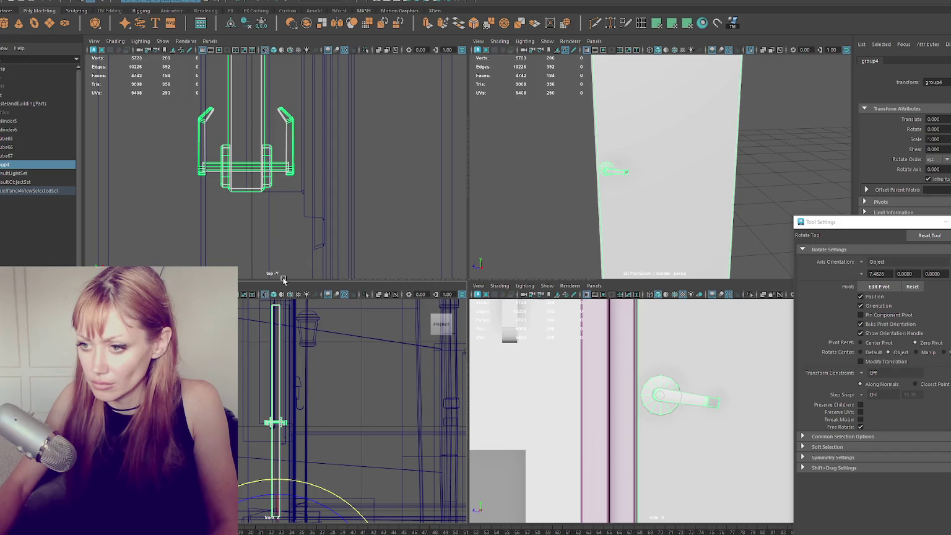
{"action": "key", "text": "w"}
{"action": "key", "text": "d"}
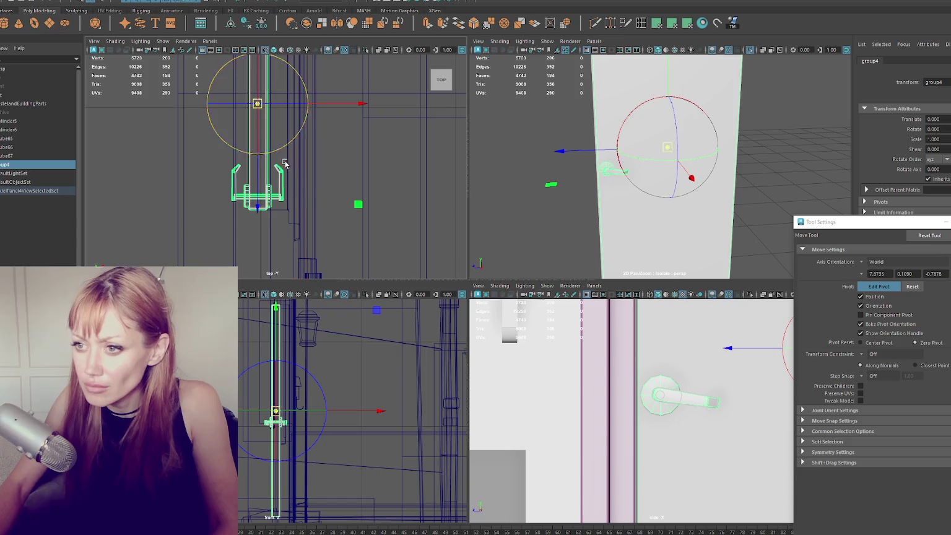
{"action": "mouse_move", "coordinate": [263, 151]}
{"action": "left_mouse_down"}
{"action": "mouse_move", "coordinate": [264, 266]}
{"action": "mouse_move", "coordinate": [264, 147]}
{"action": "mouse_move", "coordinate": [266, 186]}
{"action": "mouse_move", "coordinate": [265, 161]}
{"action": "mouse_move", "coordinate": [266, 174]}
{"action": "left_mouse_up"}
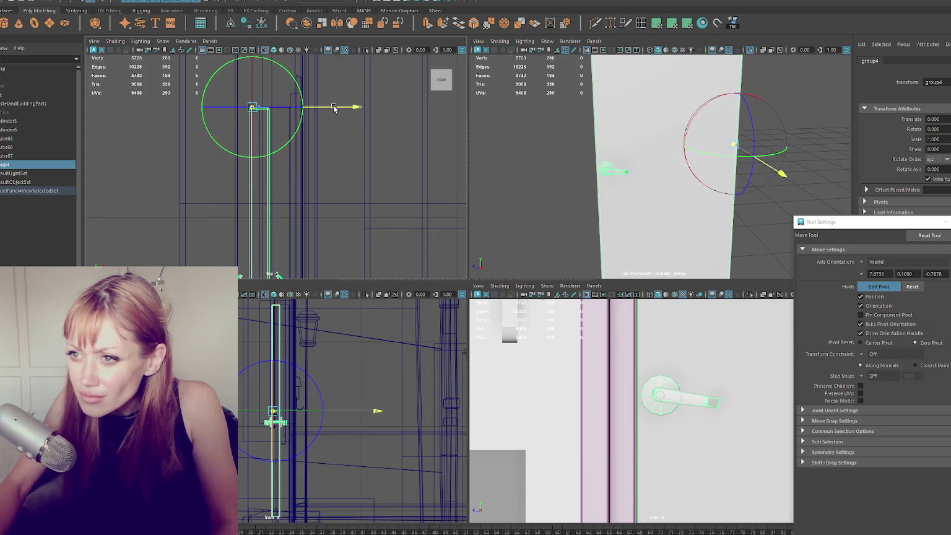
{"action": "scroll", "coordinate": [228, 90], "scroll_direction": "up", "scroll_amount": 5}
{"action": "scroll", "coordinate": [228, 90], "scroll_direction": "down", "scroll_amount": 5}
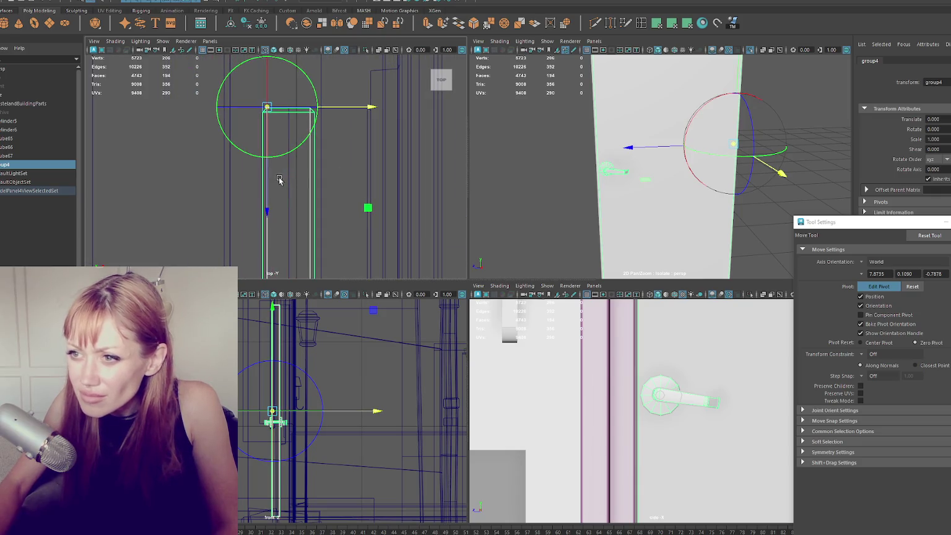
{"action": "key", "text": "Insert"}
Name the group Door and send WastelandBuildingParts to Unity.
{"action": "scroll", "coordinate": [318, 174], "scroll_direction": "down", "scroll_amount": 8}
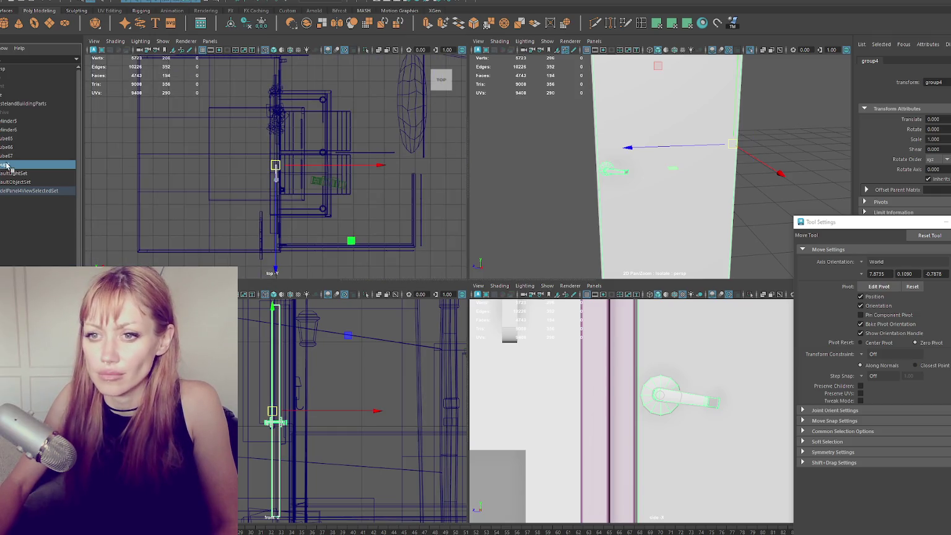
{"action": "double_click", "coordinate": [9, 165]}
{"action": "type", "text": "Door"}
{"action": "key", "text": "Return"}
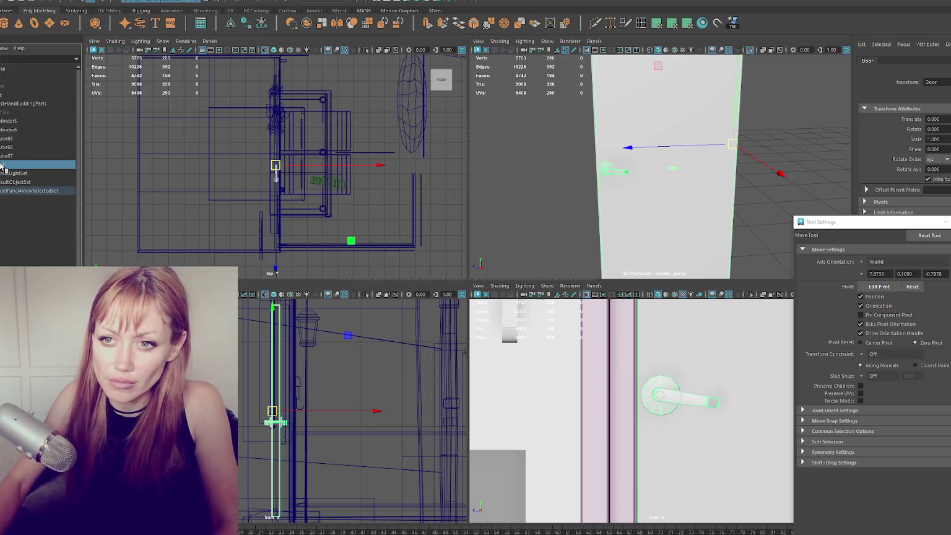
{"action": "left_click", "coordinate": [41, 104]}
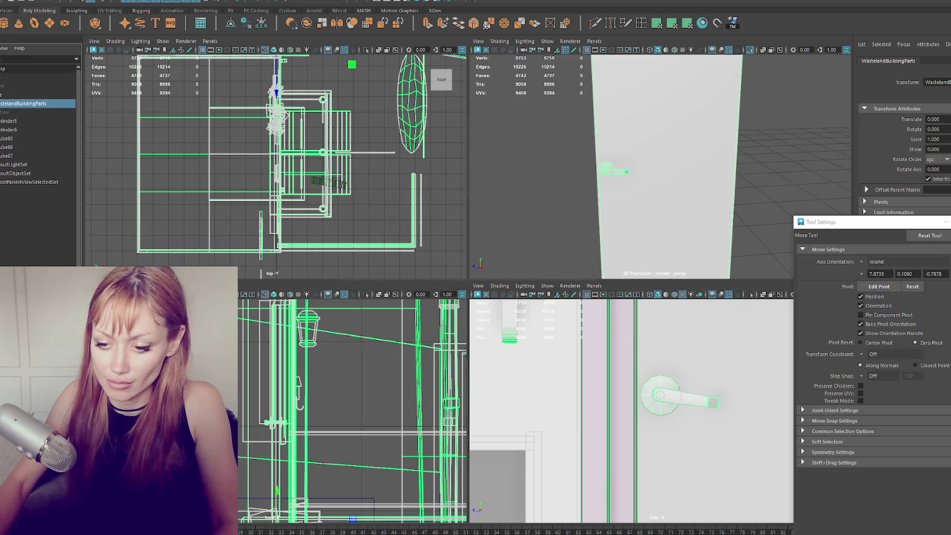
{"action": "key", "text": "alt+Tab"}
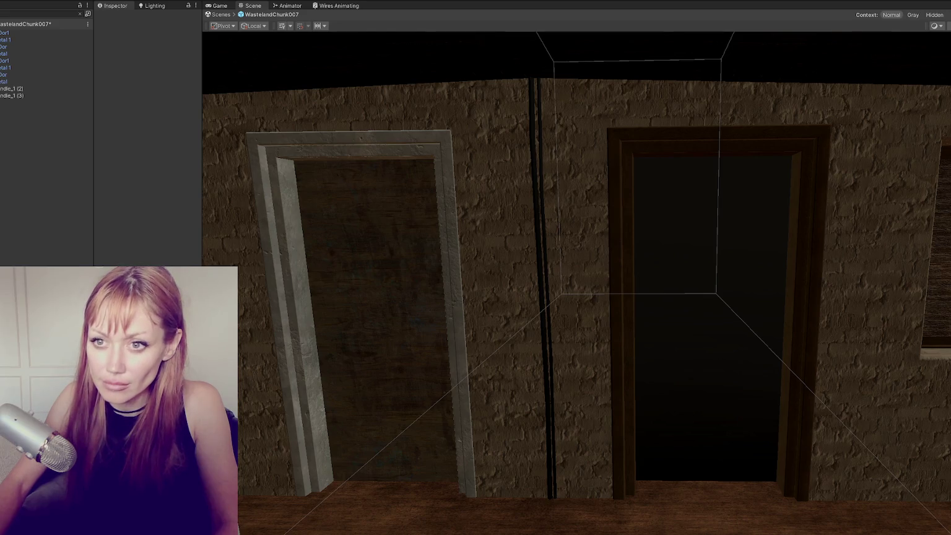
Delete the extra DoorHandle_1 copies, clear the Hierarchy search and collapse the scene groups.
{"action": "left_click", "coordinate": [21, 90]}
{"action": "key", "text": "Delete"}
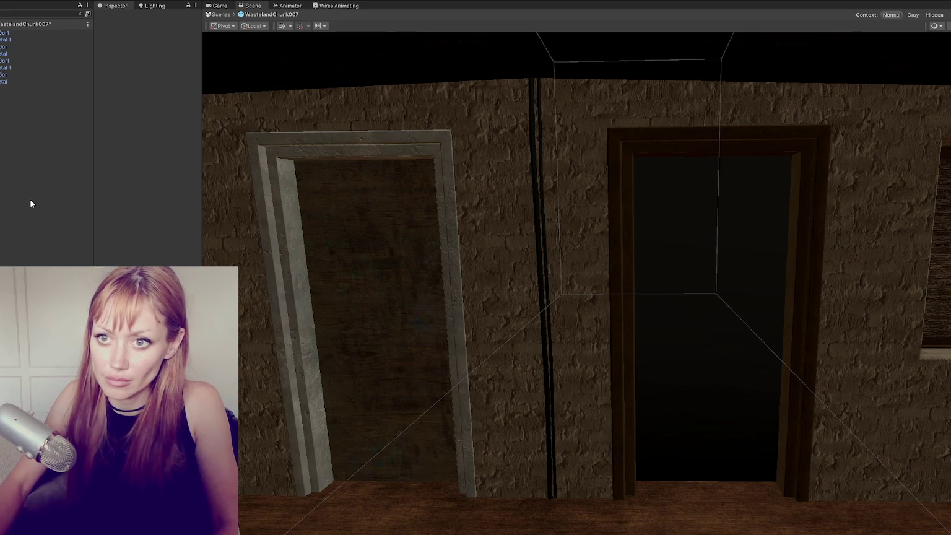
{"action": "left_click", "coordinate": [80, 13]}
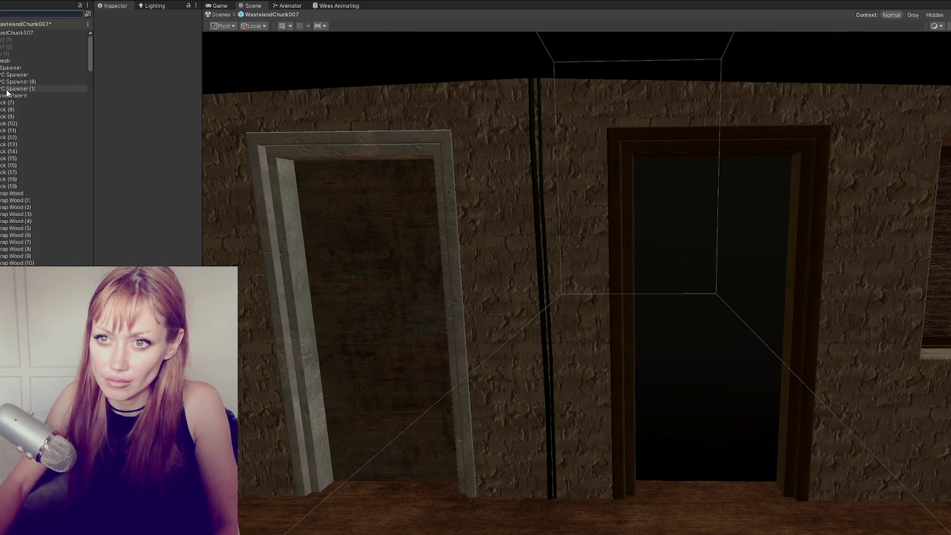
{"action": "left_click", "coordinate": [2, 33]}
{"action": "left_click", "coordinate": [3, 32]}
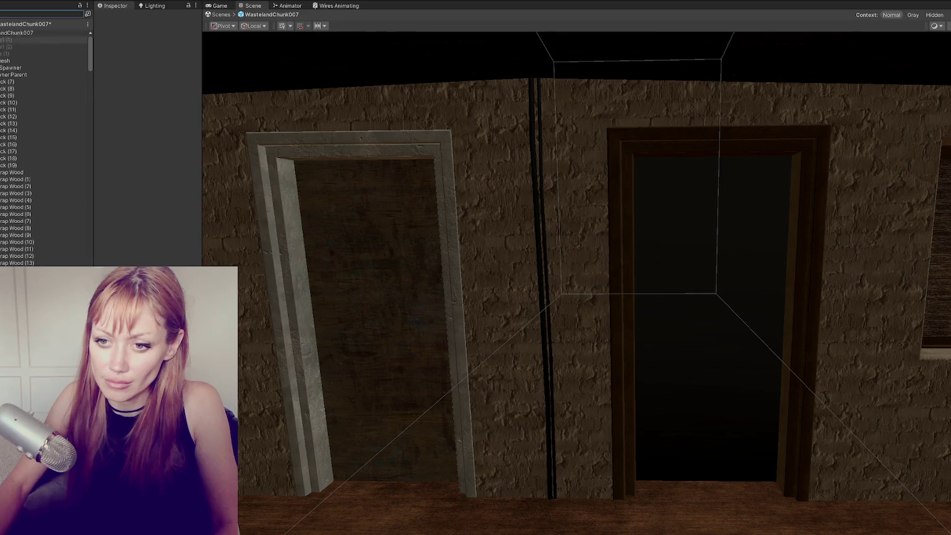
{"action": "scroll", "coordinate": [60, 82], "scroll_direction": "down", "scroll_amount": 3}
{"action": "scroll", "coordinate": [11, 80], "scroll_direction": "up", "scroll_amount": 5}
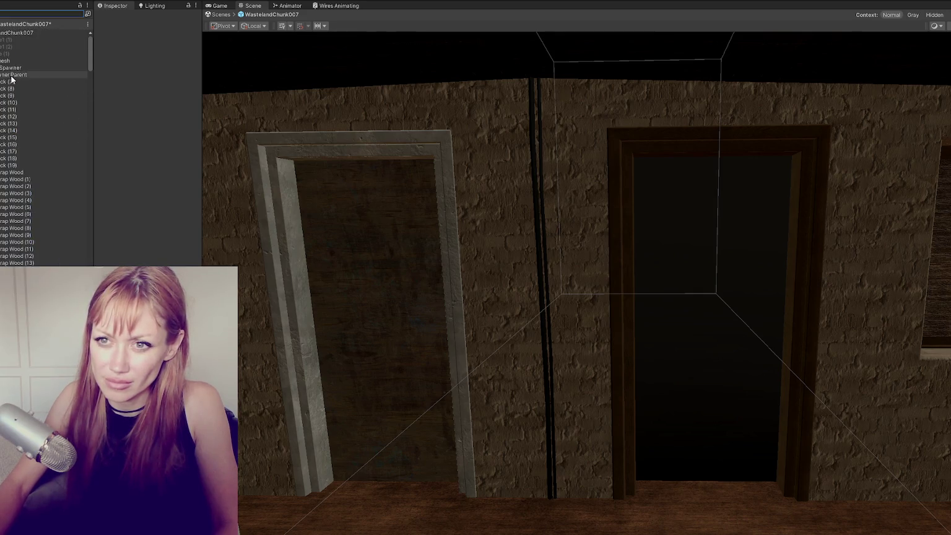
{"action": "left_click", "coordinate": [1, 74]}
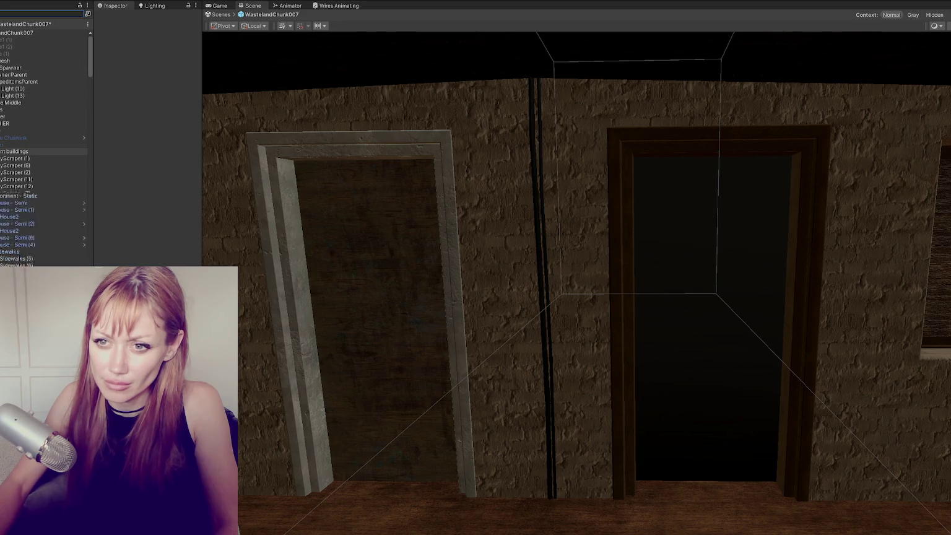
{"action": "left_click", "coordinate": [1, 158]}
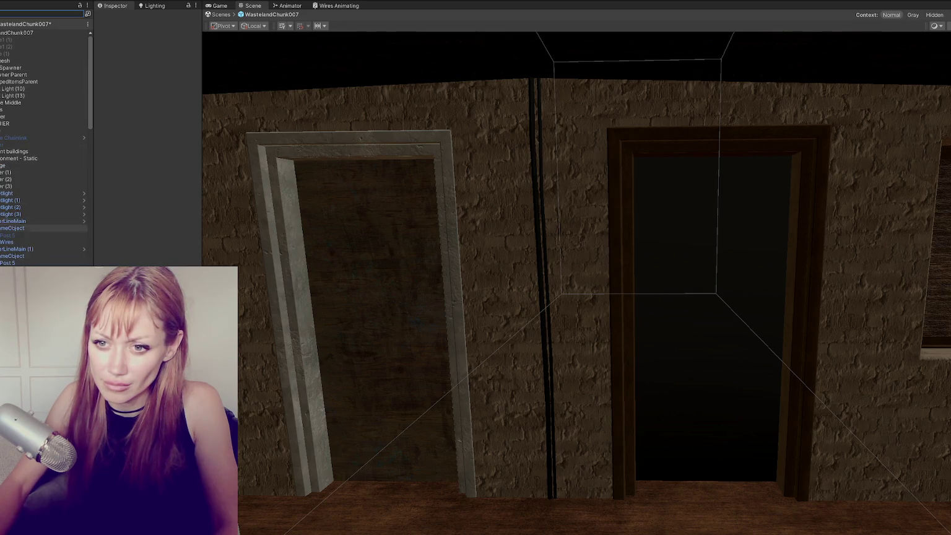
{"action": "left_click", "coordinate": [2, 228]}
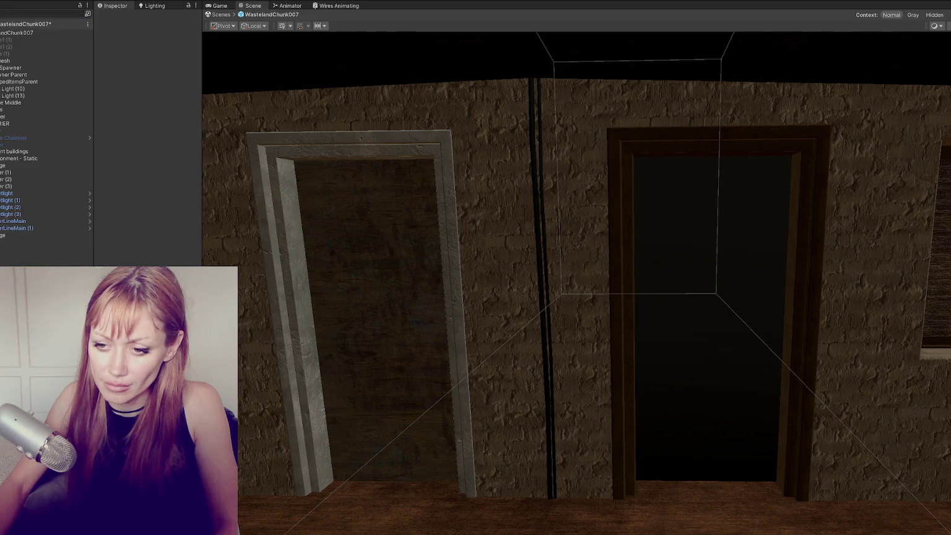
Add WastelandParts to the scene, pull out its Door, and move Door (1) to the view.
{"action": "left_click_drag", "start_coordinate": [62, 291], "coordinate": [32, 257]}
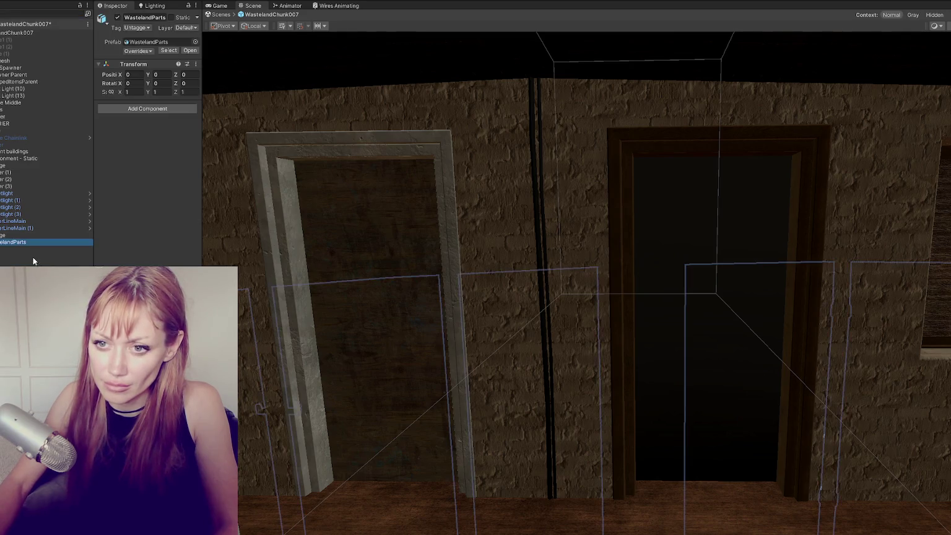
{"action": "key", "text": "Right"}
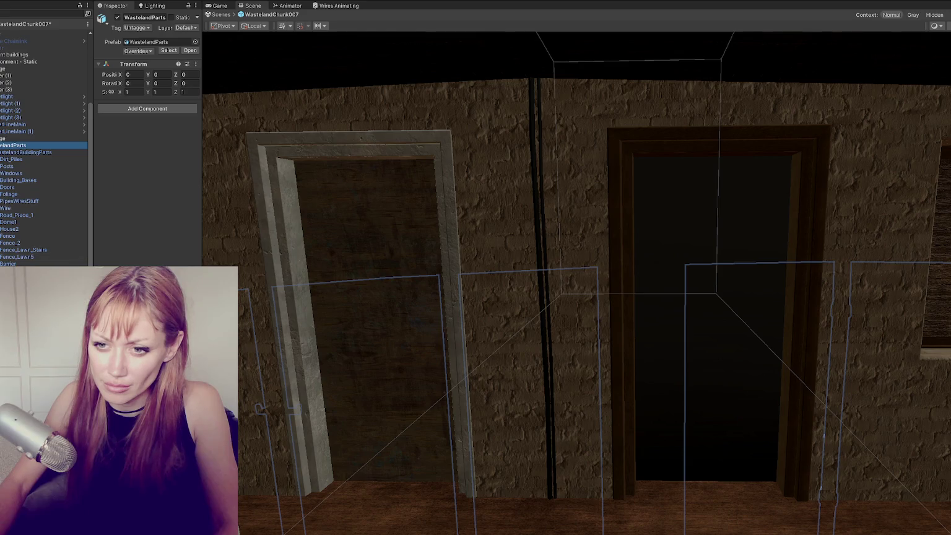
{"action": "mouse_move", "coordinate": [62, 292]}
{"action": "left_mouse_down"}
{"action": "mouse_move", "coordinate": [25, 260]}
{"action": "mouse_move", "coordinate": [6, 145]}
{"action": "left_mouse_up"}
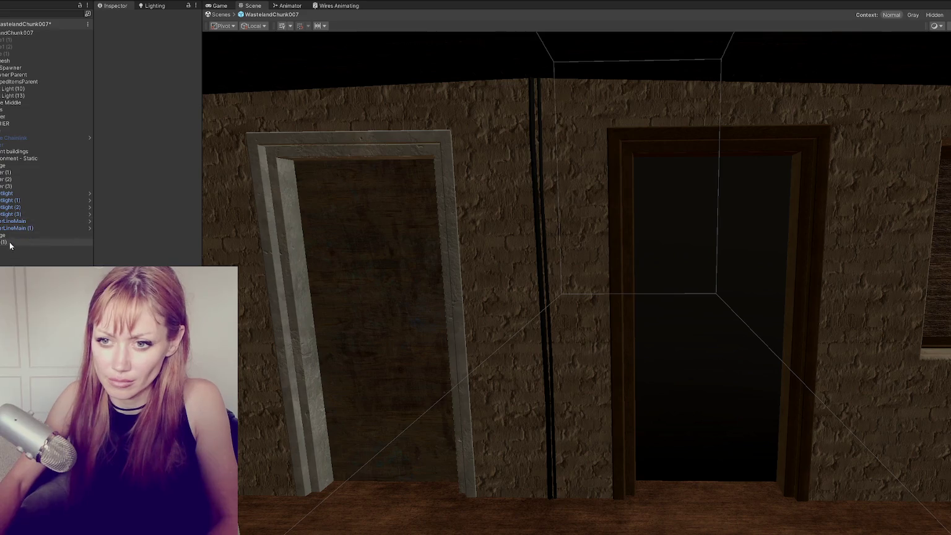
{"action": "scroll", "coordinate": [397, 331], "scroll_direction": "up", "scroll_amount": 2}
{"action": "scroll", "coordinate": [408, 332], "scroll_direction": "up", "scroll_amount": 3}
{"action": "key", "text": "ctrl+shift+f"}
{"action": "scroll", "coordinate": [416, 322], "scroll_direction": "down", "scroll_amount": 3}
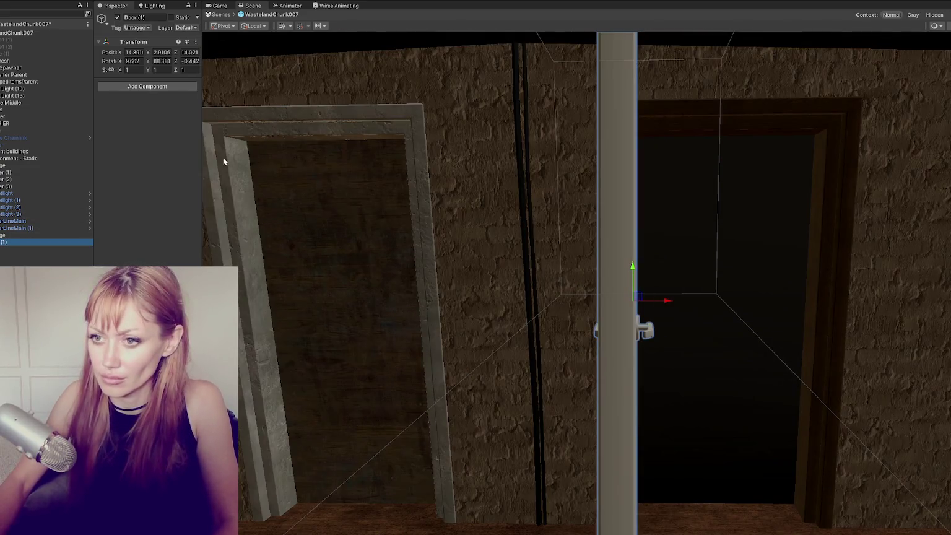
Set Door (1)'s Rotation X, Y and Z to 0, 0, 0.
{"action": "type", "text": "0"}
{"action": "key", "text": "Tab"}
{"action": "type", "text": "0"}
{"action": "key", "text": "Tab"}
{"action": "type", "text": "0"}
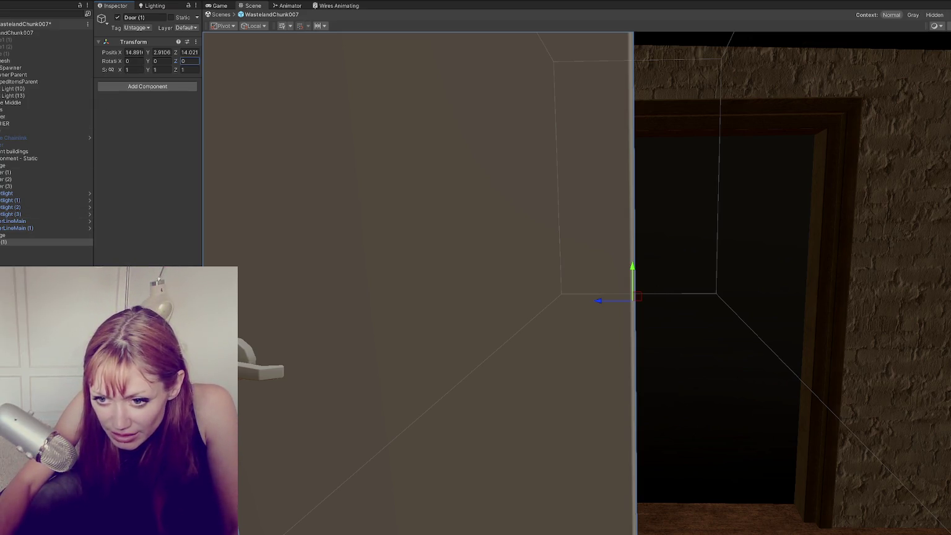
{"action": "key", "text": "Return"}
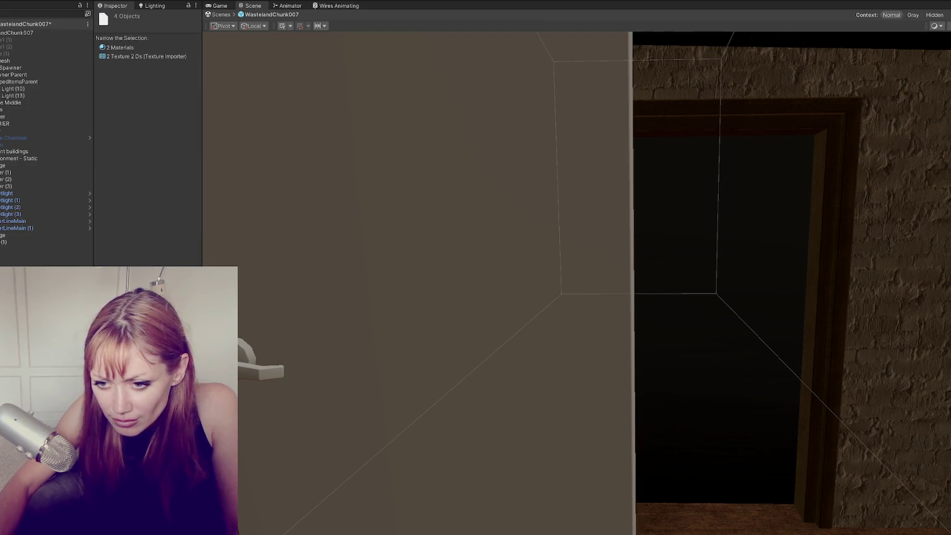
Create a new folder named Roof in the Project assets.
{"action": "right_click", "coordinate": [141, 199]}
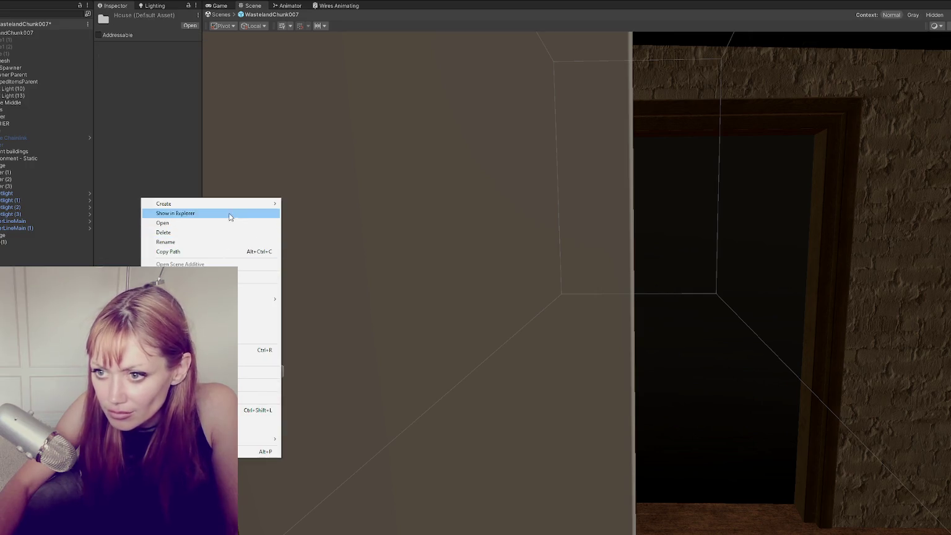
{"action": "mouse_move", "coordinate": [230, 205]}
{"action": "left_click", "coordinate": [332, 98]}
{"action": "type", "text": "Roof"}
{"action": "key", "text": "Return"}
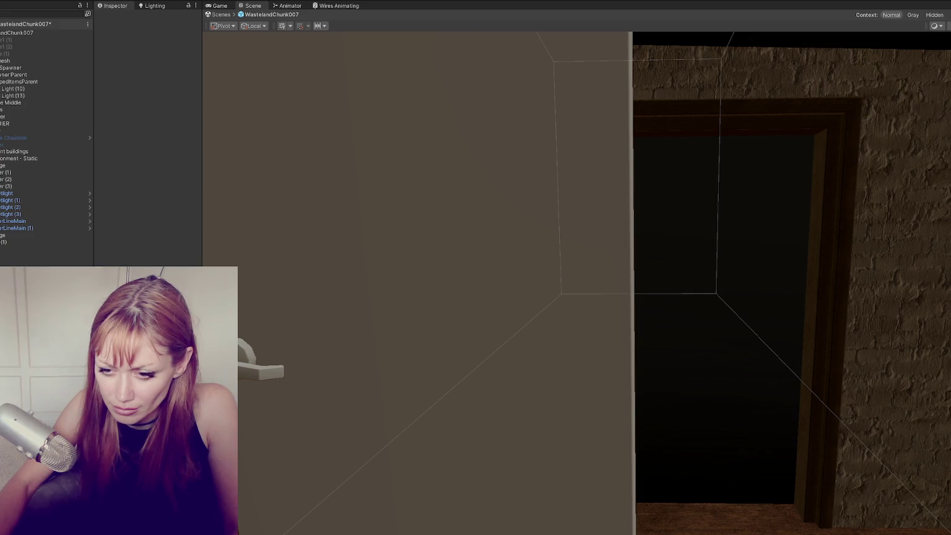
Apply the door texture material from the Door 1 folder to the door.
{"action": "key", "text": "Return"}
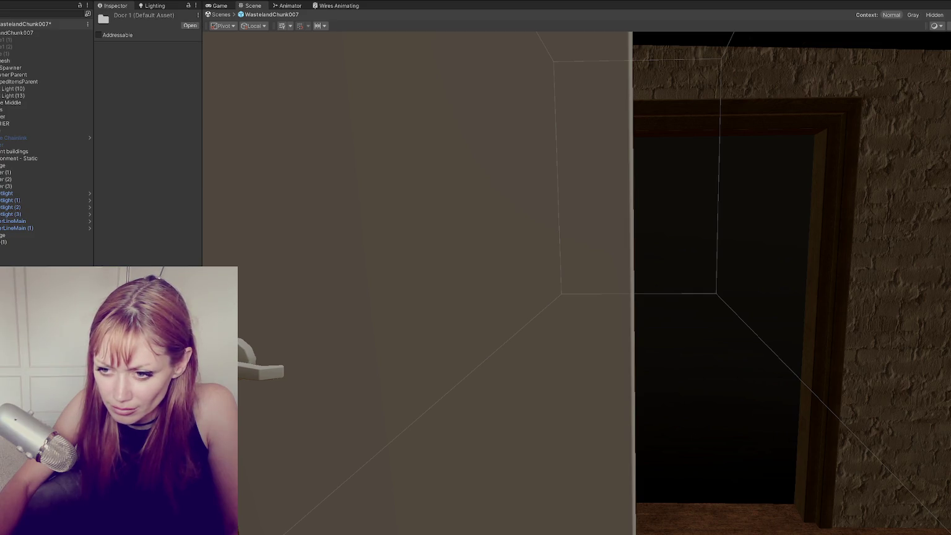
{"action": "mouse_move", "coordinate": [238, 323]}
{"action": "left_mouse_down"}
{"action": "mouse_move", "coordinate": [301, 313]}
{"action": "mouse_move", "coordinate": [492, 335]}
{"action": "mouse_move", "coordinate": [290, 332]}
{"action": "mouse_move", "coordinate": [380, 321]}
{"action": "mouse_move", "coordinate": [350, 324]}
{"action": "left_mouse_up"}
{"action": "scroll", "coordinate": [330, 324], "scroll_direction": "down", "scroll_amount": 5}
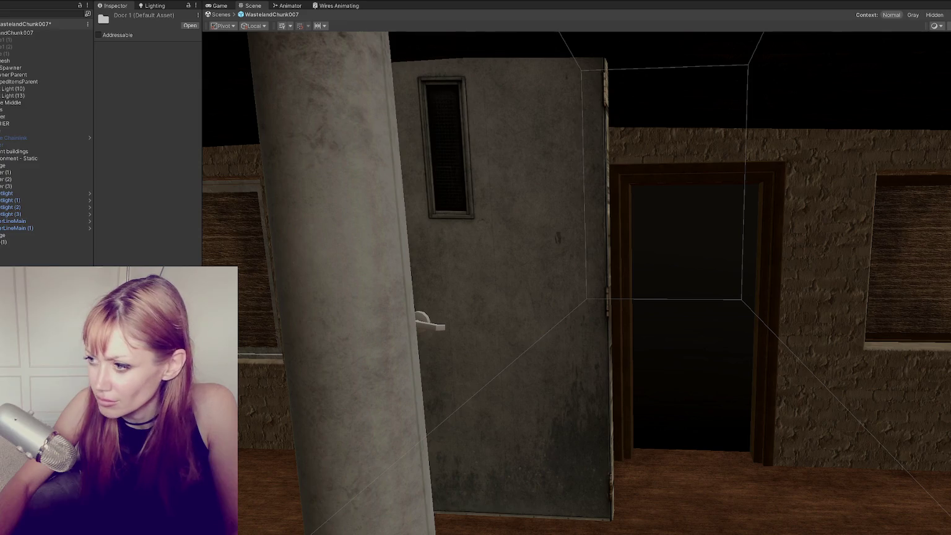
Duplicate the door panel, slide the copy aside, then undo the duplicate.
{"action": "left_click", "coordinate": [529, 321]}
{"action": "key", "text": "ctrl+d"}
{"action": "left_click_drag", "start_coordinate": [506, 301], "coordinate": [721, 321]}
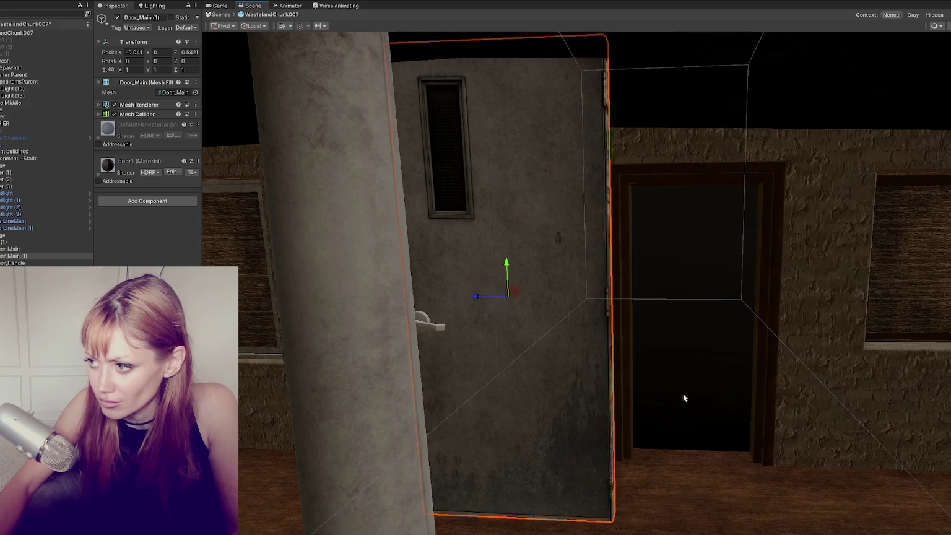
{"action": "key", "text": "ctrl+z"}
Rename Door (1) to Door by removing the (1) suffix.
{"action": "left_click", "coordinate": [35, 242]}
{"action": "left_click", "coordinate": [157, 20]}
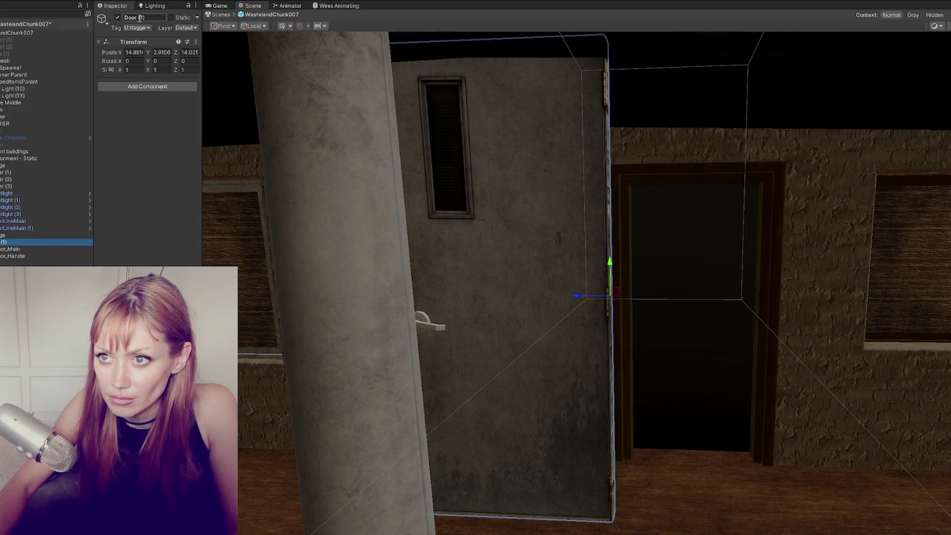
{"action": "key", "text": "BackSpace"}
{"action": "key", "text": "BackSpace"}
{"action": "key", "text": "BackSpace"}
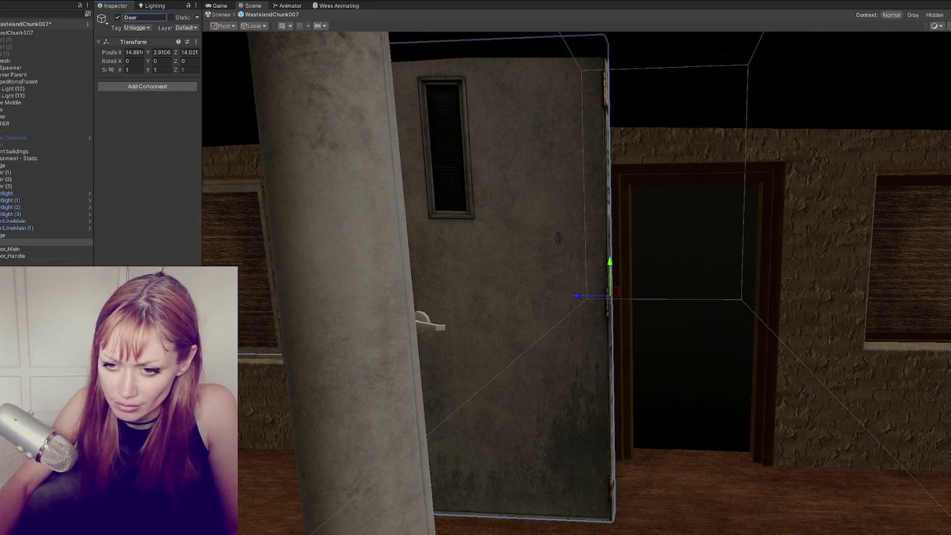
{"action": "key", "text": "Return"}
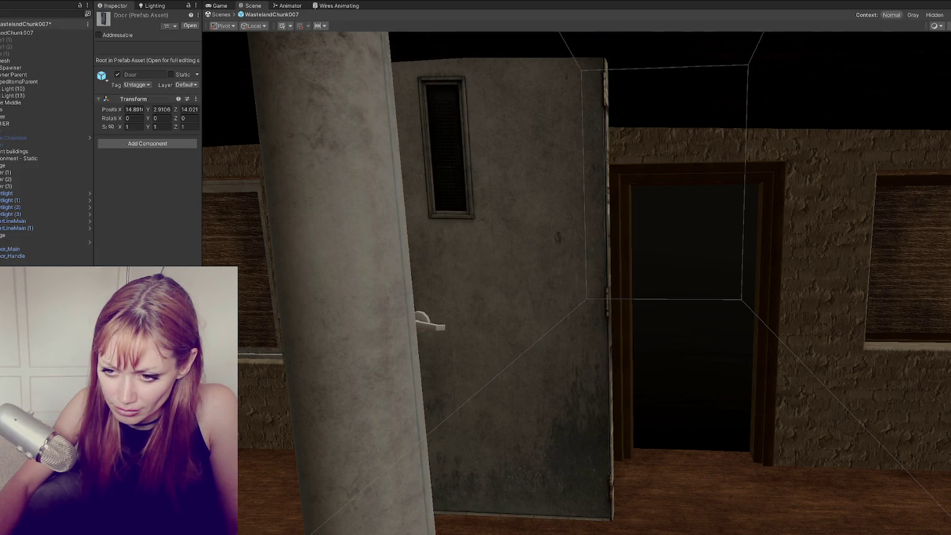
{"action": "left_click", "coordinate": [37, 242]}
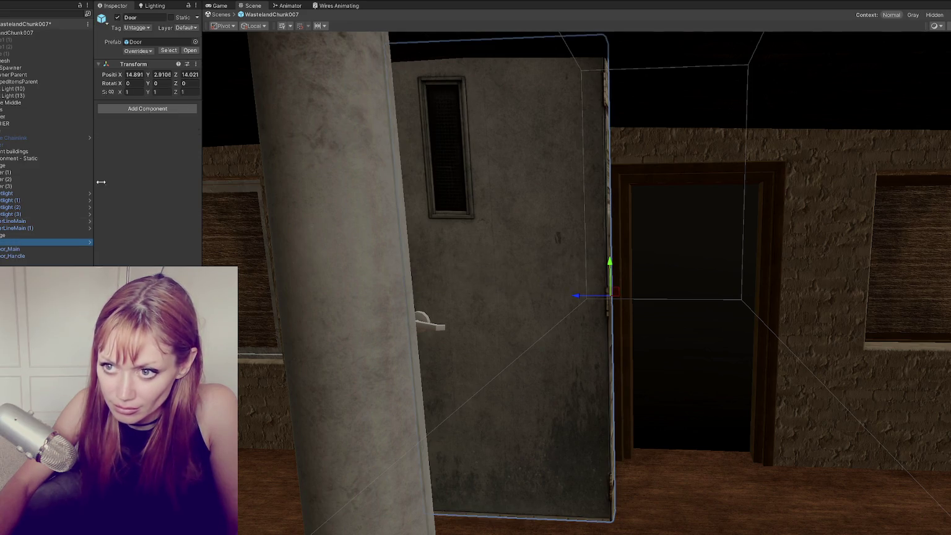
Add the Door script component to the Door object.
{"action": "left_click", "coordinate": [149, 110]}
{"action": "type", "text": "door"}
{"action": "key", "text": "Return"}
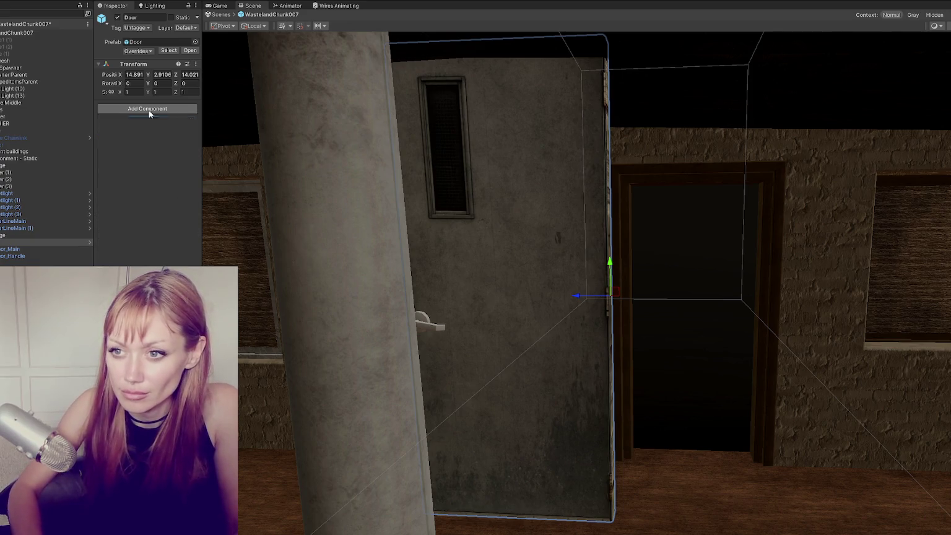
{"action": "left_click", "coordinate": [148, 118]}
{"action": "type", "text": "col"}
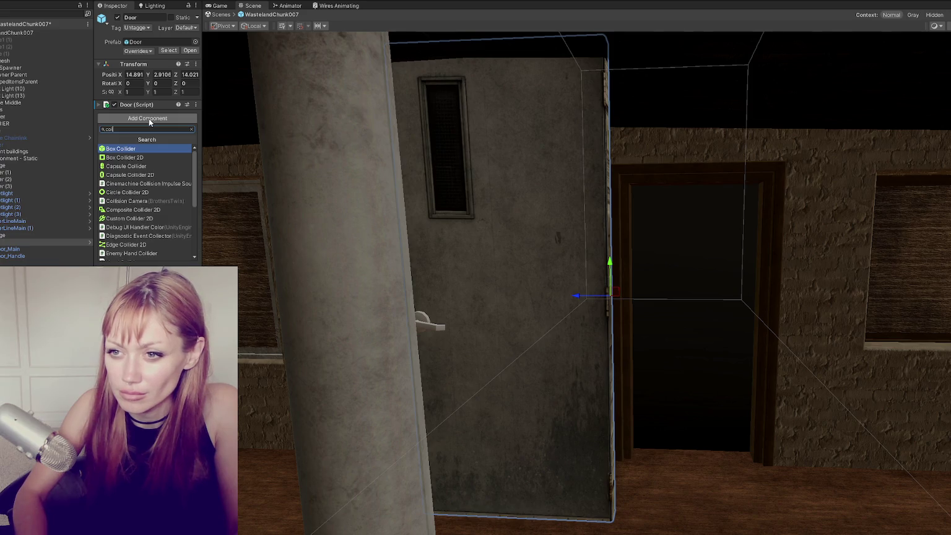
Make Door_Main's Mesh Collider convex.
{"action": "left_click", "coordinate": [25, 249]}
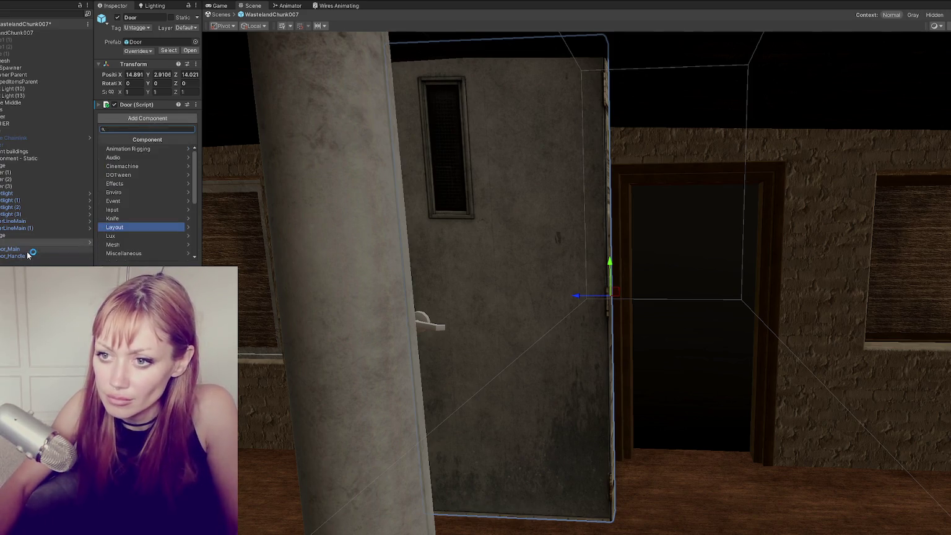
{"action": "left_click", "coordinate": [33, 255]}
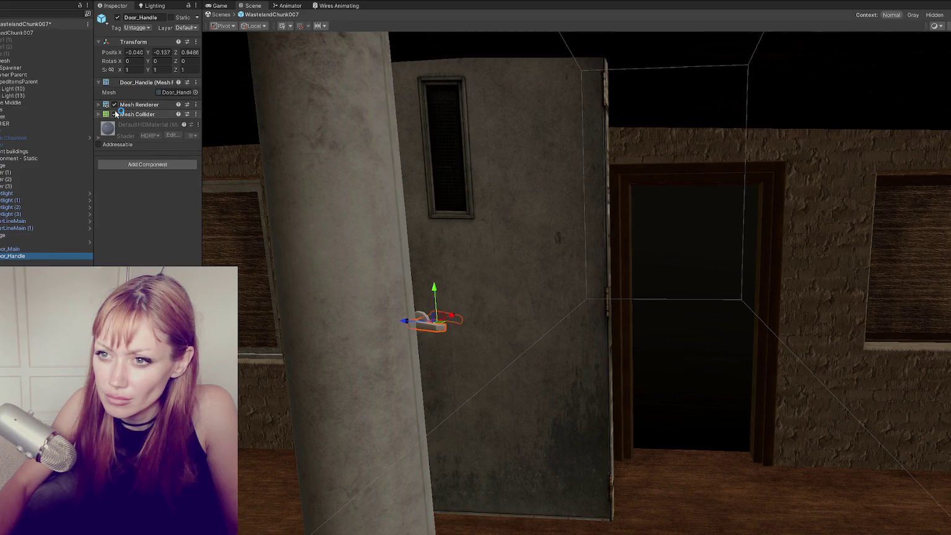
{"action": "left_click", "coordinate": [138, 116]}
{"action": "left_click", "coordinate": [13, 249]}
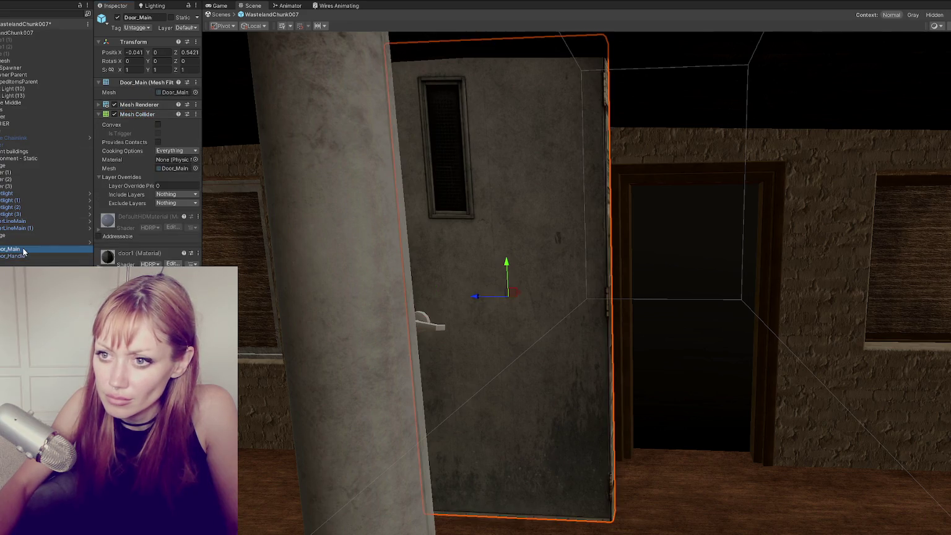
{"action": "left_click", "coordinate": [158, 125]}
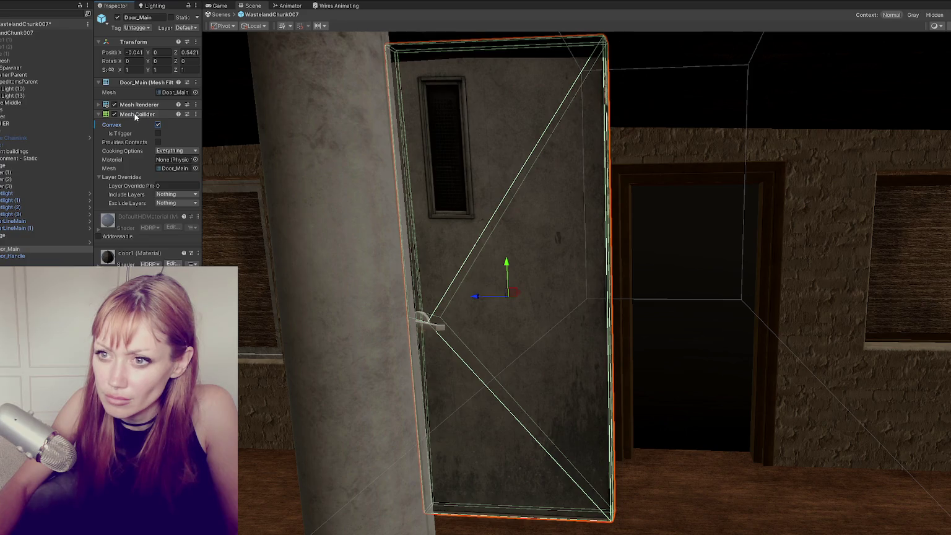
{"action": "left_click", "coordinate": [137, 117]}
Expand the Door script settings on the parent Door and widen the Inspector.
{"action": "left_click", "coordinate": [31, 242]}
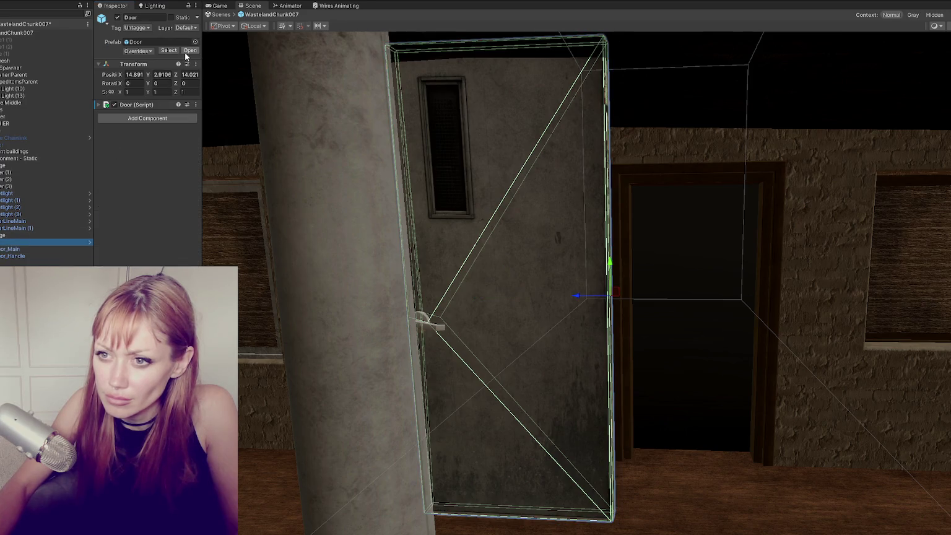
{"action": "left_click", "coordinate": [143, 103]}
{"action": "left_click_drag", "start_coordinate": [204, 156], "coordinate": [292, 155]}
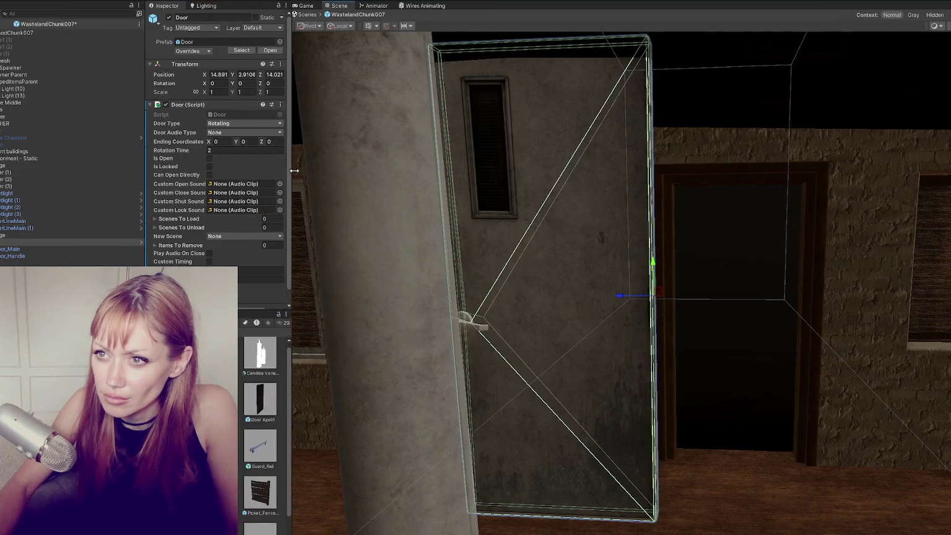
Keep the Default layer, tick Is Locked, and undo a test swing of the door.
{"action": "left_click", "coordinate": [262, 28]}
{"action": "key", "text": "Escape"}
{"action": "left_click", "coordinate": [210, 166]}
{"action": "key", "text": "e"}
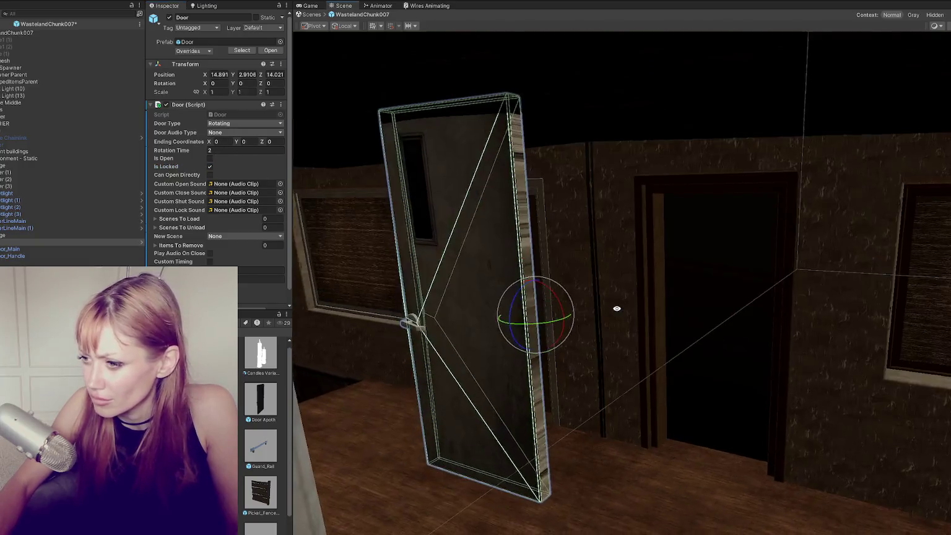
{"action": "mouse_move", "coordinate": [529, 317]}
{"action": "left_mouse_down"}
{"action": "mouse_move", "coordinate": [518, 325]}
{"action": "mouse_move", "coordinate": [433, 318]}
{"action": "mouse_move", "coordinate": [487, 319]}
{"action": "mouse_move", "coordinate": [462, 313]}
{"action": "left_mouse_up"}
{"action": "key", "text": "ctrl+z"}
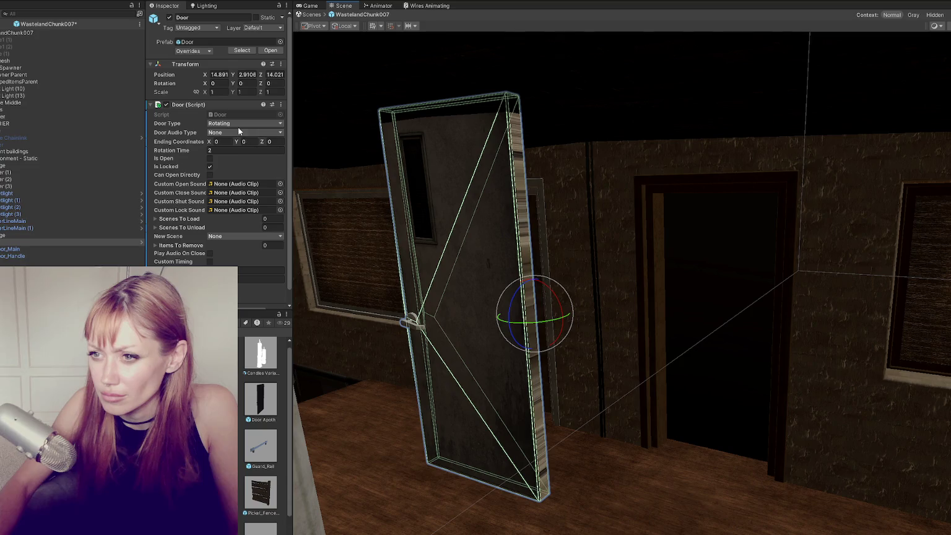
Set the Door script's ending Y rotation to 170 and audio type to Standard.
{"action": "left_click", "coordinate": [250, 142]}
{"action": "type", "text": "170"}
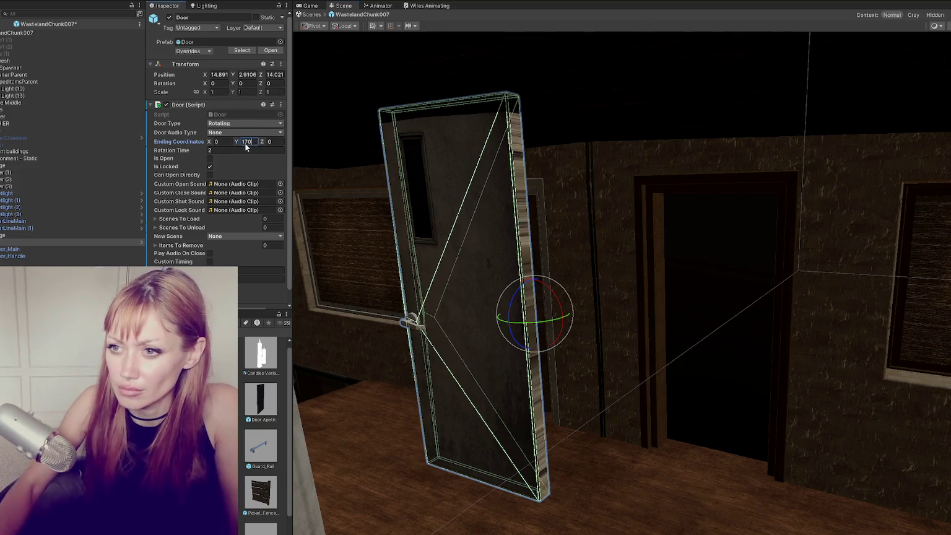
{"action": "left_click", "coordinate": [245, 133]}
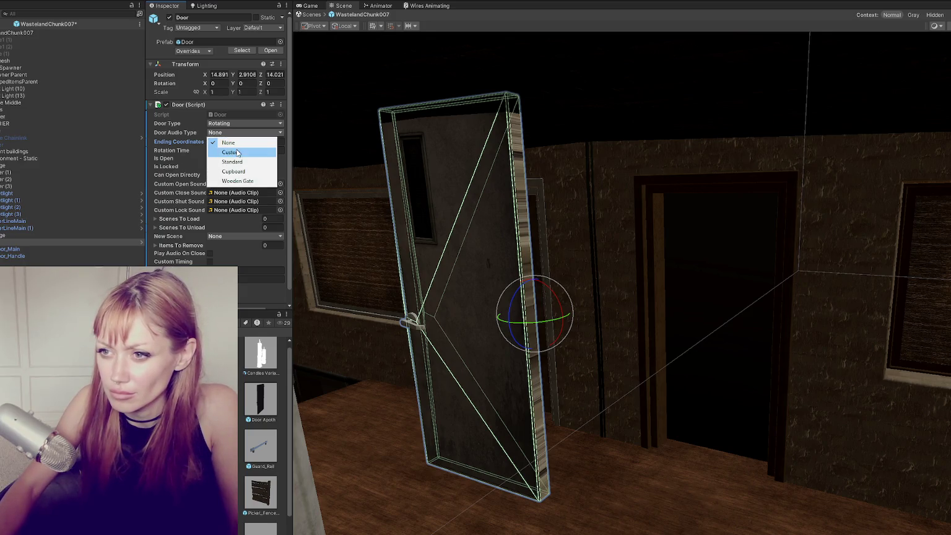
{"action": "left_click", "coordinate": [234, 161]}
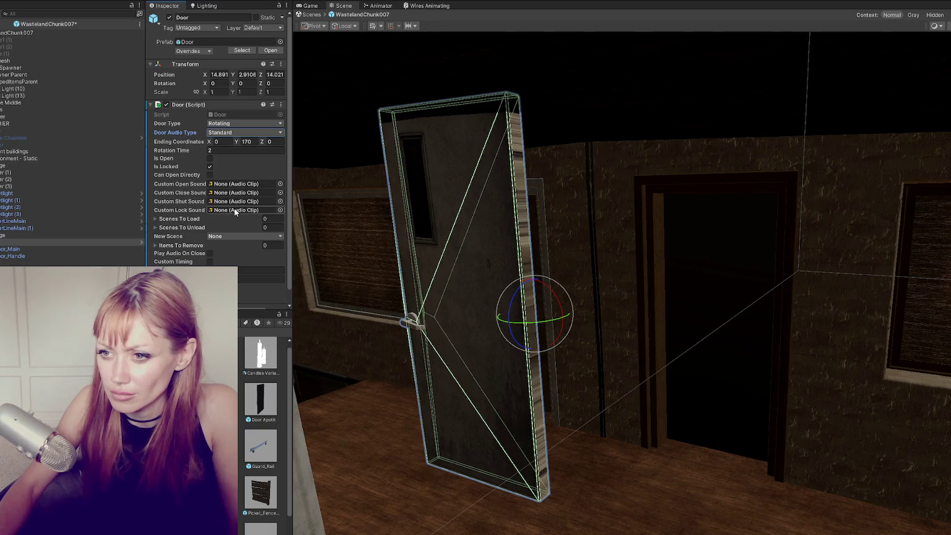
Inspect the scene load/unload and Items To Remove lists, then collapse the Door script.
{"action": "left_click", "coordinate": [183, 227]}
{"action": "left_click", "coordinate": [187, 219]}
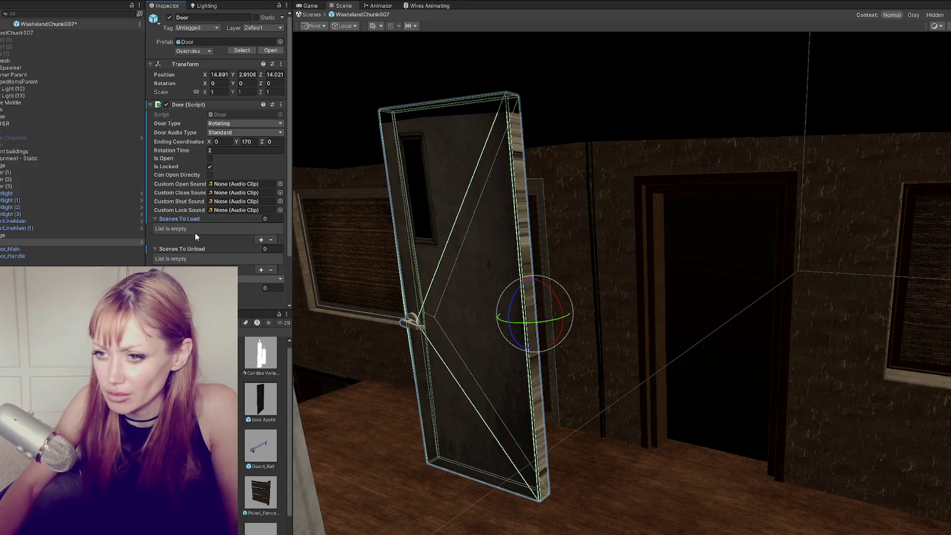
{"action": "scroll", "coordinate": [194, 232], "scroll_direction": "down", "scroll_amount": 2}
{"action": "left_click", "coordinate": [202, 241]}
{"action": "left_click", "coordinate": [202, 241]}
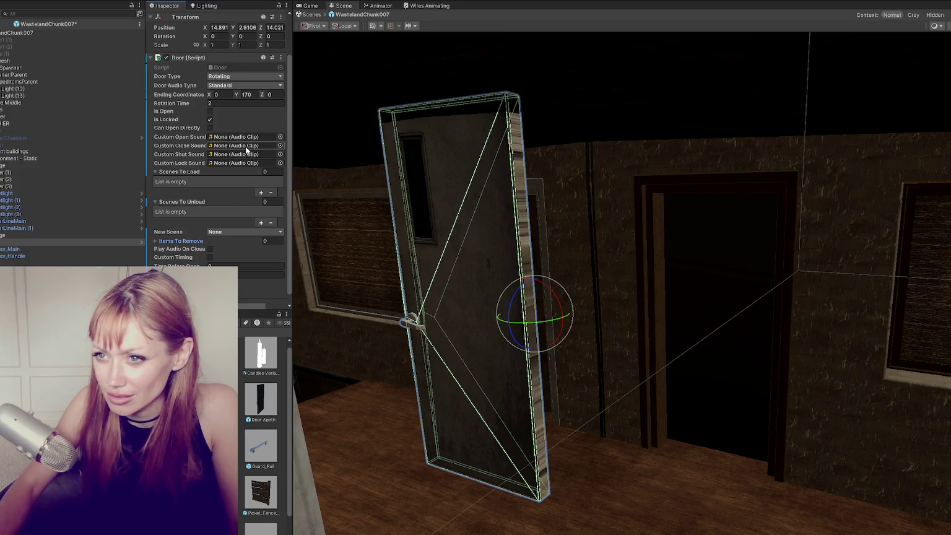
{"action": "scroll", "coordinate": [247, 149], "scroll_direction": "up", "scroll_amount": 2}
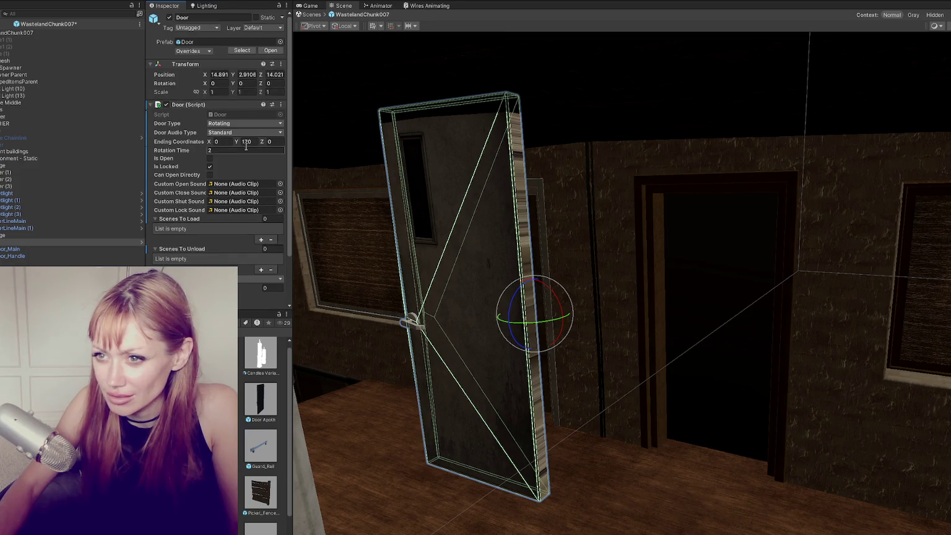
{"action": "left_click", "coordinate": [217, 105]}
{"action": "left_click", "coordinate": [201, 119]}
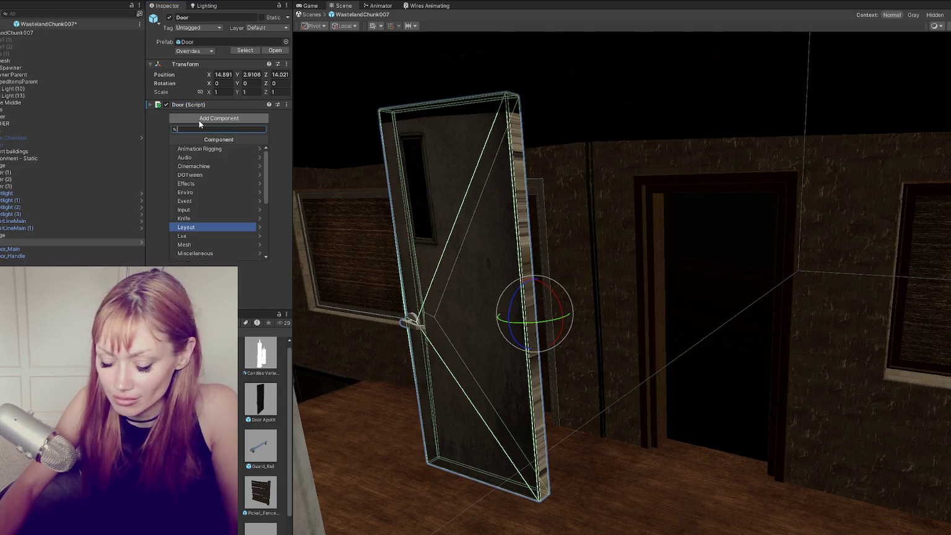
Add a Box Collider to the door via the 'col' search.
{"action": "type", "text": "col"}
{"action": "left_click", "coordinate": [203, 147]}
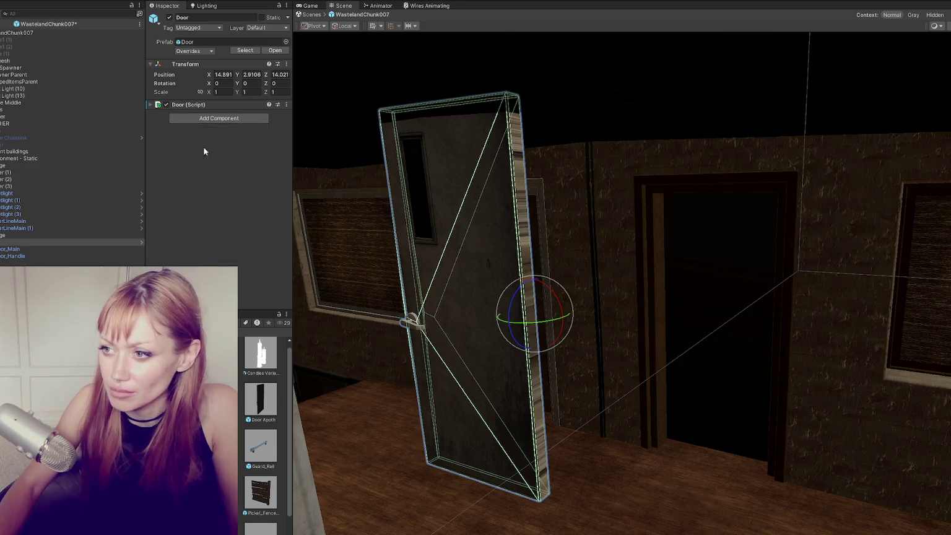
{"action": "left_click_drag", "start_coordinate": [485, 274], "coordinate": [451, 267]}
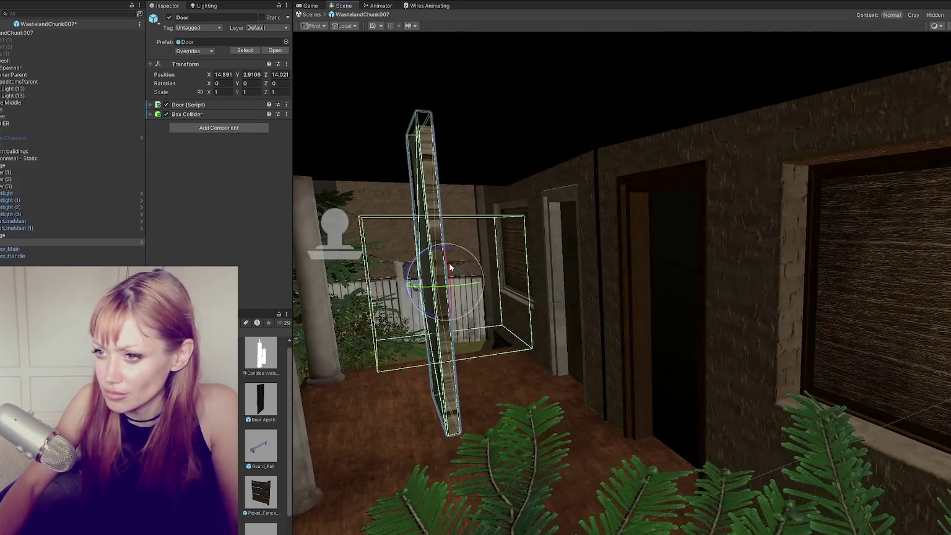
{"action": "left_click", "coordinate": [191, 116]}
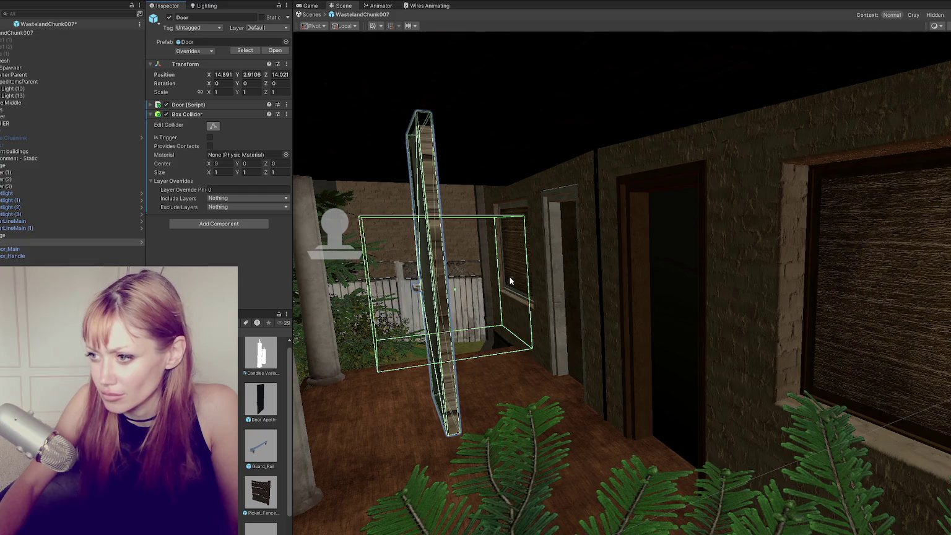
Set the box collider's X size to 0.1 and centre X to -0.05.
{"action": "left_click", "coordinate": [221, 171]}
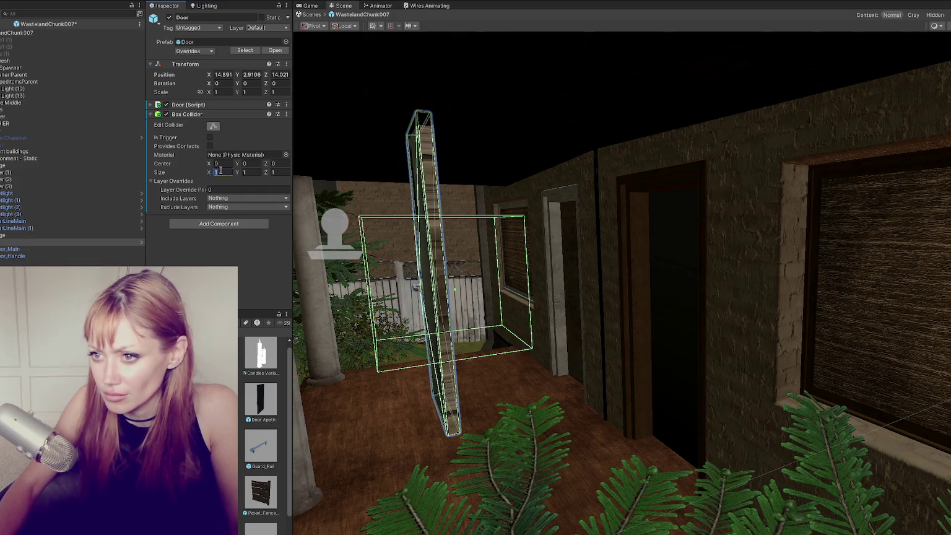
{"action": "type", "text": "0.2"}
{"action": "left_click_drag", "start_coordinate": [347, 205], "coordinate": [307, 193]}
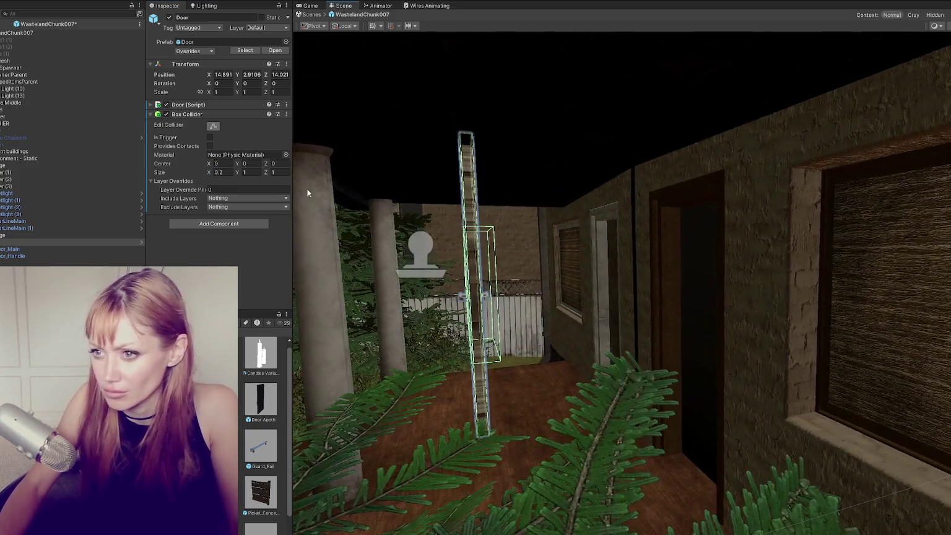
{"action": "left_click", "coordinate": [231, 172]}
{"action": "type", "text": "10.1"}
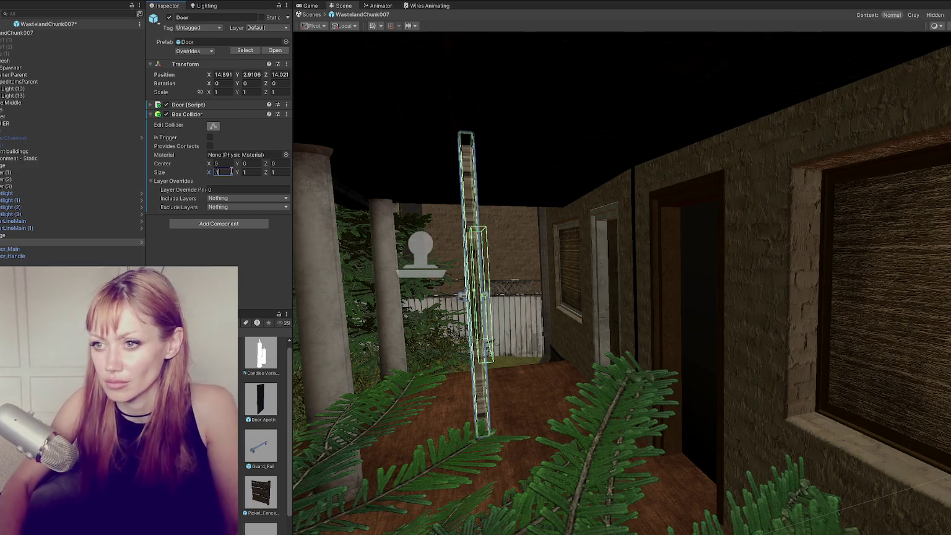
{"action": "left_click", "coordinate": [222, 164]}
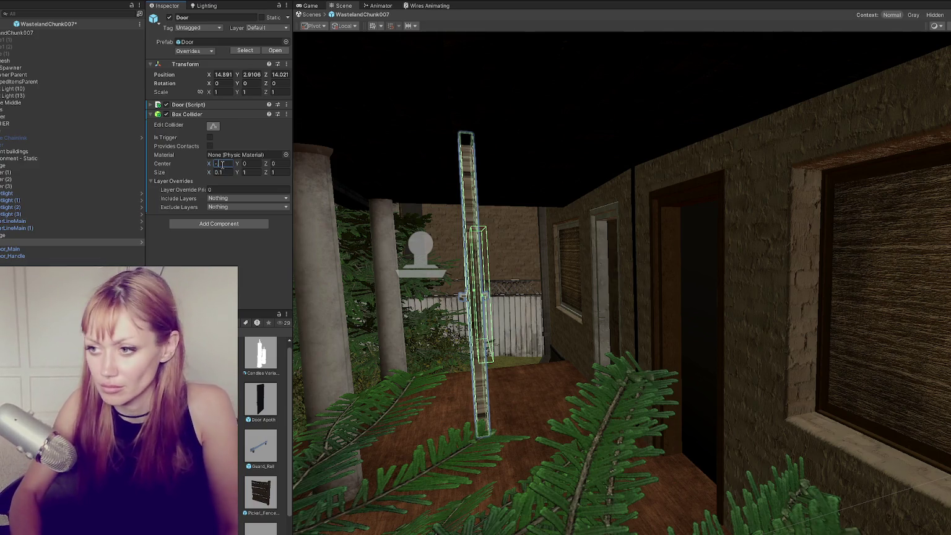
{"action": "type", "text": "-1"}
{"action": "key", "text": "BackSpace"}
{"action": "type", "text": "0.05"}
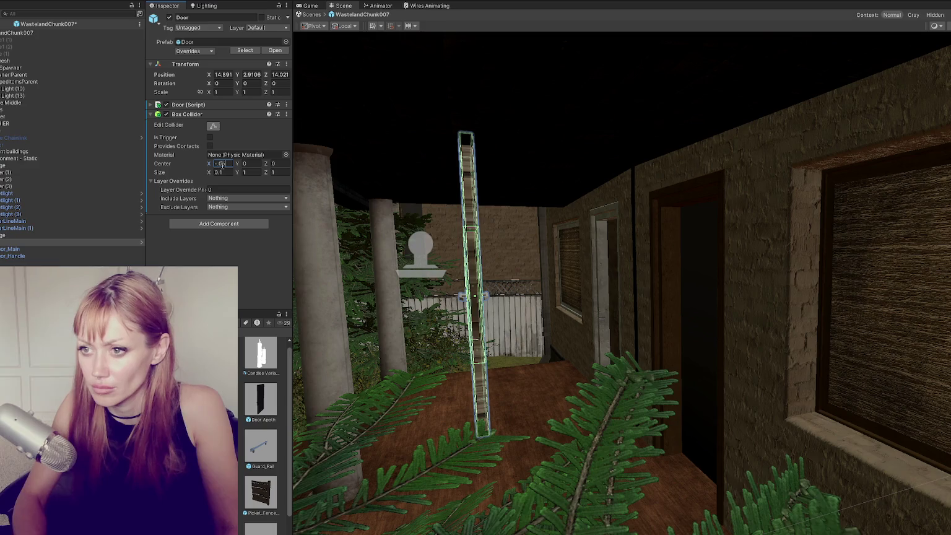
{"action": "key", "text": "f"}
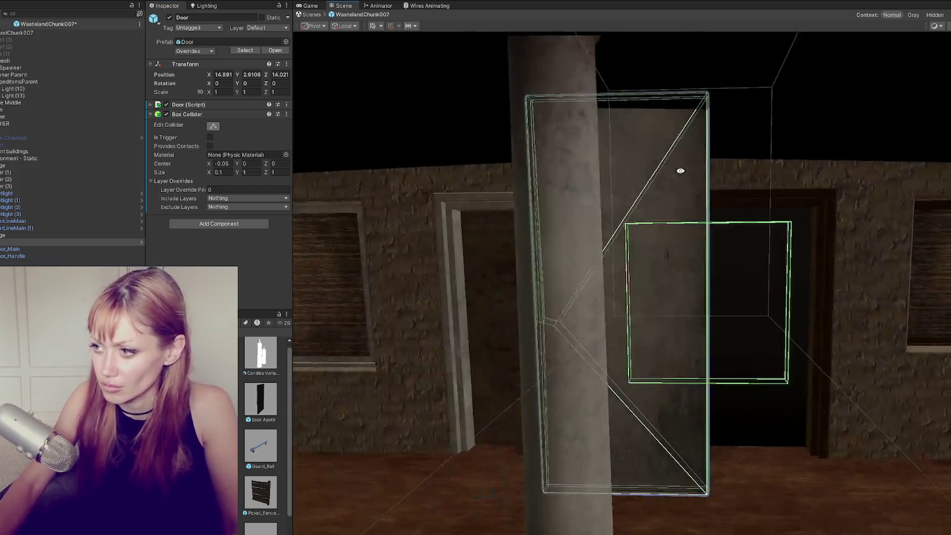
Set the collider's centre Y to 0 and height to 2.5.
{"action": "left_click", "coordinate": [252, 163]}
{"action": "type", "text": "-.5"}
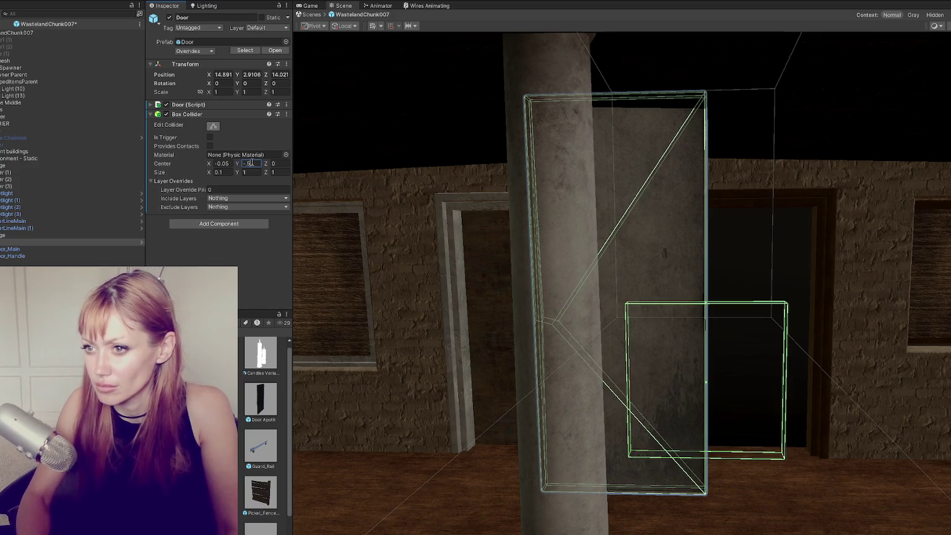
{"action": "key", "text": "BackSpace"}
{"action": "type", "text": "0"}
{"action": "key", "text": "Tab"}
{"action": "key", "text": "Tab"}
{"action": "key", "text": "Tab"}
{"action": "type", "text": "3"}
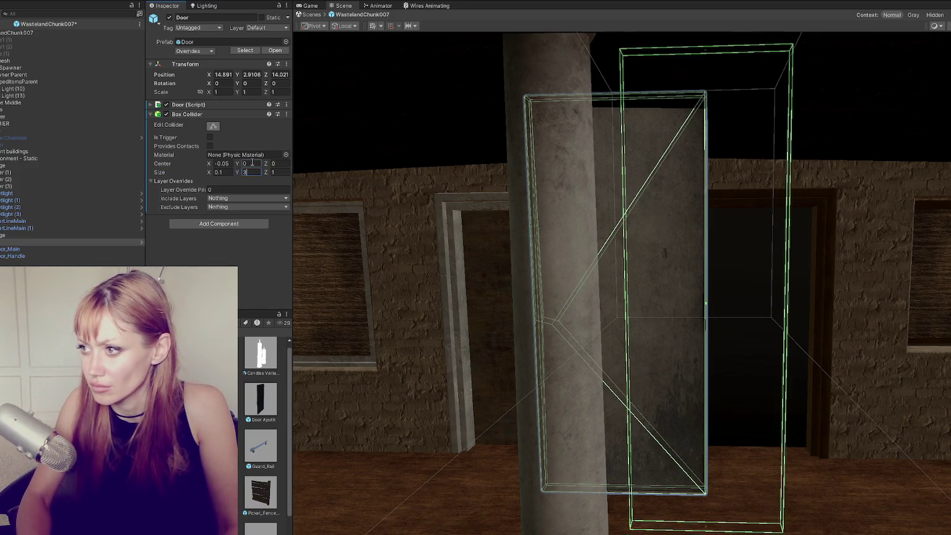
{"action": "key", "text": "BackSpace"}
{"action": "type", "text": "2.5"}
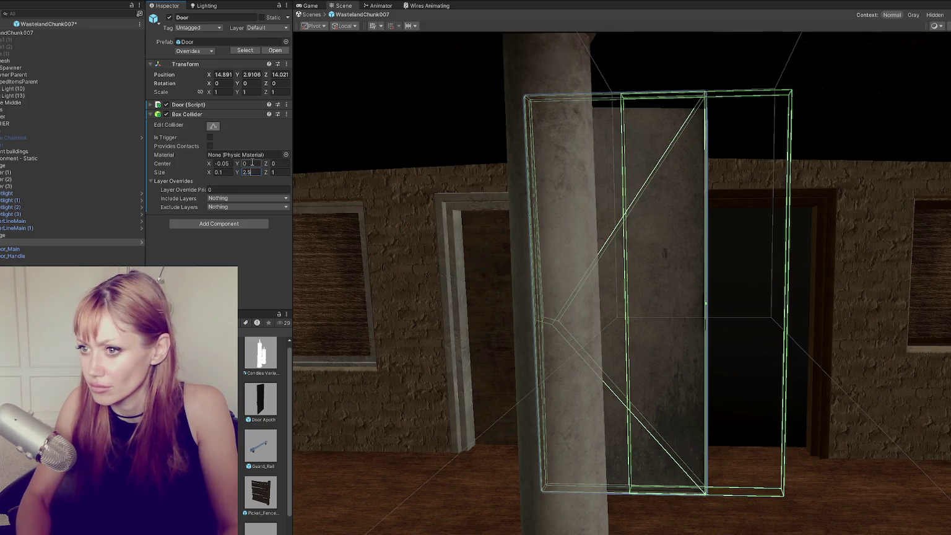
{"action": "key", "text": "Tab"}
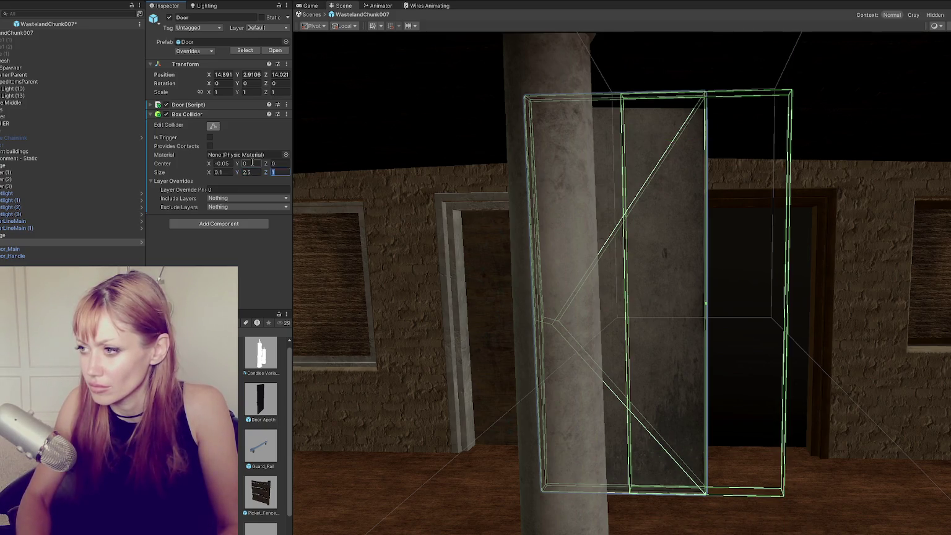
{"action": "key", "text": "Return"}
Set the collider's centre Z to 0.55 and depth to 1.1.
{"action": "type", "text": ".5"}
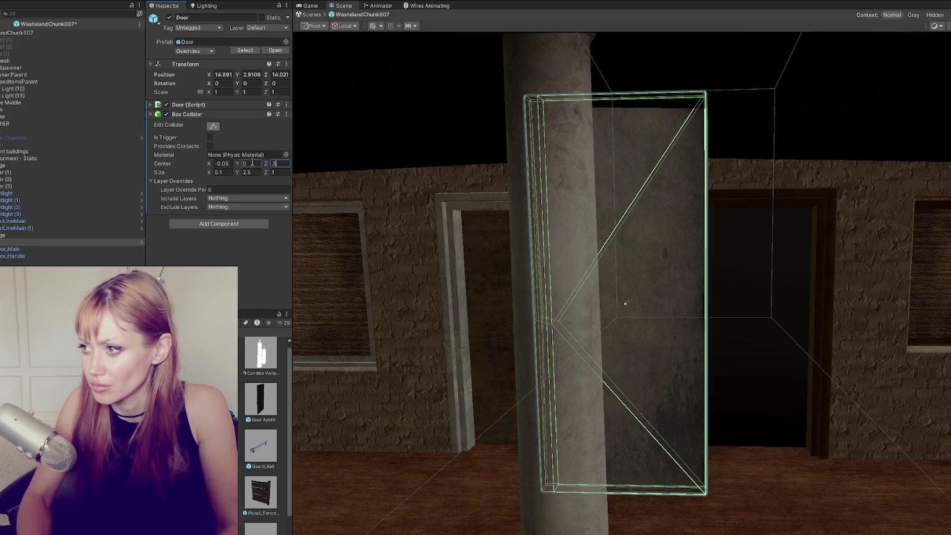
{"action": "type", "text": "5"}
{"action": "key", "text": "Tab"}
{"action": "key", "text": "Tab"}
{"action": "key", "text": "Tab"}
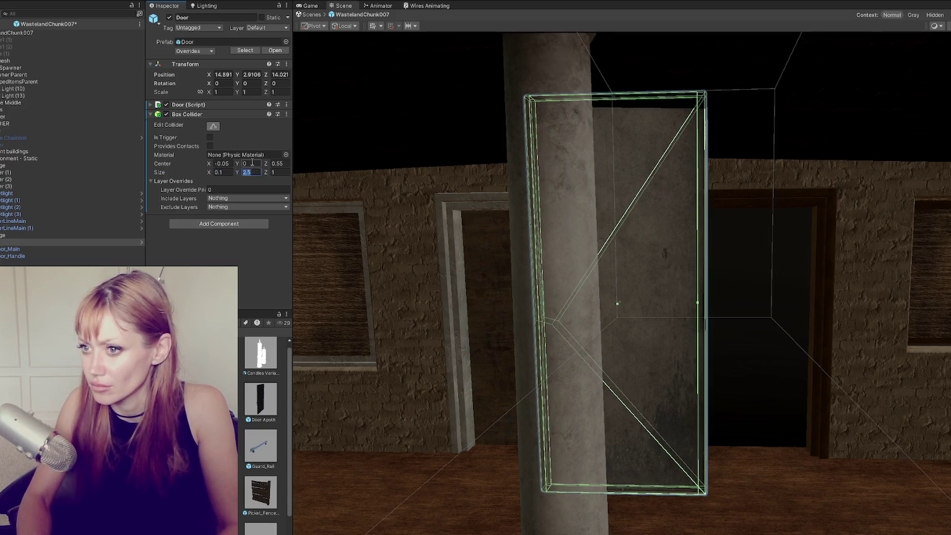
{"action": "type", "text": "1.2"}
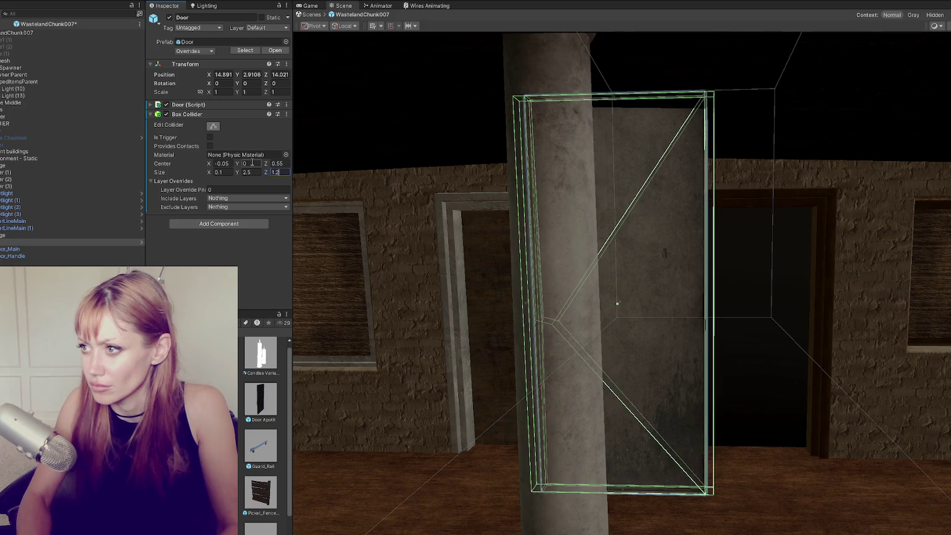
{"action": "key", "text": "BackSpace"}
{"action": "type", "text": "1"}
{"action": "left_click_drag", "start_coordinate": [805, 322], "coordinate": [681, 316]}
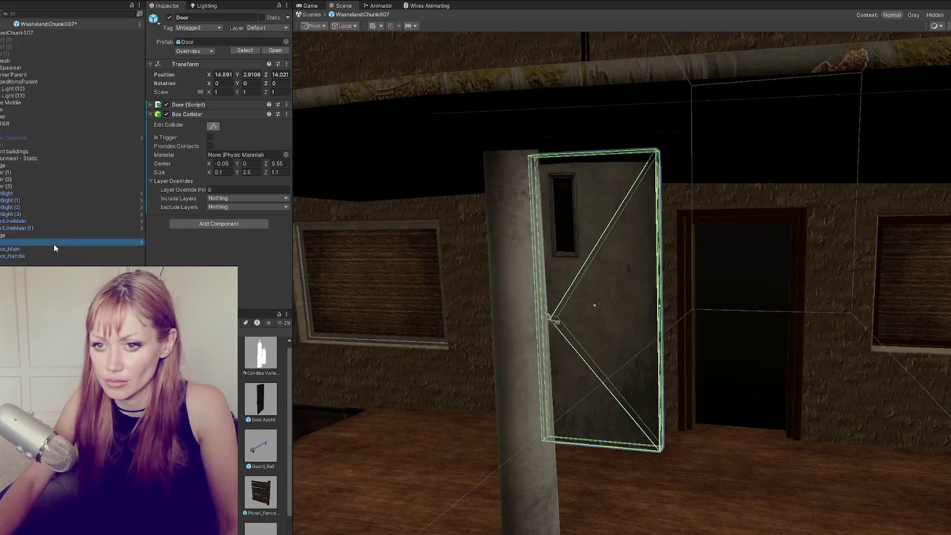
Fit the door into the left doorway, raising it slightly to match the frame.
{"action": "mouse_move", "coordinate": [577, 286]}
{"action": "left_mouse_down"}
{"action": "mouse_move", "coordinate": [645, 303]}
{"action": "mouse_move", "coordinate": [626, 308]}
{"action": "mouse_move", "coordinate": [680, 297]}
{"action": "mouse_move", "coordinate": [568, 297]}
{"action": "mouse_move", "coordinate": [707, 282]}
{"action": "mouse_move", "coordinate": [675, 272]}
{"action": "mouse_move", "coordinate": [687, 267]}
{"action": "mouse_move", "coordinate": [649, 323]}
{"action": "mouse_move", "coordinate": [555, 335]}
{"action": "left_mouse_up"}
{"action": "left_click", "coordinate": [568, 336]}
{"action": "left_click", "coordinate": [632, 332]}
{"action": "key", "text": "f"}
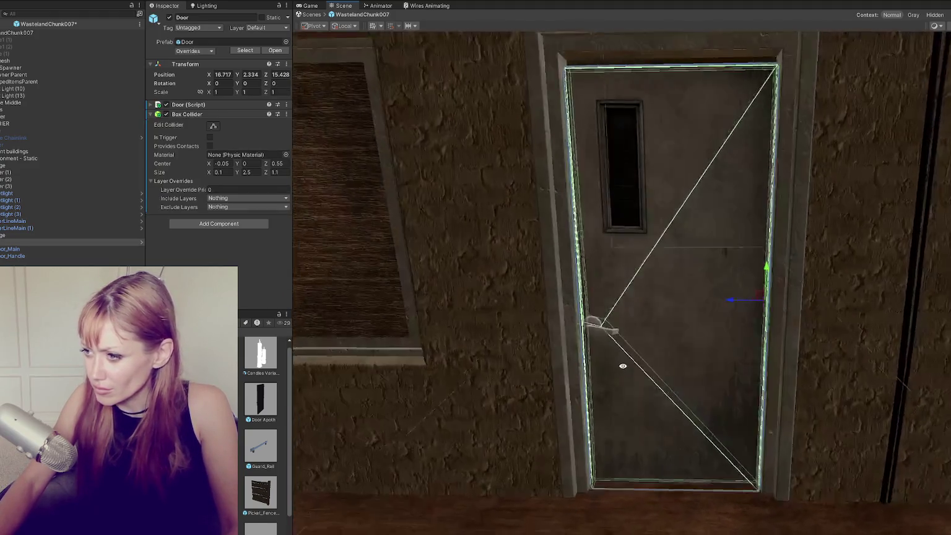
{"action": "left_click_drag", "start_coordinate": [623, 366], "coordinate": [631, 355]}
{"action": "mouse_move", "coordinate": [762, 273]}
{"action": "left_mouse_down"}
{"action": "mouse_move", "coordinate": [765, 254]}
{"action": "mouse_move", "coordinate": [758, 265]}
{"action": "mouse_move", "coordinate": [904, 295]}
{"action": "left_mouse_up"}
Duplicate the door, mirror the copy with -1, and move it into the opening.
{"action": "key", "text": "ctrl+d"}
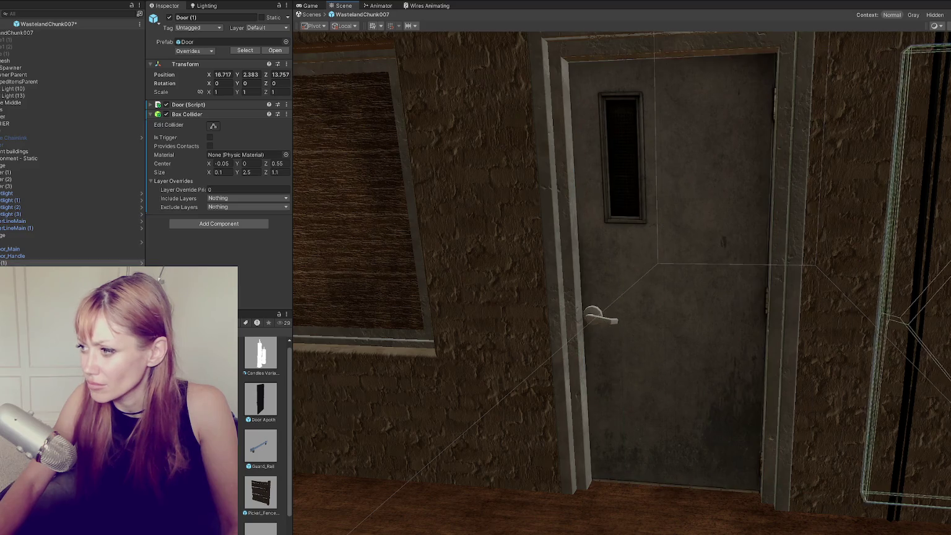
{"action": "key", "text": "f"}
{"action": "mouse_move", "coordinate": [648, 297]}
{"action": "left_mouse_down"}
{"action": "mouse_move", "coordinate": [799, 296]}
{"action": "mouse_move", "coordinate": [784, 296]}
{"action": "left_mouse_up"}
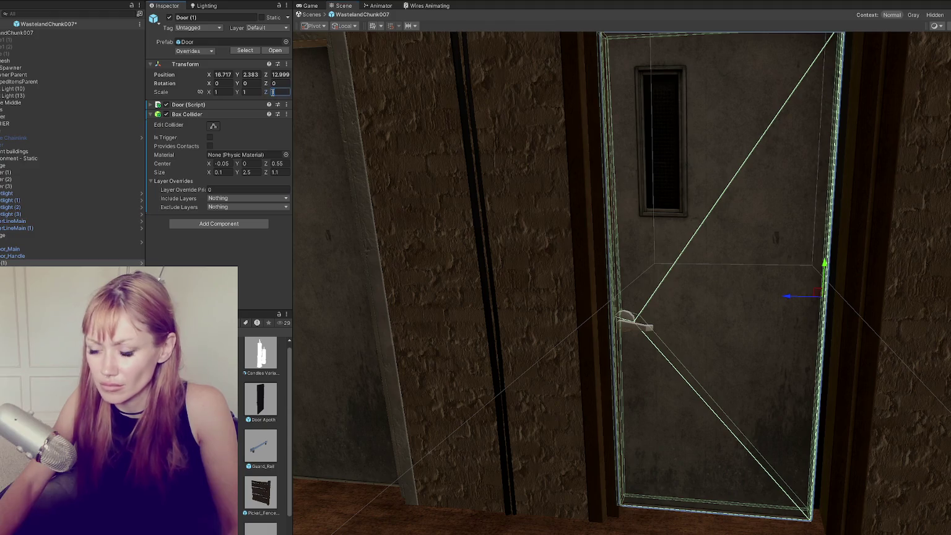
{"action": "type", "text": "-1"}
{"action": "left_click_drag", "start_coordinate": [791, 298], "coordinate": [599, 296]}
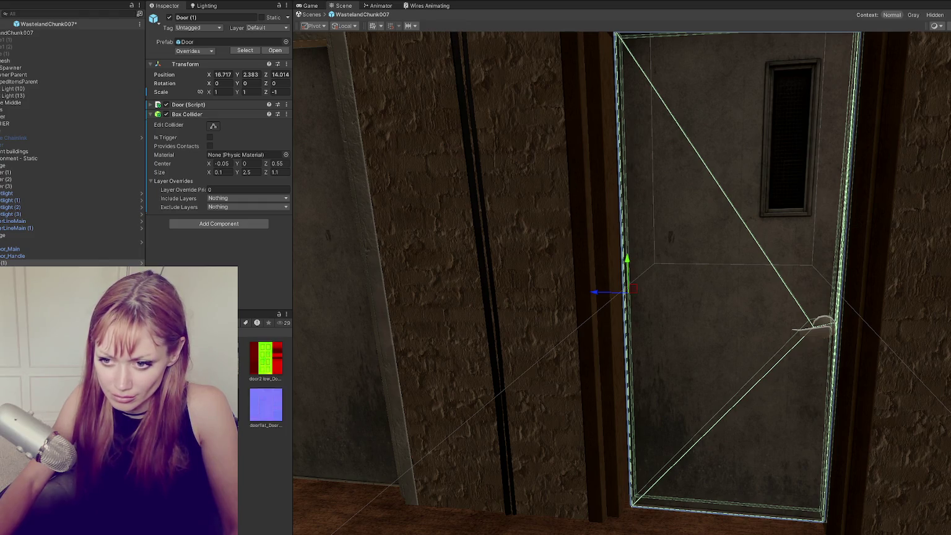
Try the black panelled texture on both doors, undo it, and select the door2 material.
{"action": "left_click_drag", "start_coordinate": [866, 360], "coordinate": [799, 352]}
{"action": "scroll", "coordinate": [800, 353], "scroll_direction": "down", "scroll_amount": 5}
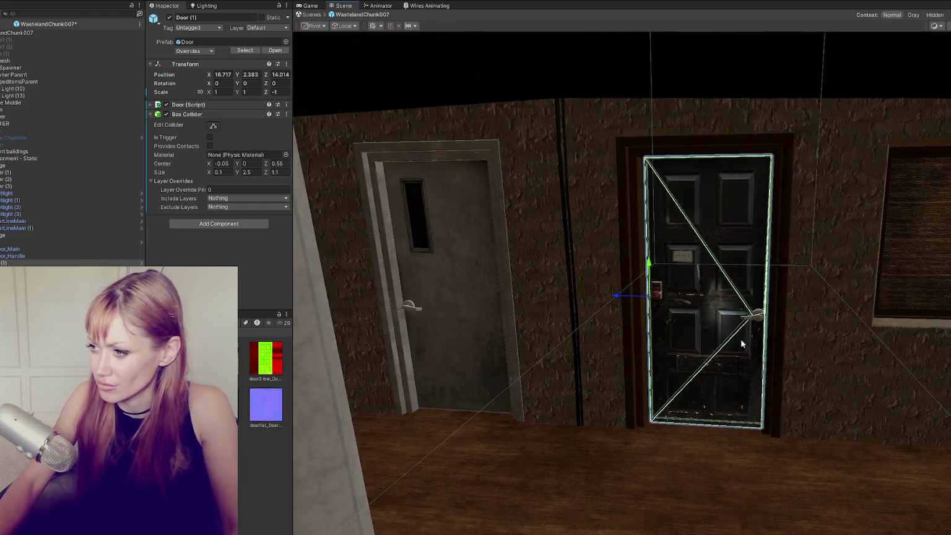
{"action": "scroll", "coordinate": [736, 345], "scroll_direction": "up", "scroll_amount": 3}
{"action": "key", "text": "ctrl+z"}
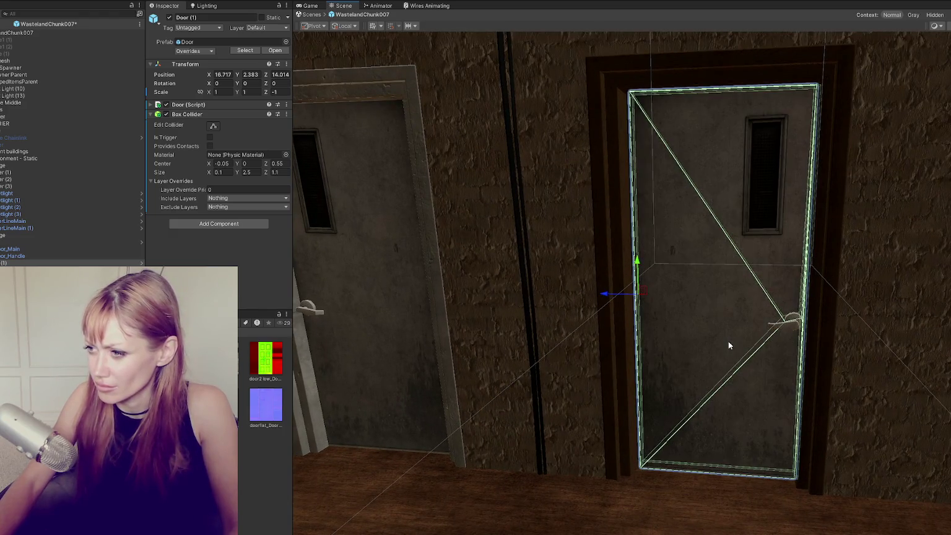
{"action": "left_click_drag", "start_coordinate": [266, 358], "coordinate": [390, 325]}
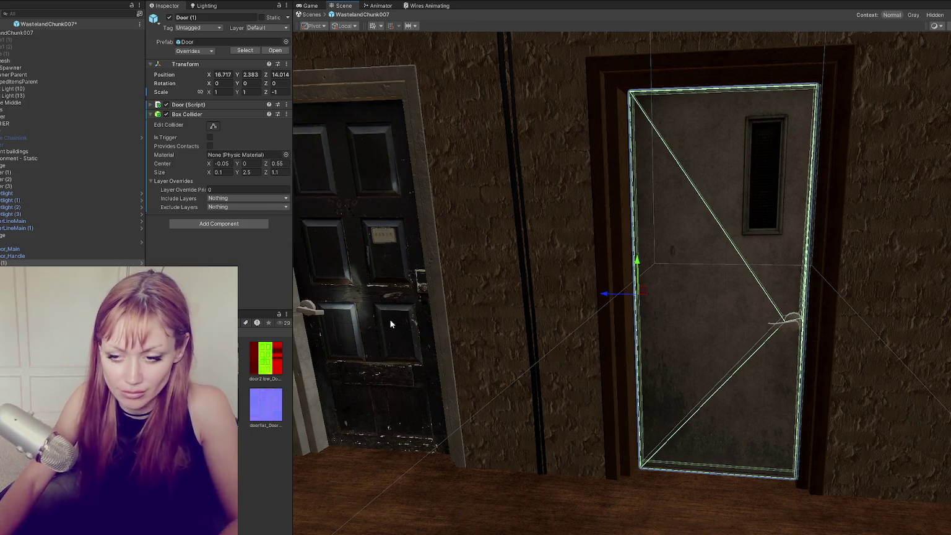
{"action": "key", "text": "ctrl+z"}
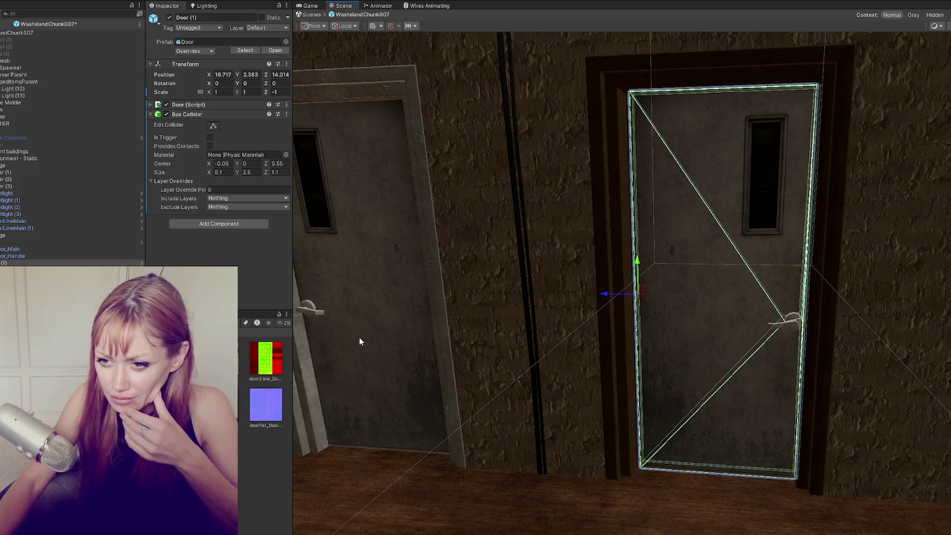
{"action": "left_click", "coordinate": [266, 358]}
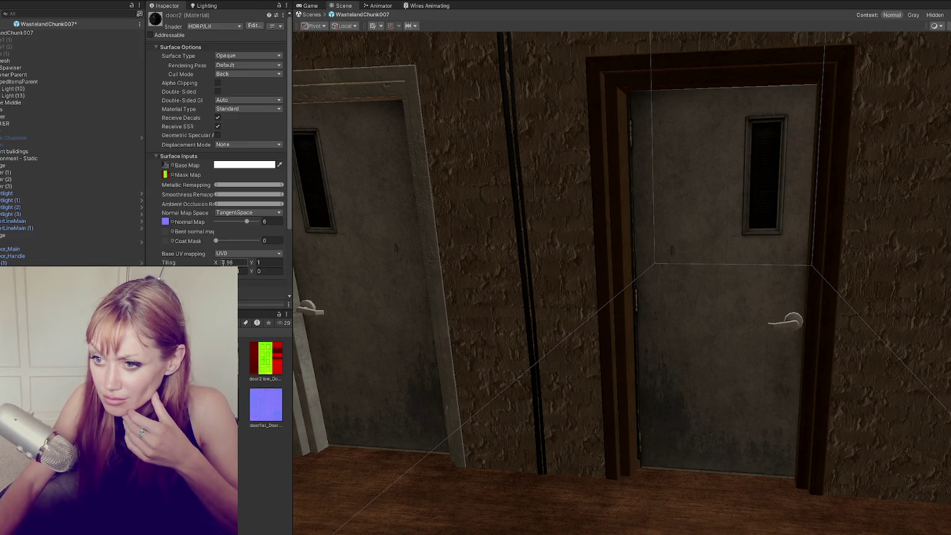
Set door2's tiling X to -0.98 to mirror the texture, then select Door (1).
{"action": "key", "text": "Return"}
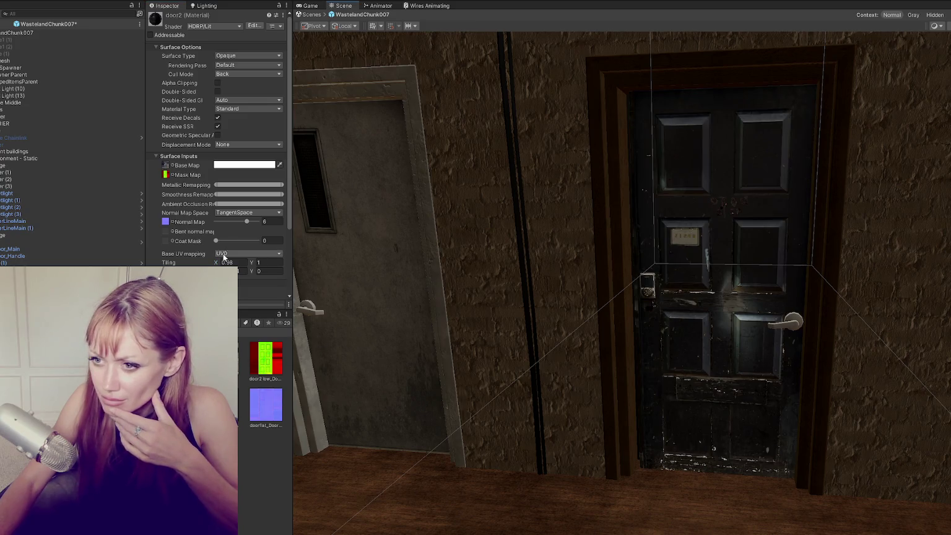
{"action": "type", "text": "-"}
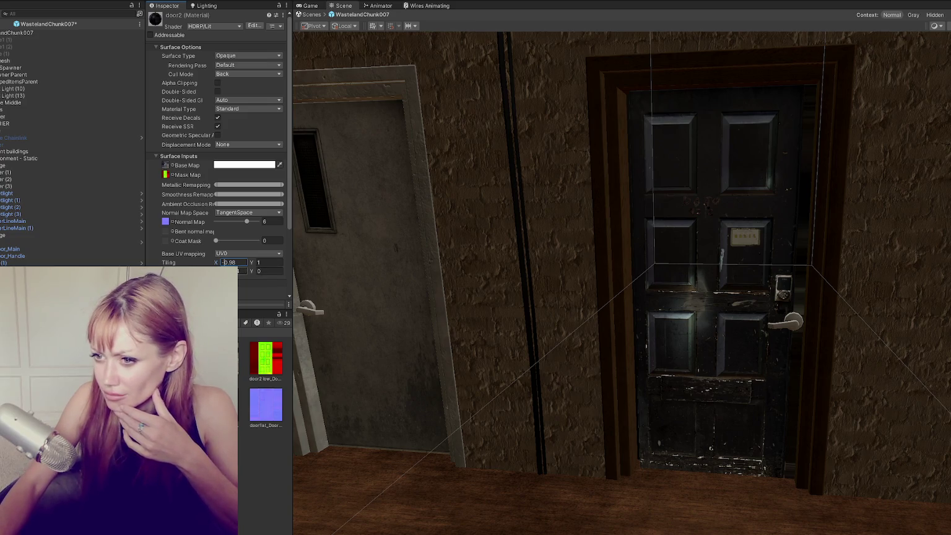
{"action": "key", "text": "Return"}
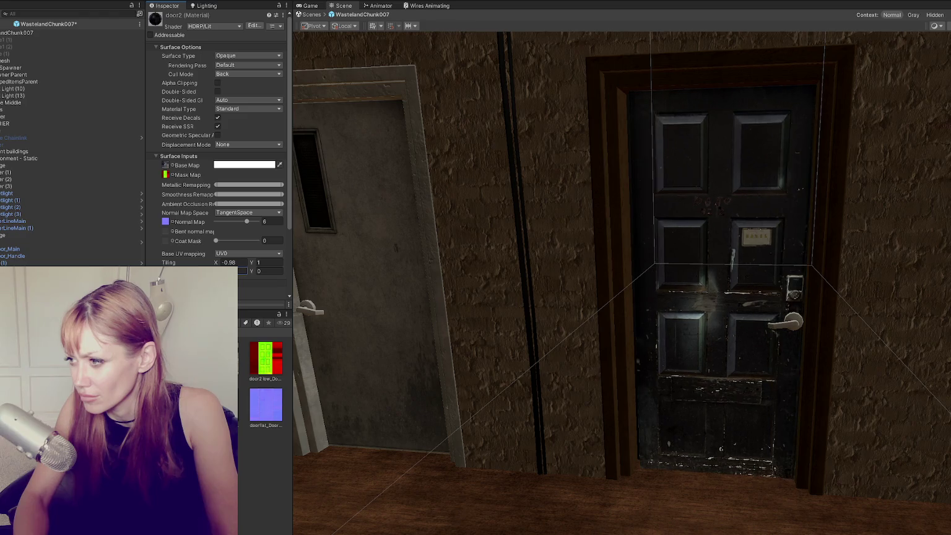
{"action": "mouse_move", "coordinate": [557, 241]}
{"action": "left_mouse_down"}
{"action": "mouse_move", "coordinate": [605, 214]}
{"action": "mouse_move", "coordinate": [591, 207]}
{"action": "left_mouse_up"}
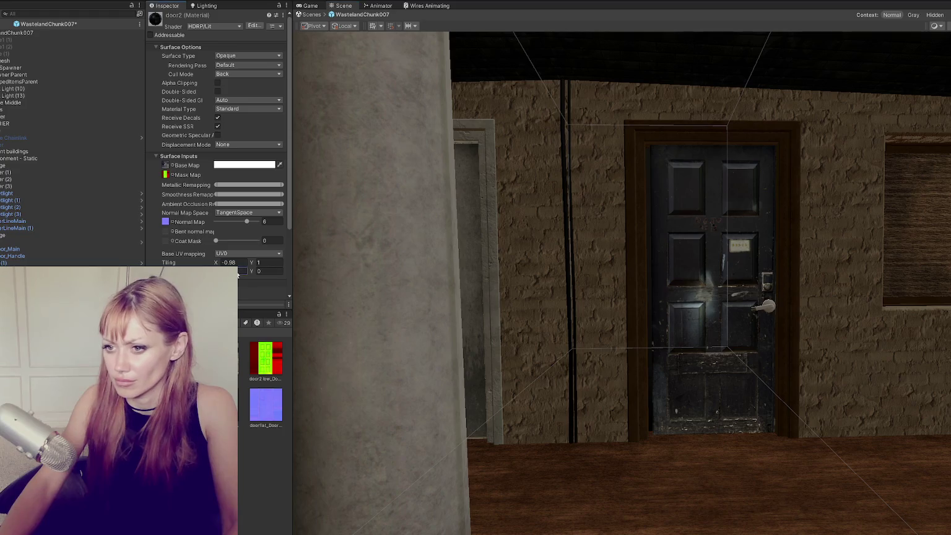
{"action": "left_click_drag", "start_coordinate": [382, 276], "coordinate": [636, 248]}
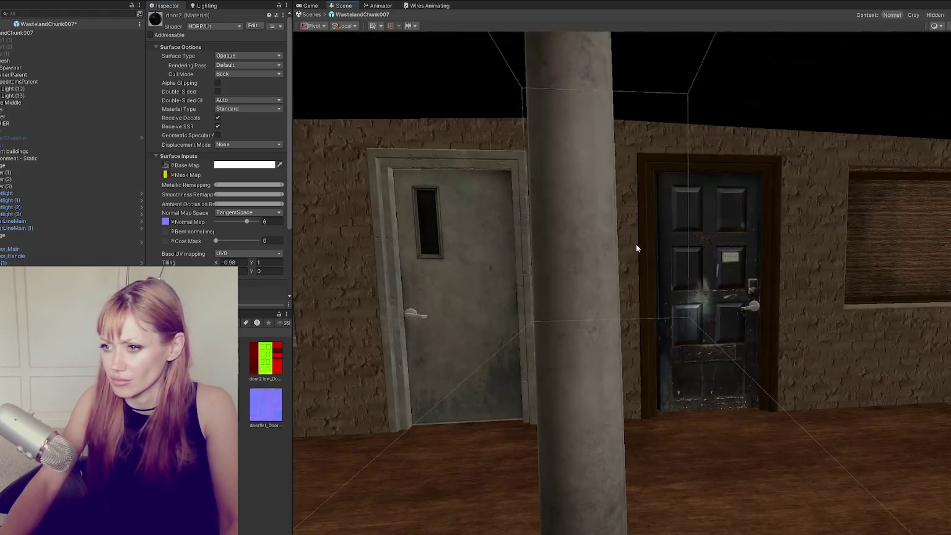
{"action": "left_click", "coordinate": [34, 249]}
{"action": "left_click", "coordinate": [38, 264]}
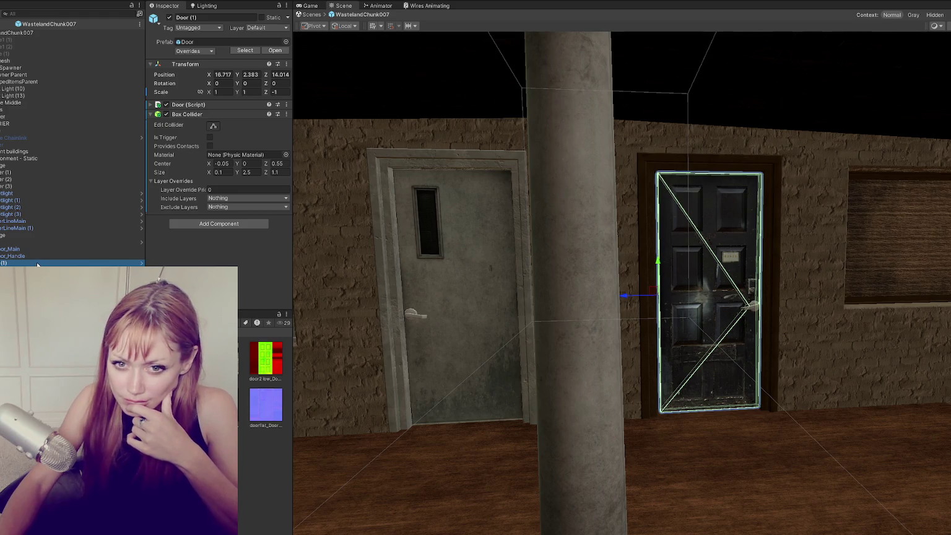
Duplicate both selected doors and move the copies to the left house's doorway.
{"action": "left_click", "coordinate": [43, 241], "text": "ctrl"}
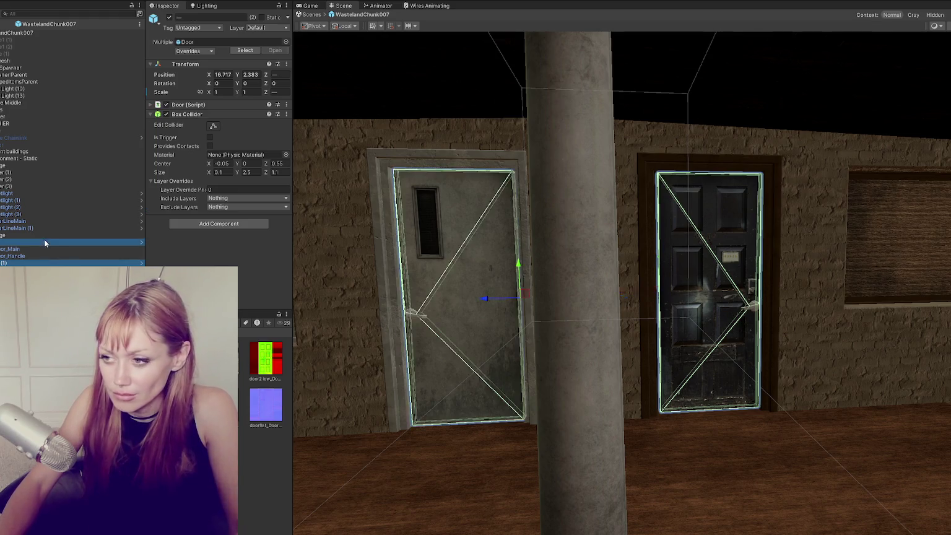
{"action": "key", "text": "f"}
{"action": "scroll", "coordinate": [638, 244], "scroll_direction": "down", "scroll_amount": 10}
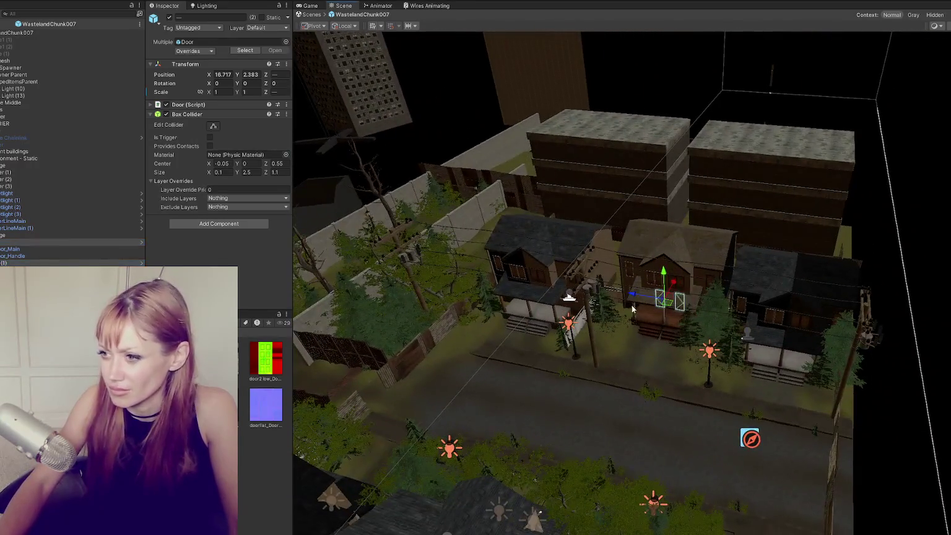
{"action": "key", "text": "ctrl+d"}
{"action": "left_click_drag", "start_coordinate": [633, 309], "coordinate": [552, 275]}
{"action": "key", "text": "f"}
{"action": "scroll", "coordinate": [694, 265], "scroll_direction": "up", "scroll_amount": 5}
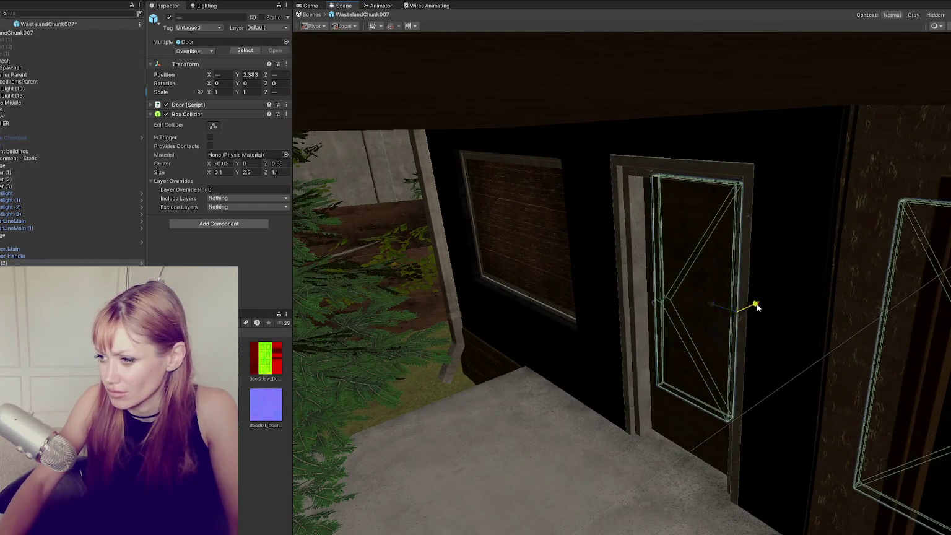
{"action": "left_click_drag", "start_coordinate": [749, 305], "coordinate": [706, 335]}
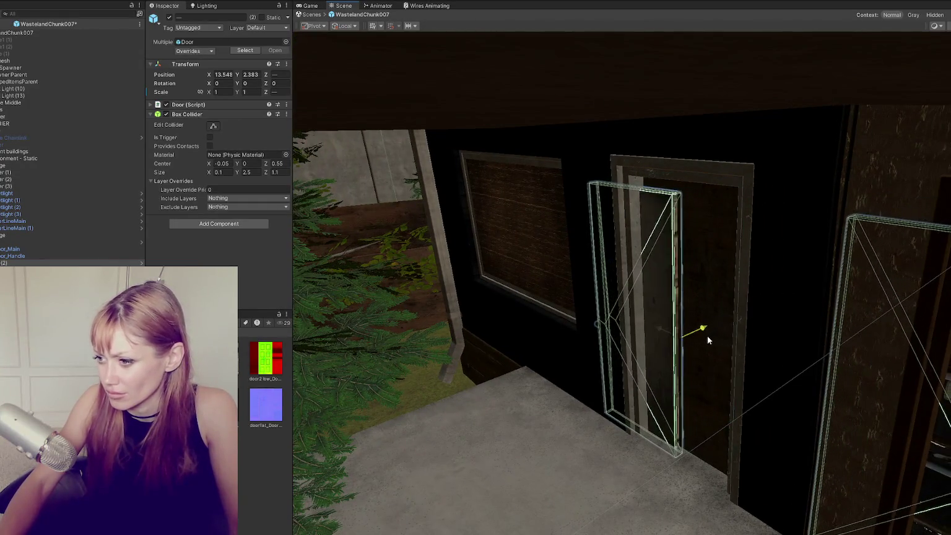
Rotate and raise the copied doors into the frame, then open the Door script for editing.
{"action": "left_click", "coordinate": [719, 344]}
{"action": "key", "text": "ctrl+z"}
{"action": "key", "text": "e"}
{"action": "mouse_move", "coordinate": [694, 337]}
{"action": "left_mouse_down"}
{"action": "mouse_move", "coordinate": [717, 352]}
{"action": "mouse_move", "coordinate": [789, 319]}
{"action": "left_mouse_up"}
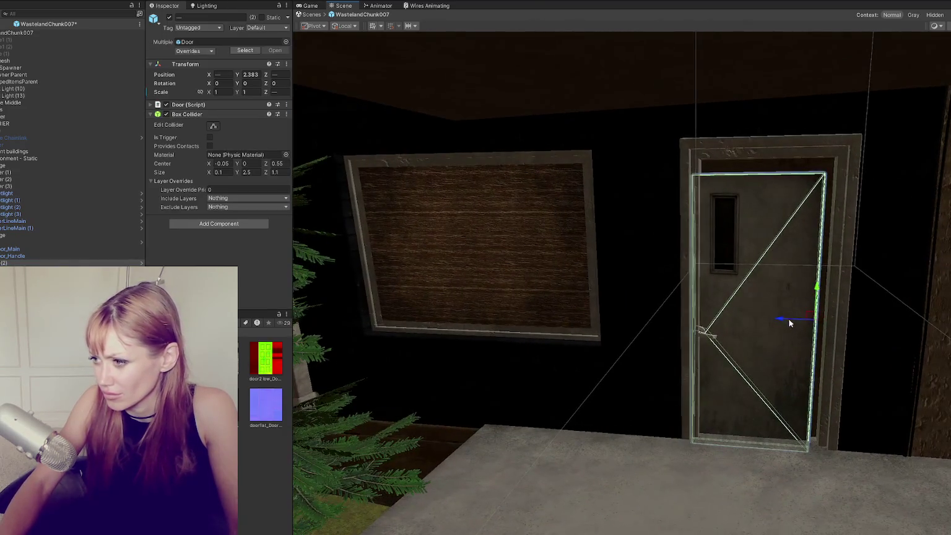
{"action": "left_click_drag", "start_coordinate": [827, 290], "coordinate": [832, 273]}
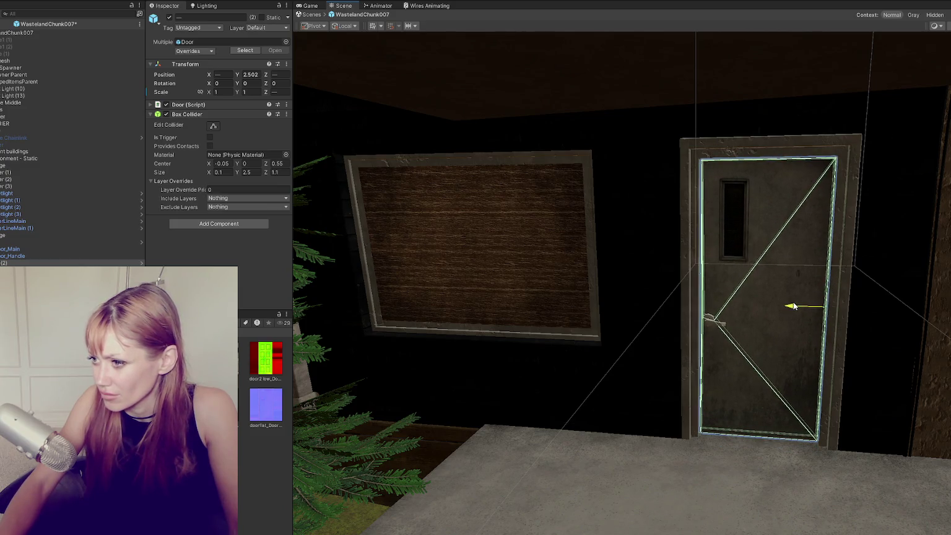
{"action": "mouse_move", "coordinate": [794, 303]}
{"action": "left_mouse_down"}
{"action": "mouse_move", "coordinate": [682, 291]}
{"action": "mouse_move", "coordinate": [588, 366]}
{"action": "mouse_move", "coordinate": [539, 368]}
{"action": "left_mouse_up"}
{"action": "scroll", "coordinate": [629, 283], "scroll_direction": "down", "scroll_amount": 5}
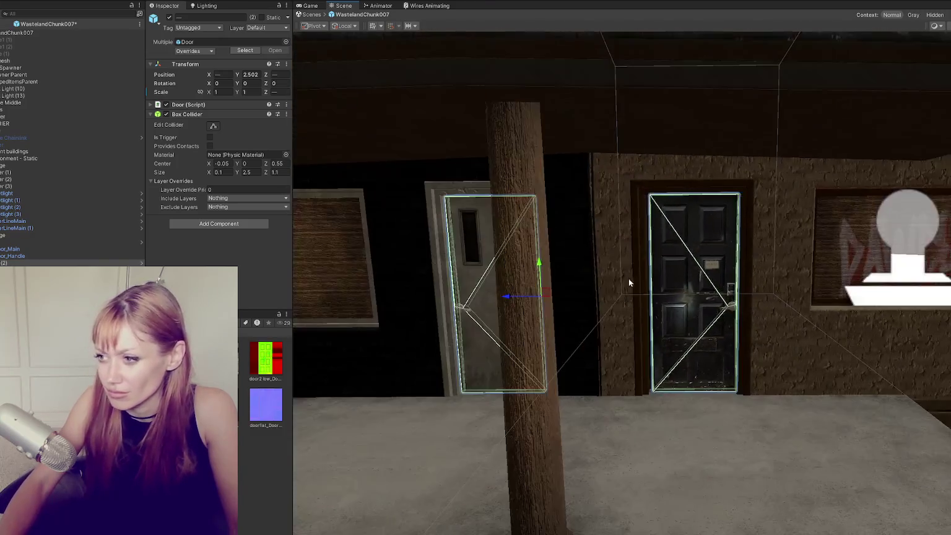
{"action": "left_click", "coordinate": [629, 283]}
{"action": "left_click", "coordinate": [92, 243]}
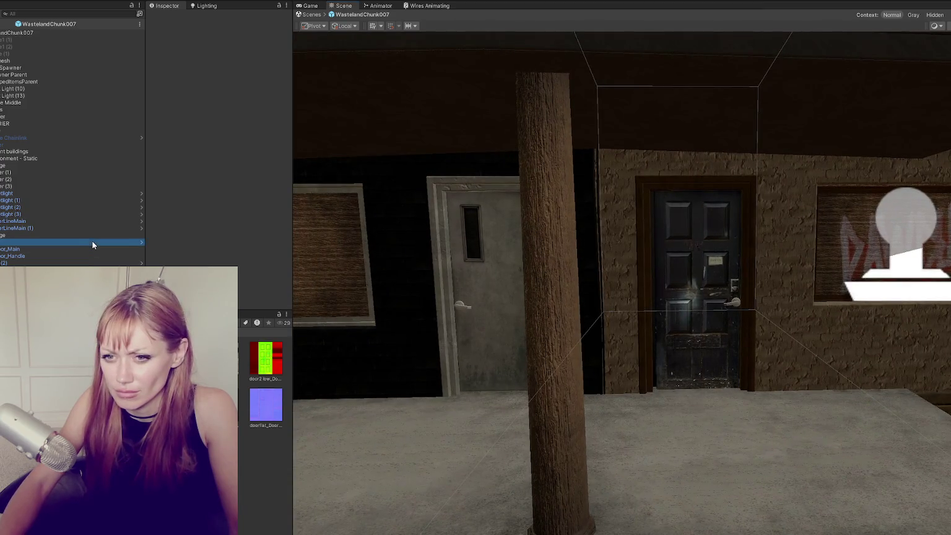
{"action": "left_click", "coordinate": [220, 107]}
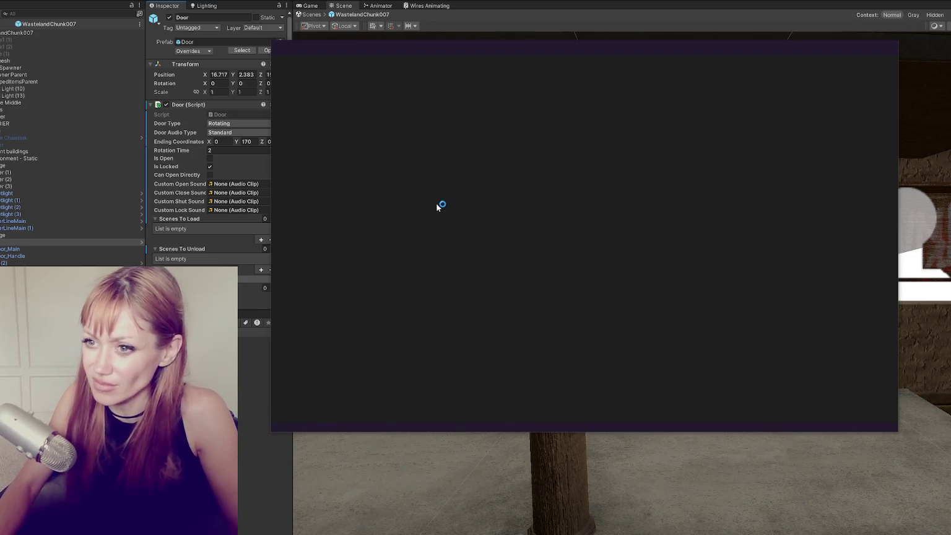
Add a [SerializeField] Transform handle; field below rotationTime in Door.cs and save.
{"action": "left_click", "coordinate": [499, 209]}
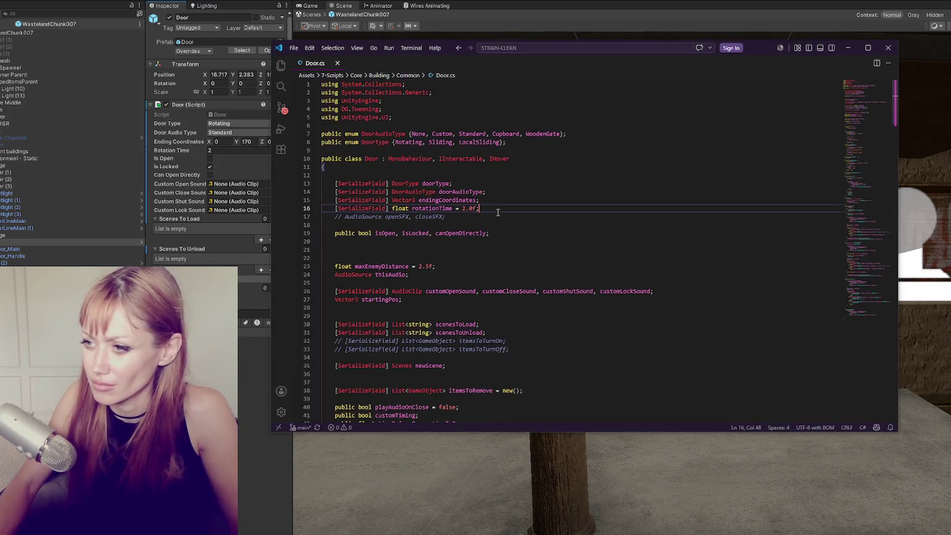
{"action": "key", "text": "Return"}
{"action": "type", "text": "[SerializeField] Tranf"}
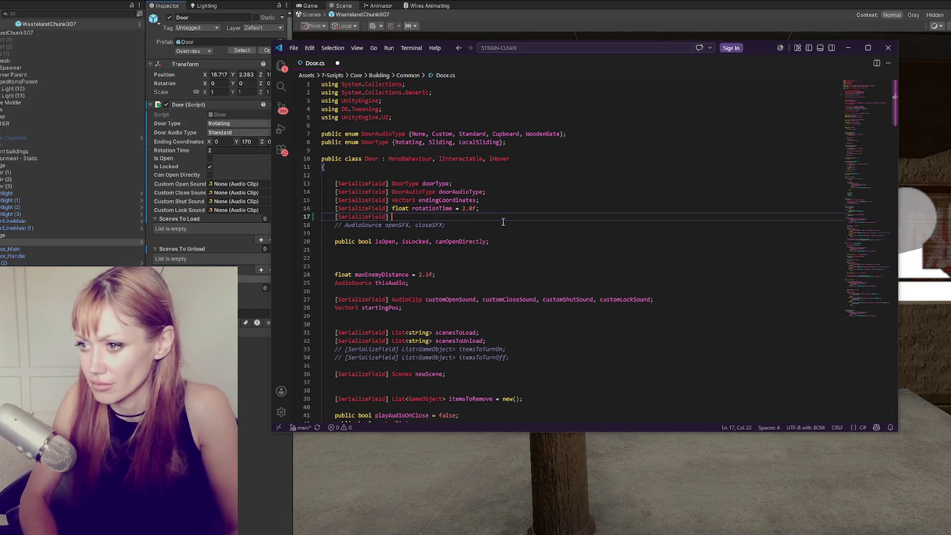
{"action": "key", "text": "Tab"}
{"action": "type", "text": "handle"}
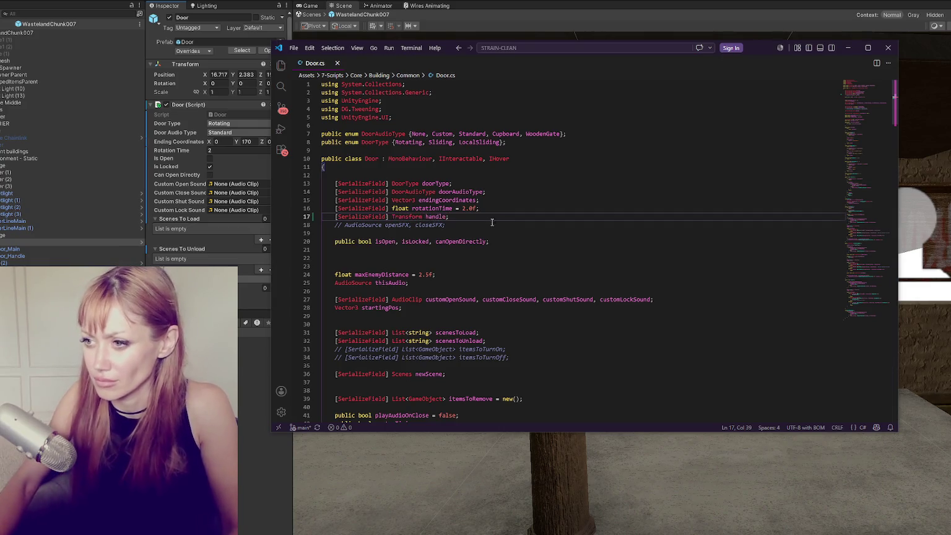
{"action": "type", "text": ";"}
{"action": "key", "text": "ctrl+s"}
Search the script for 'locked' to find the if(isLocked) branch in Interact.
{"action": "scroll", "coordinate": [510, 214], "scroll_direction": "down", "scroll_amount": 10}
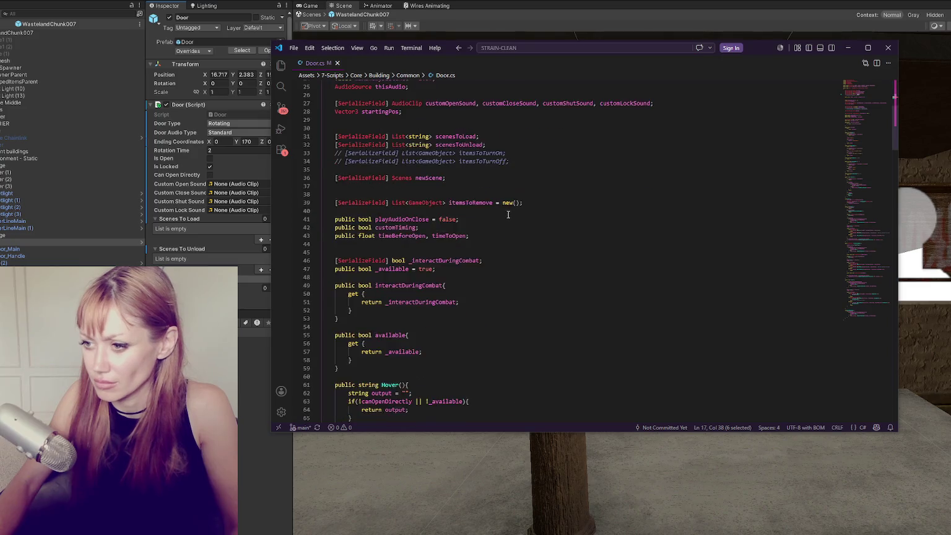
{"action": "key", "text": "ctrl+f"}
{"action": "type", "text": "locked"}
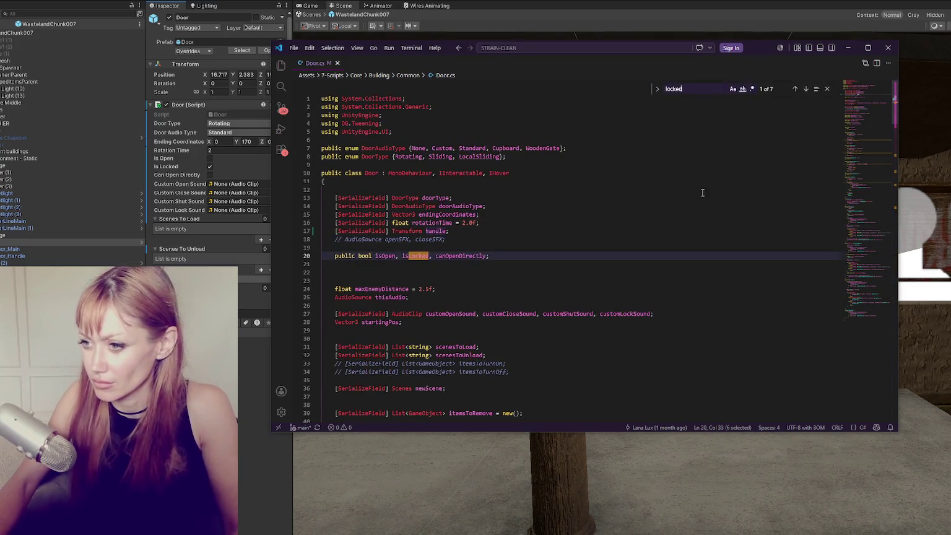
{"action": "left_click", "coordinate": [805, 89]}
{"action": "left_click", "coordinate": [806, 90]}
{"action": "left_click", "coordinate": [806, 90]}
{"action": "left_click", "coordinate": [806, 90]}
{"action": "left_click", "coordinate": [806, 91]}
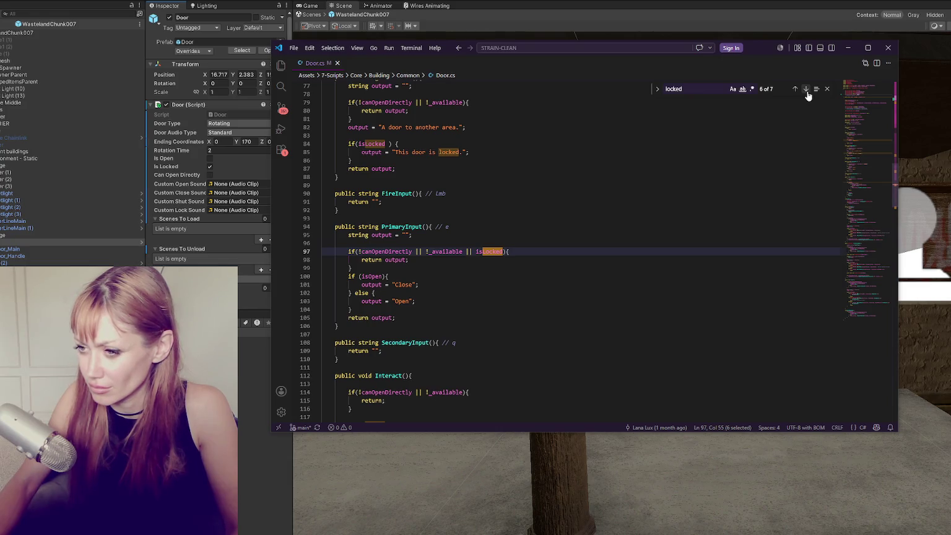
{"action": "scroll", "coordinate": [712, 204], "scroll_direction": "down", "scroll_amount": 5}
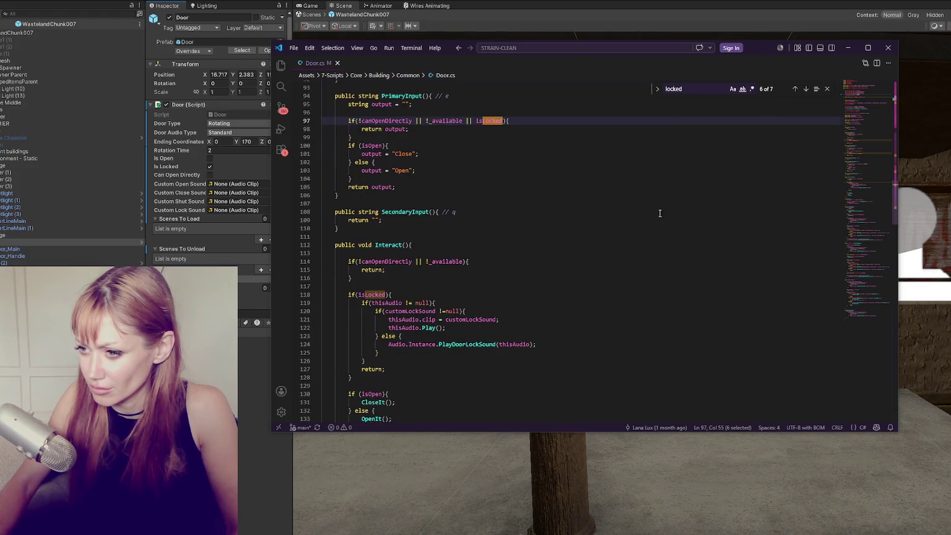
{"action": "scroll", "coordinate": [660, 213], "scroll_direction": "down", "scroll_amount": 3}
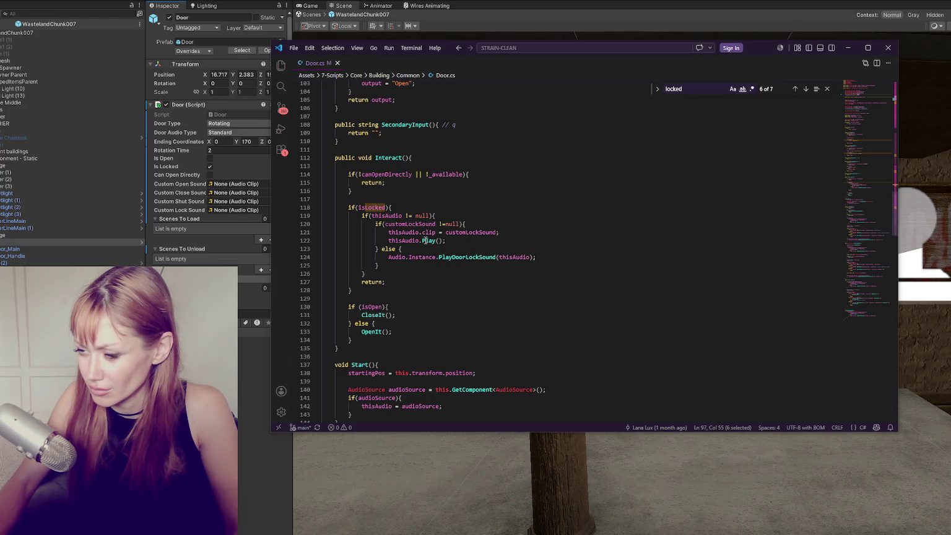
Start typing handle.DORotate(new Vector3(0, before the locked branch's return, then return to Unity.
{"action": "left_click", "coordinate": [491, 216]}
{"action": "left_click", "coordinate": [484, 208]}
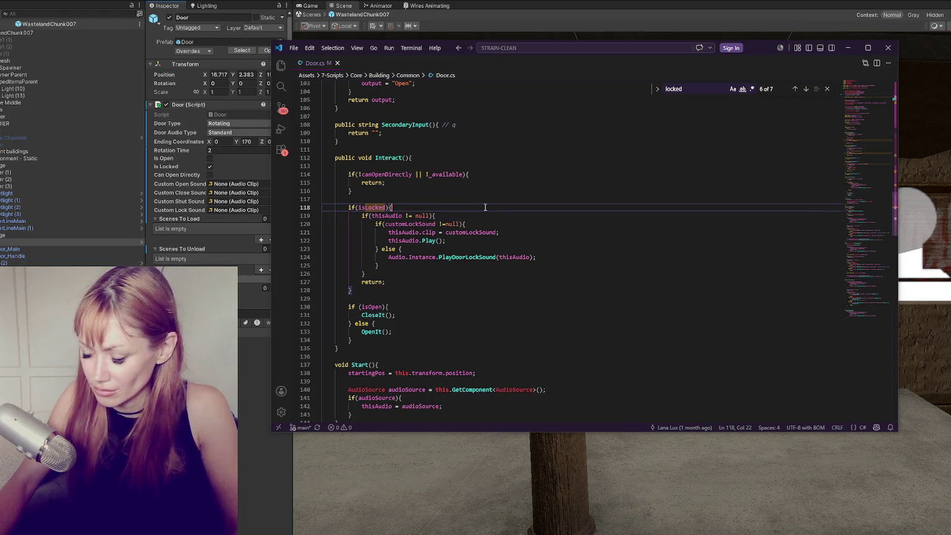
{"action": "key", "text": "Return"}
{"action": "left_click", "coordinate": [428, 282]}
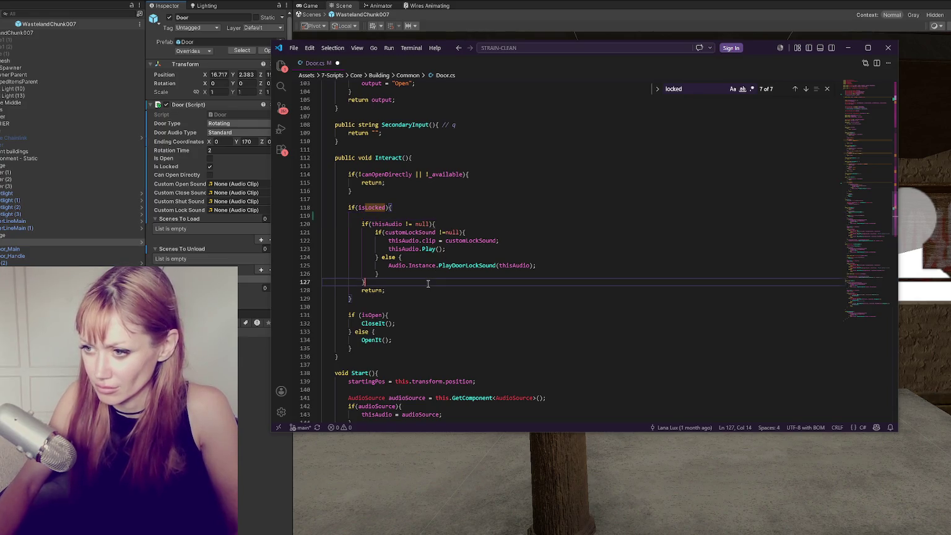
{"action": "key", "text": "Return"}
{"action": "type", "text": "handle."}
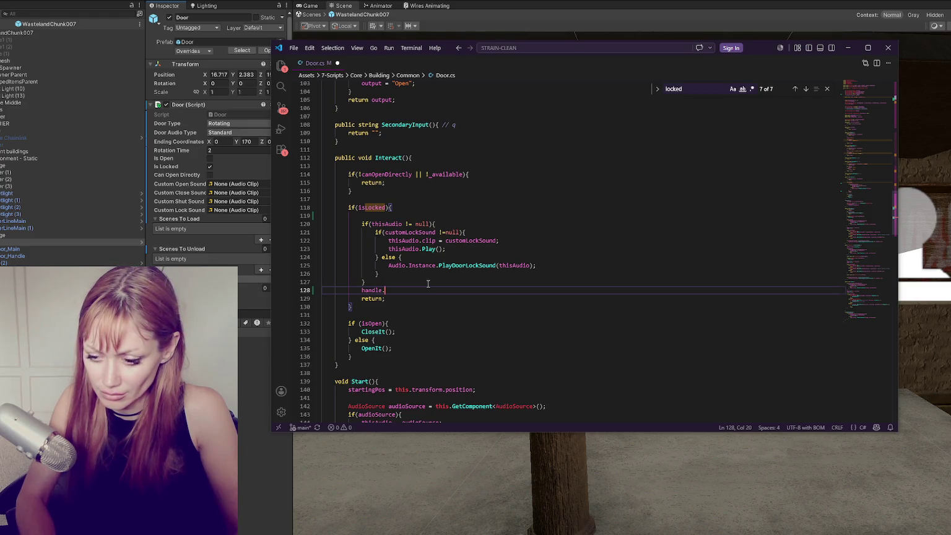
{"action": "type", "text": "DORotate("}
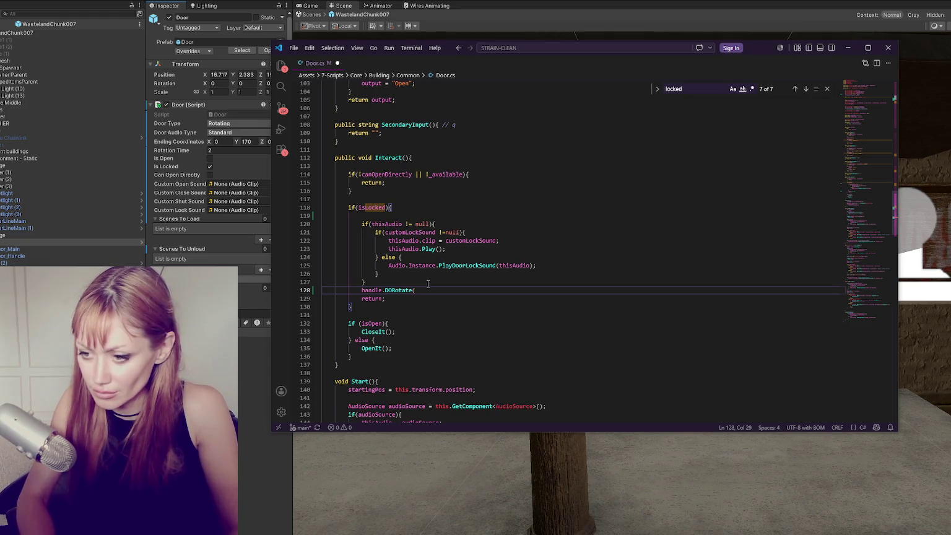
{"action": "type", "text": "new Vect"}
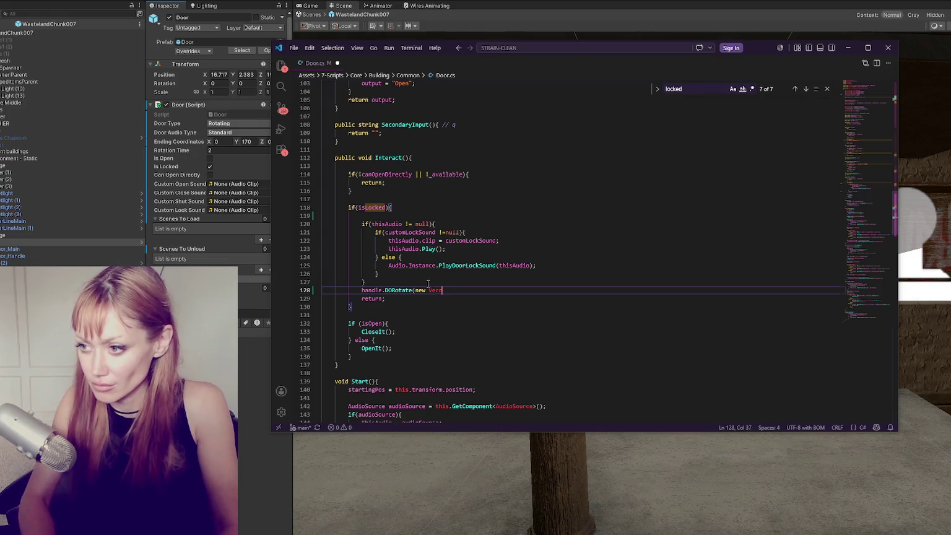
{"action": "type", "text": "or3(0,"}
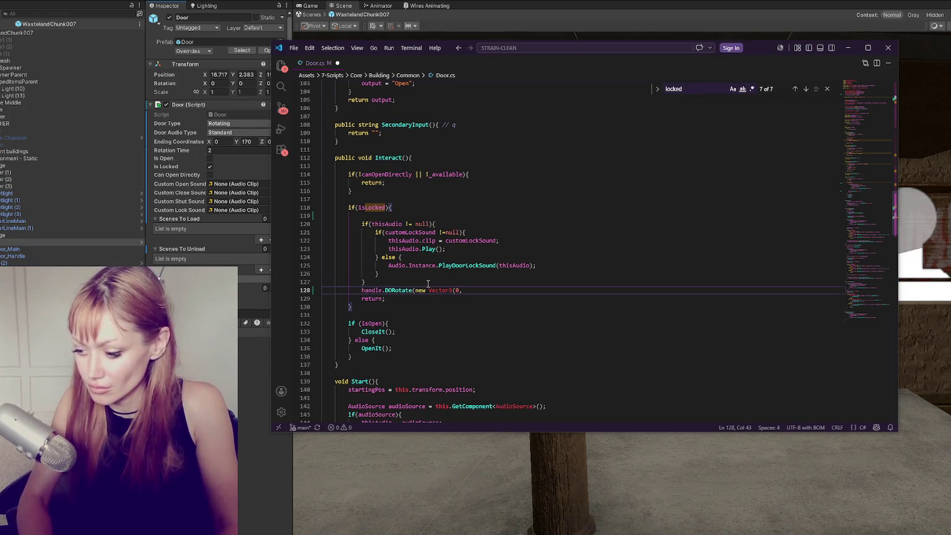
{"action": "key", "text": "alt+Tab"}
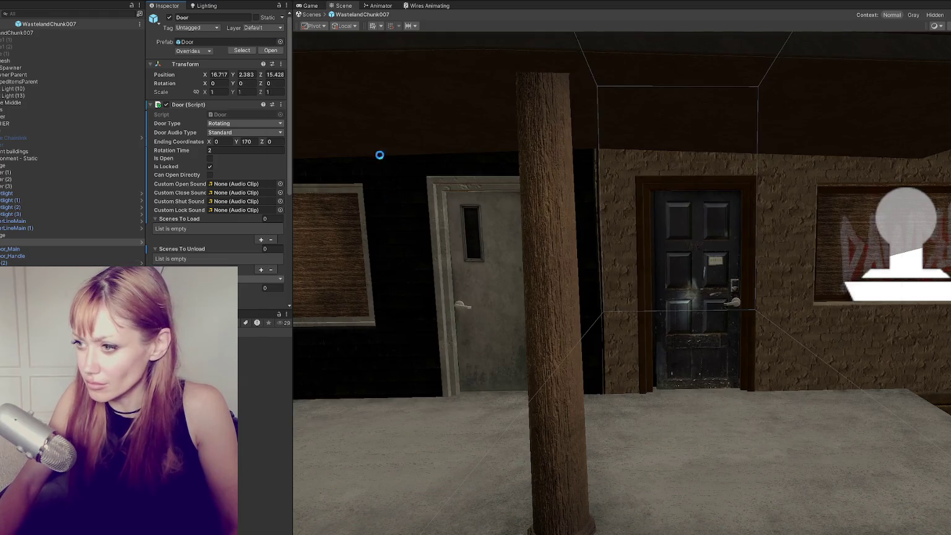
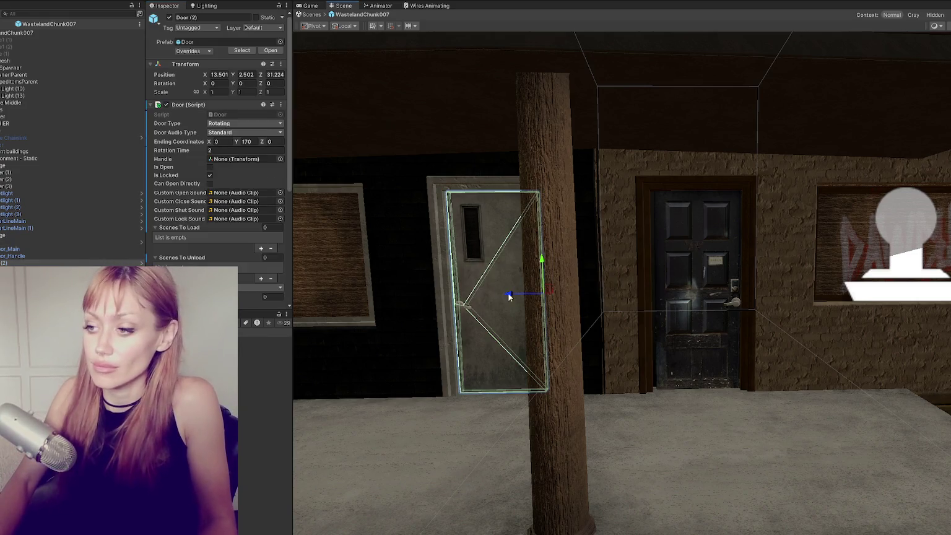
Frame the locked door, select Door_Handle, and try rotating it to X 36.39 in the Inspector.
{"action": "key", "text": "w"}
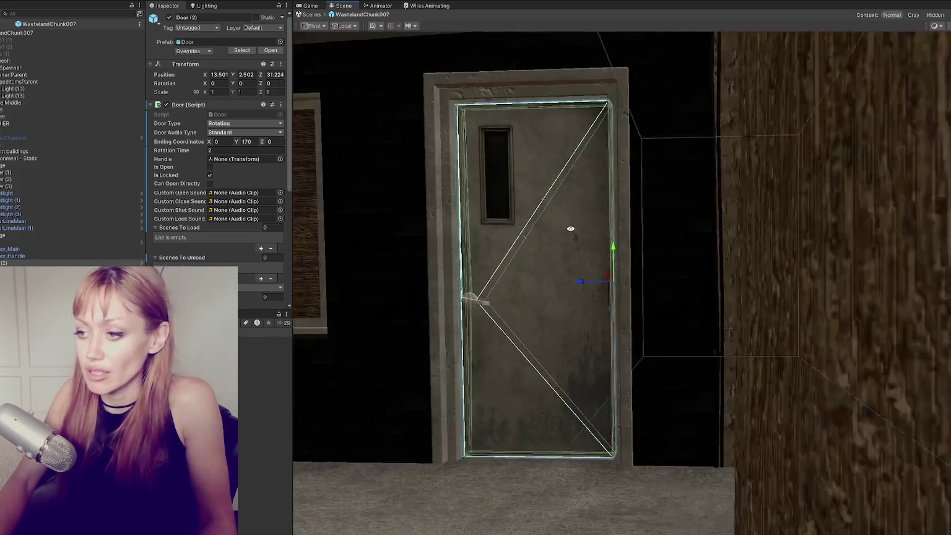
{"action": "left_click", "coordinate": [404, 349]}
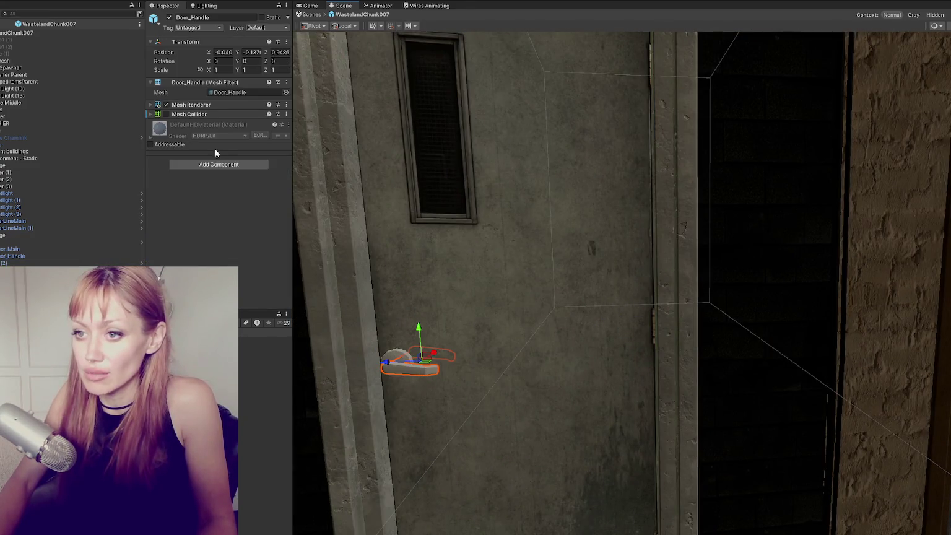
{"action": "left_click", "coordinate": [248, 61]}
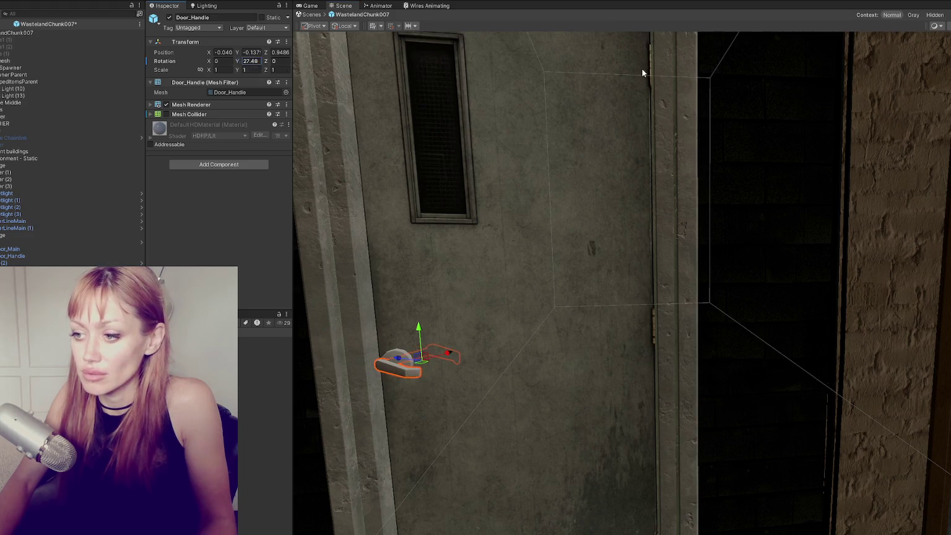
{"action": "key", "text": "Tab"}
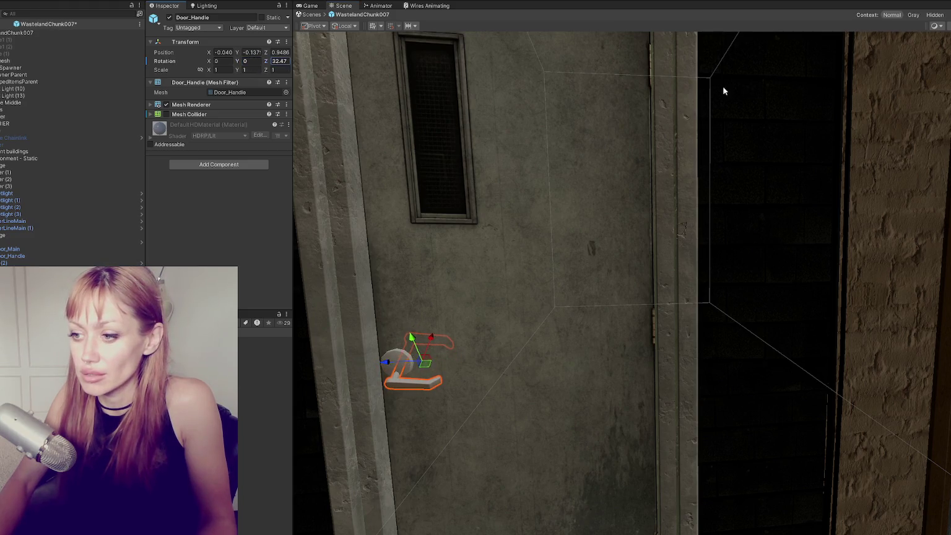
{"action": "left_click", "coordinate": [220, 60]}
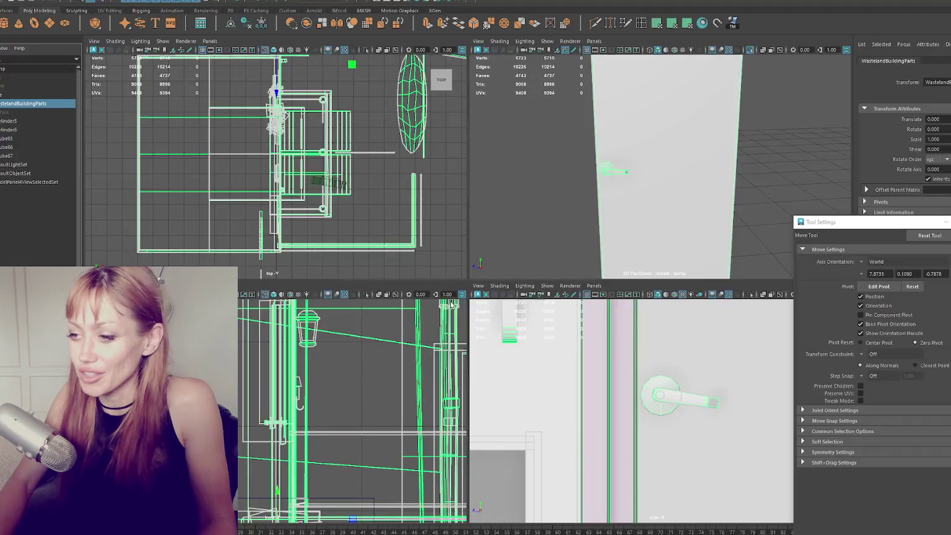
In Maya, move the handle's pivot onto its round base centre, realign its axis, then select WastelandBuildingParts.
{"action": "left_click", "coordinate": [621, 170]}
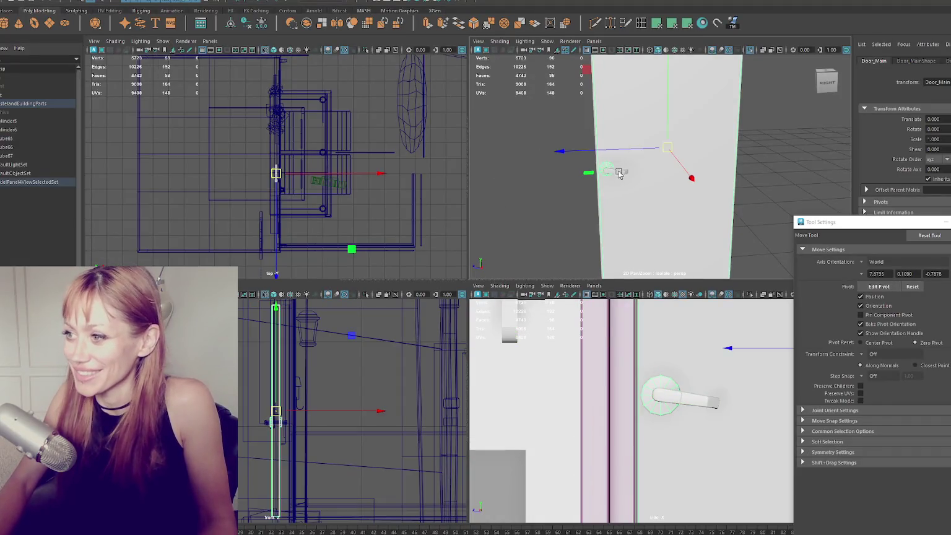
{"action": "key", "text": "f"}
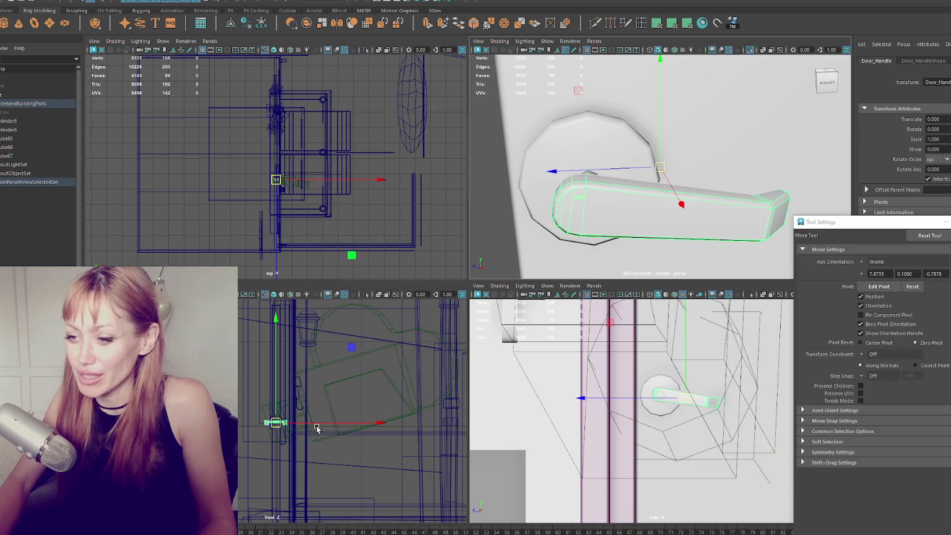
{"action": "key", "text": "d"}
{"action": "scroll", "coordinate": [684, 398], "scroll_direction": "up", "scroll_amount": 5}
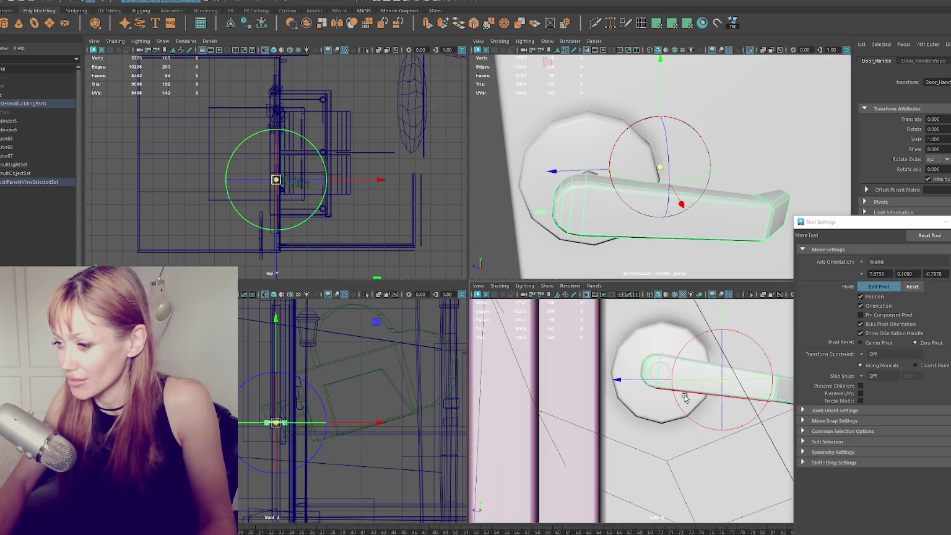
{"action": "left_click_drag", "start_coordinate": [659, 387], "coordinate": [614, 387]}
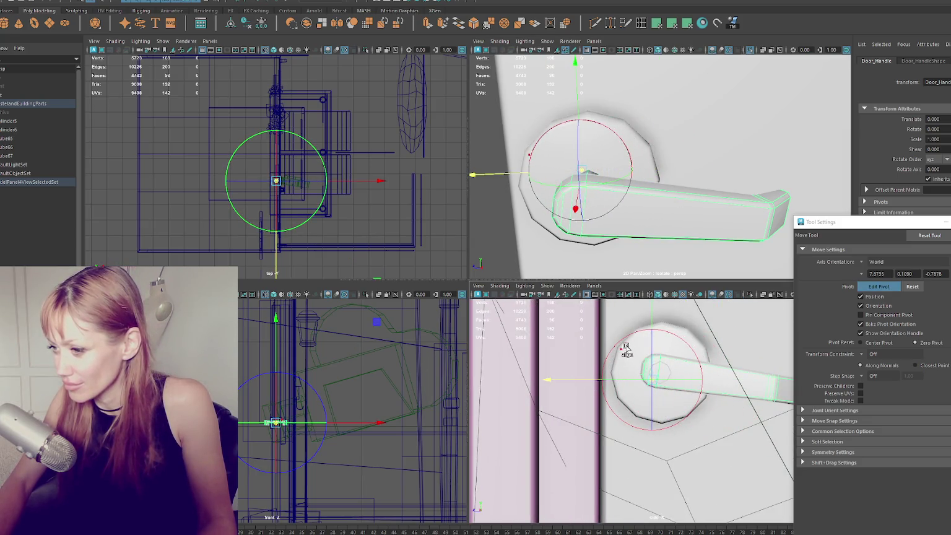
{"action": "left_click", "coordinate": [655, 316]}
{"action": "mouse_move", "coordinate": [655, 316]}
{"action": "left_mouse_down"}
{"action": "mouse_move", "coordinate": [622, 337]}
{"action": "mouse_move", "coordinate": [603, 372]}
{"action": "left_mouse_up"}
{"action": "key", "text": "d"}
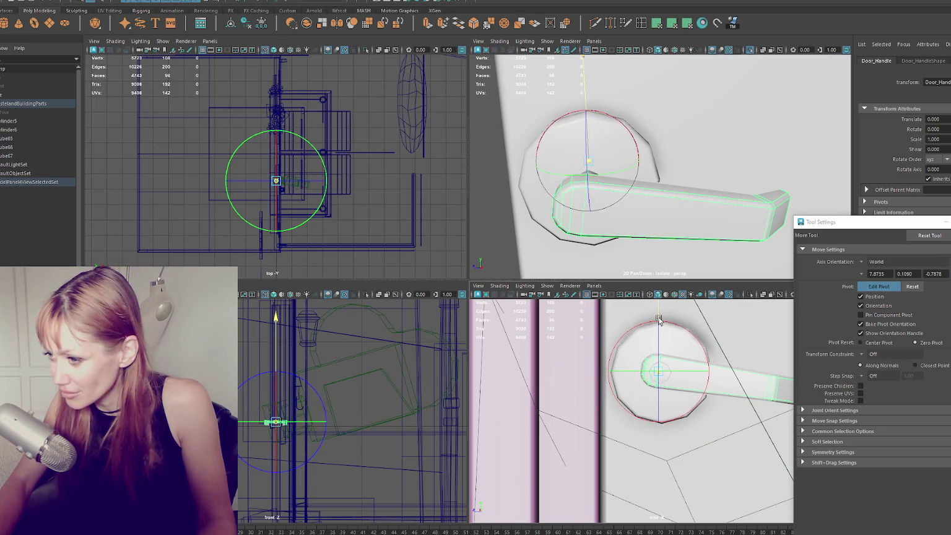
{"action": "left_click", "coordinate": [18, 103]}
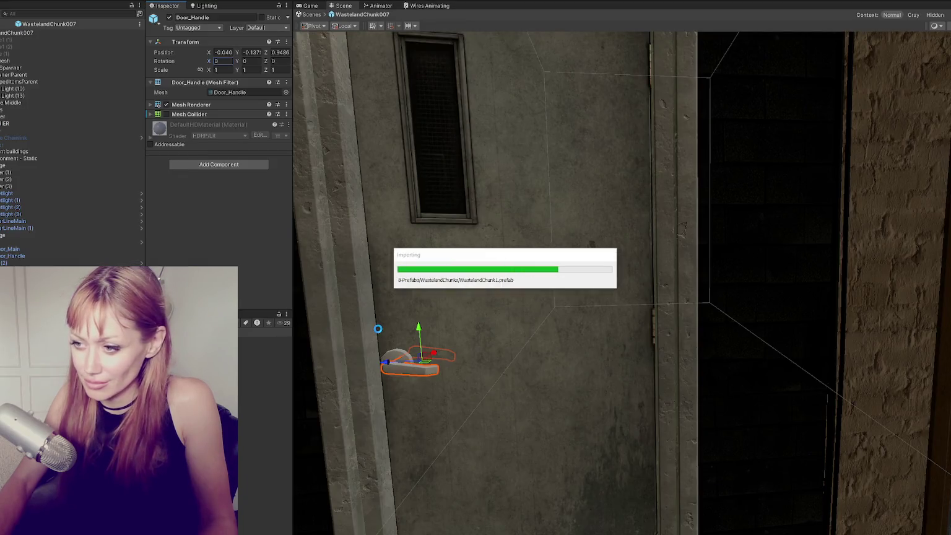
Push Door_Handle along Z against the door and apply all of Door (2)'s prefab overrides.
{"action": "mouse_move", "coordinate": [386, 362]}
{"action": "left_mouse_down"}
{"action": "mouse_move", "coordinate": [366, 364]}
{"action": "mouse_move", "coordinate": [467, 393]}
{"action": "mouse_move", "coordinate": [450, 389]}
{"action": "mouse_move", "coordinate": [506, 425]}
{"action": "left_mouse_up"}
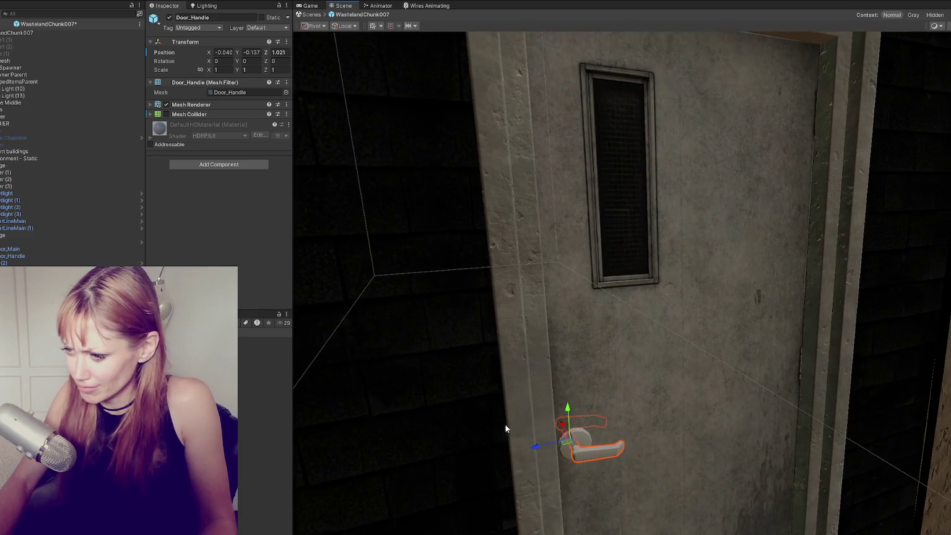
{"action": "left_click", "coordinate": [37, 264]}
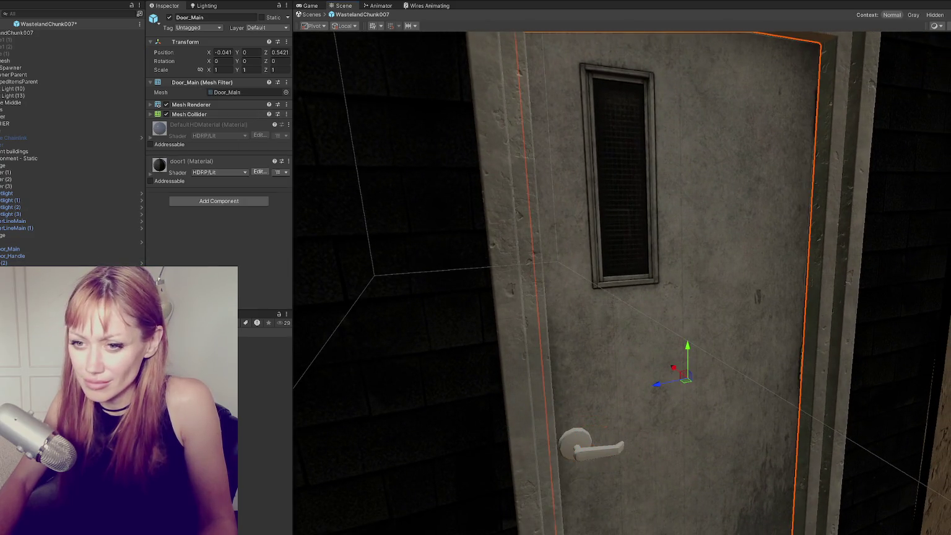
{"action": "left_click", "coordinate": [211, 52]}
{"action": "left_click", "coordinate": [280, 153]}
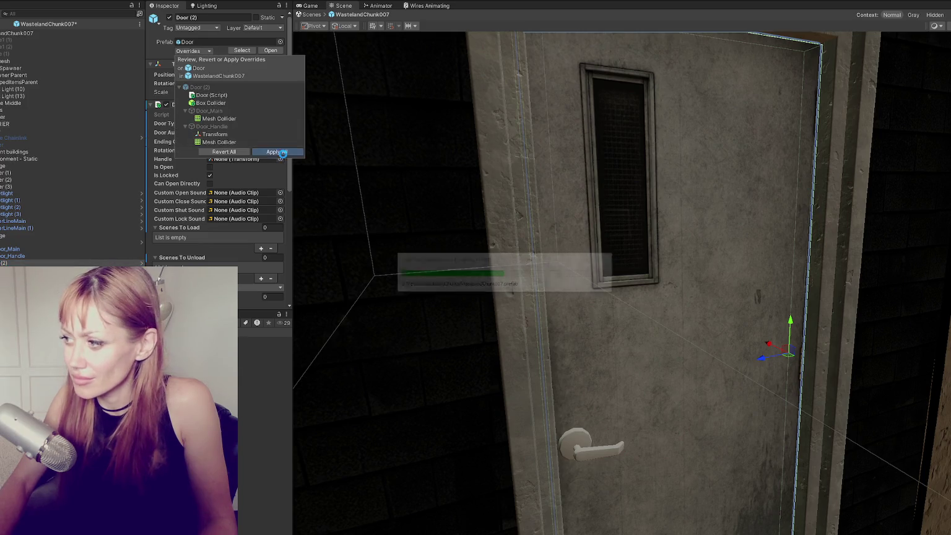
Test-tilt the handle with the rotate tool, then undo it back to zero.
{"action": "mouse_move", "coordinate": [898, 310]}
{"action": "left_mouse_down"}
{"action": "mouse_move", "coordinate": [734, 311]}
{"action": "mouse_move", "coordinate": [792, 297]}
{"action": "mouse_move", "coordinate": [780, 303]}
{"action": "left_mouse_up"}
{"action": "left_click", "coordinate": [487, 370]}
{"action": "key", "text": "e"}
{"action": "mouse_move", "coordinate": [500, 328]}
{"action": "left_mouse_down"}
{"action": "mouse_move", "coordinate": [482, 334]}
{"action": "mouse_move", "coordinate": [467, 316]}
{"action": "mouse_move", "coordinate": [484, 328]}
{"action": "left_mouse_up"}
{"action": "key", "text": "ctrl+z"}
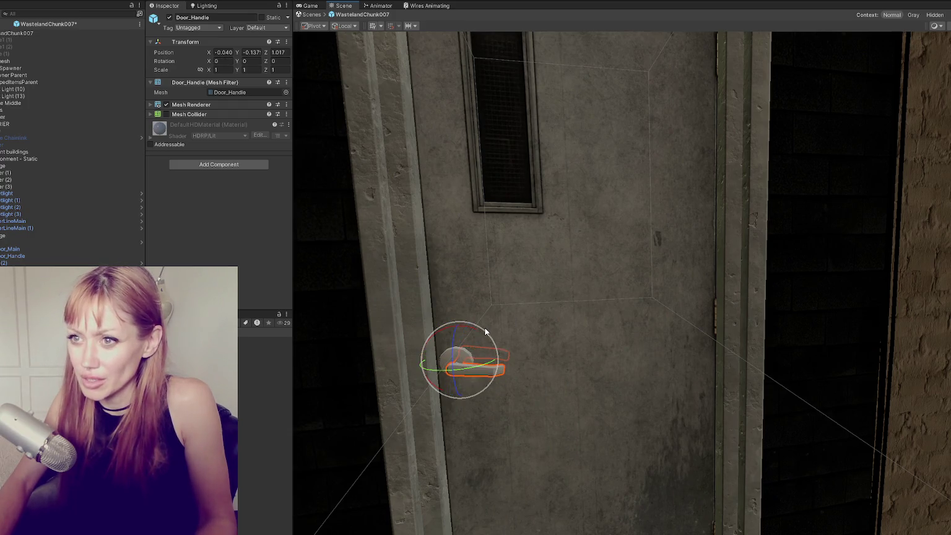
{"action": "key", "text": "alt+Tab"}
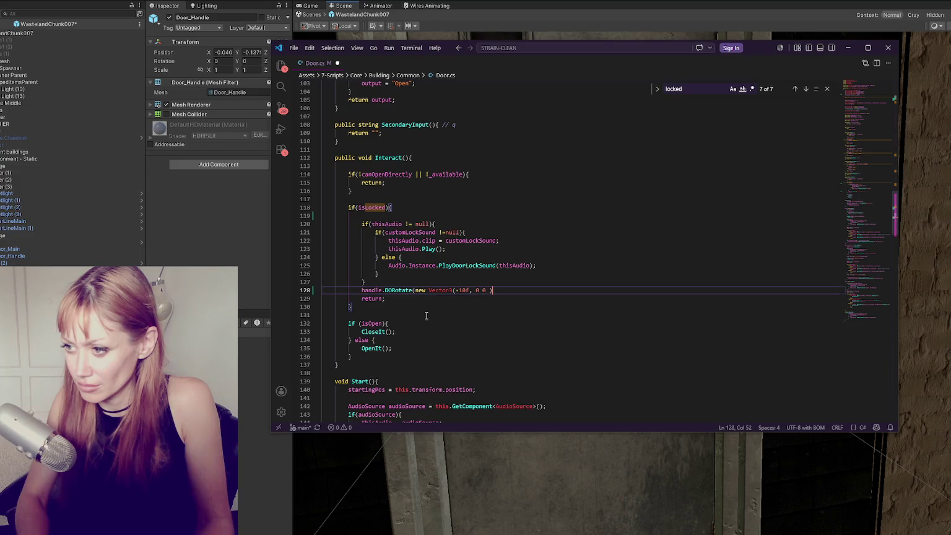
Finish the handle's DORotate(new Vector3(-10f, 0, 0), 1.0f) call and chain an empty OnComplete callback.
{"action": "key", "text": "BackSpace"}
{"action": "key", "text": "BackSpace"}
{"action": "type", "text": "0), "}
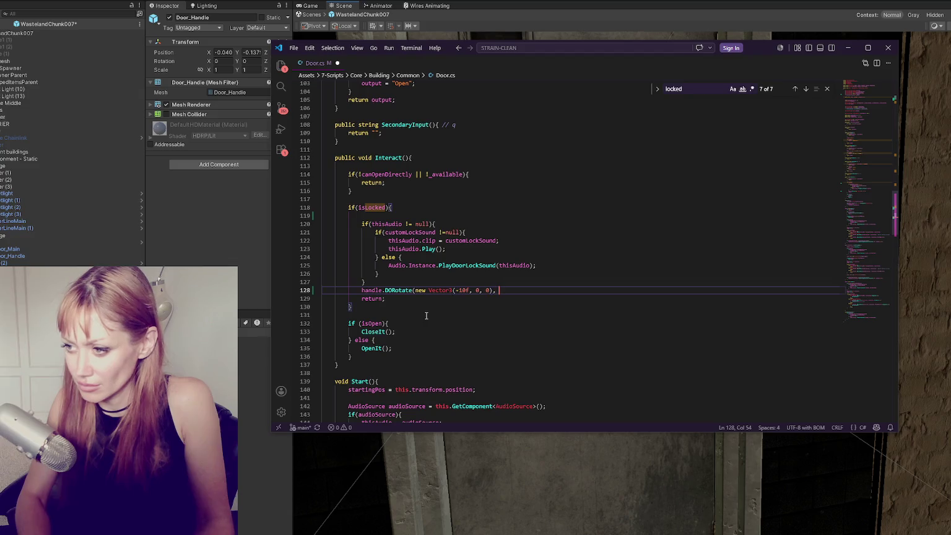
{"action": "type", "text": "1.0f);"}
{"action": "key", "text": "Return"}
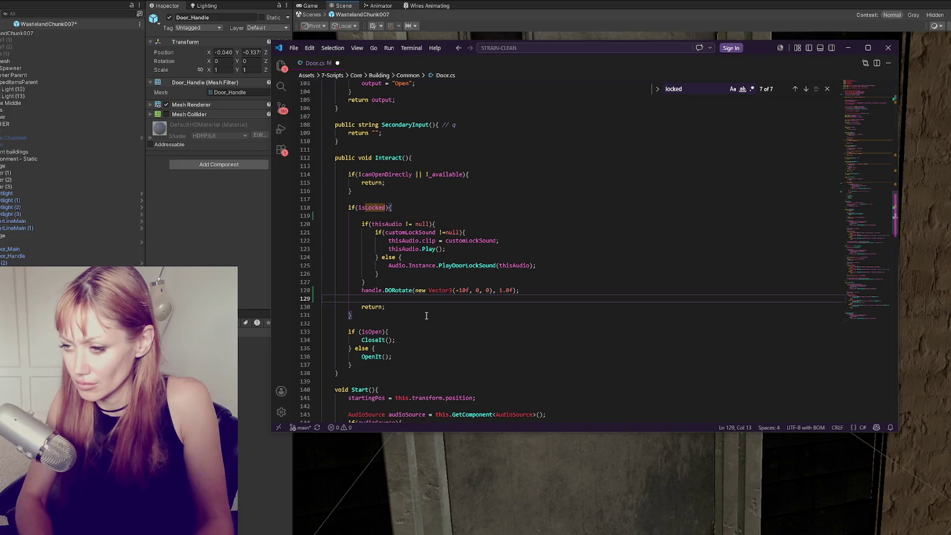
{"action": "left_click", "coordinate": [521, 290]}
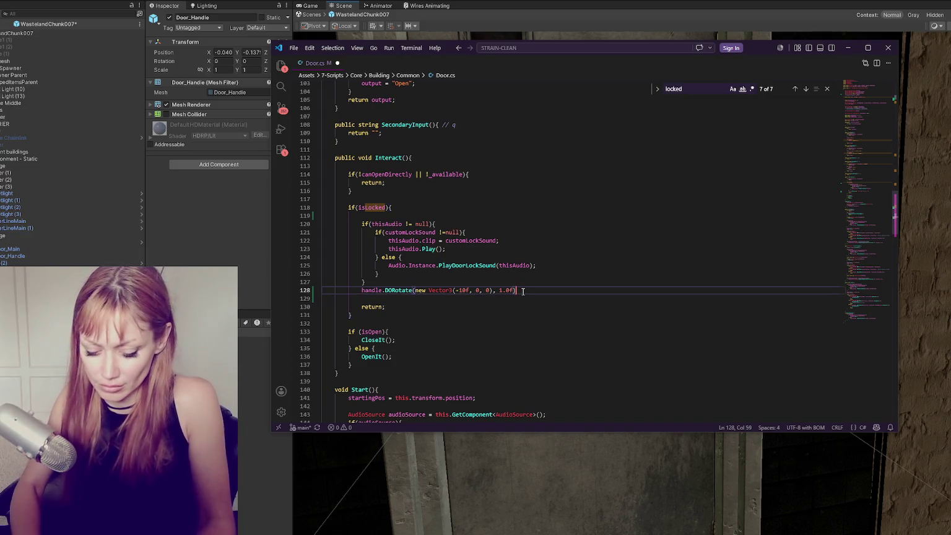
{"action": "type", "text": ".OnComple"}
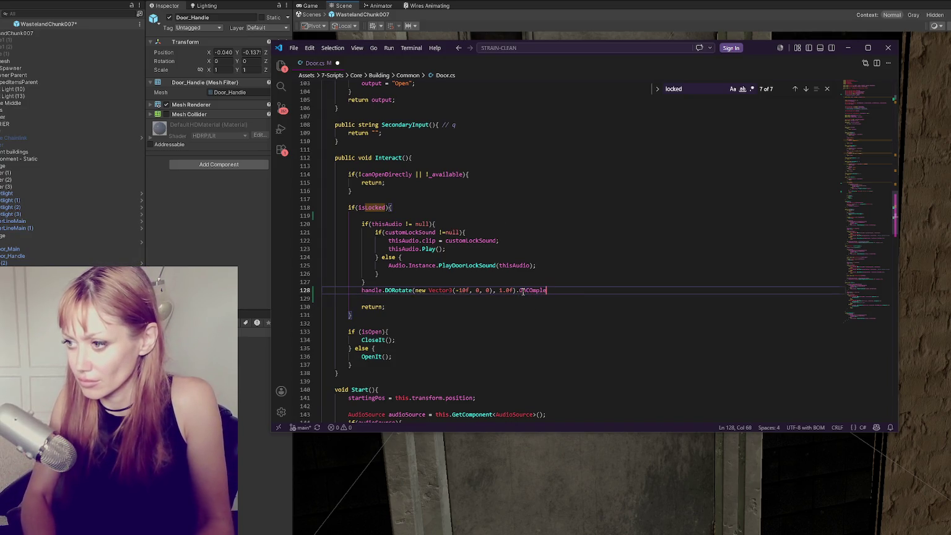
{"action": "type", "text": "o"}
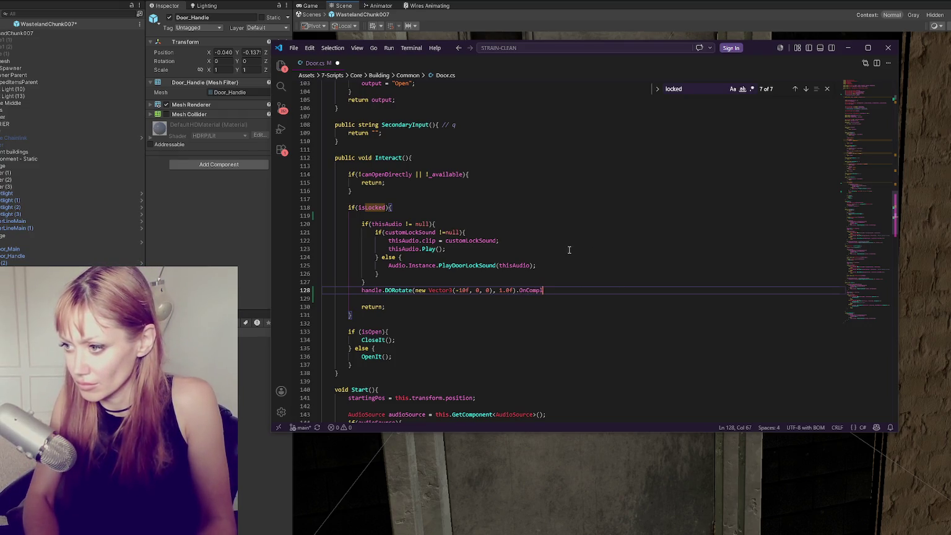
{"action": "type", "text": "(()="}
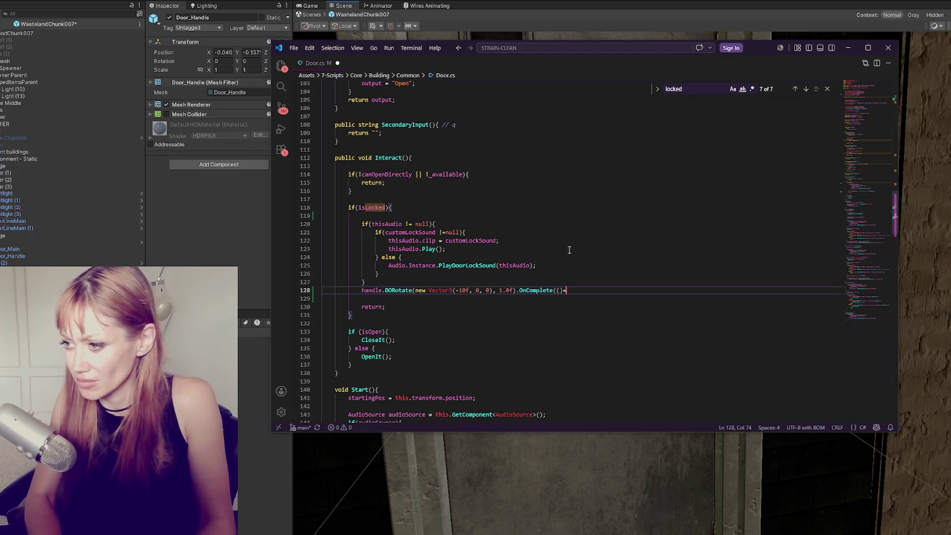
{"action": "type", "text": ">{"}
{"action": "key", "text": "Return"}
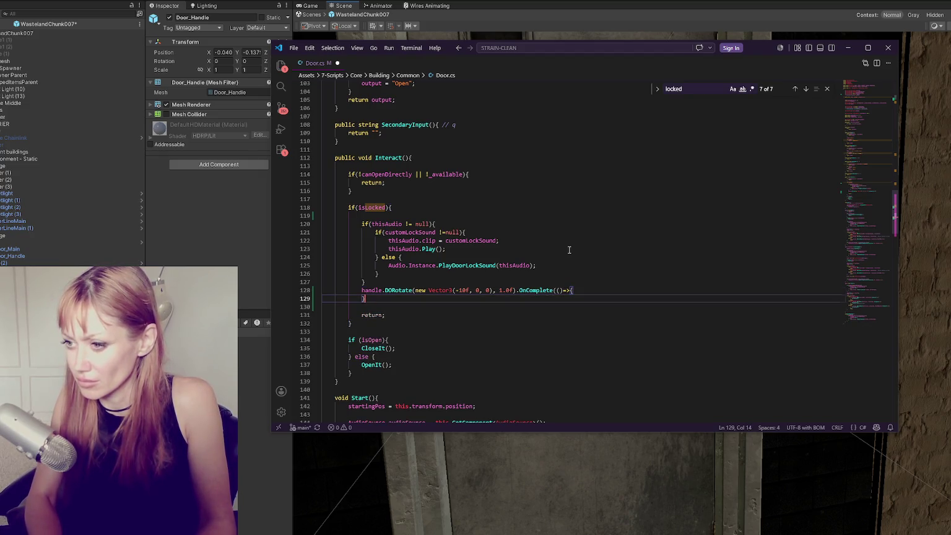
{"action": "type", "text": ";"}
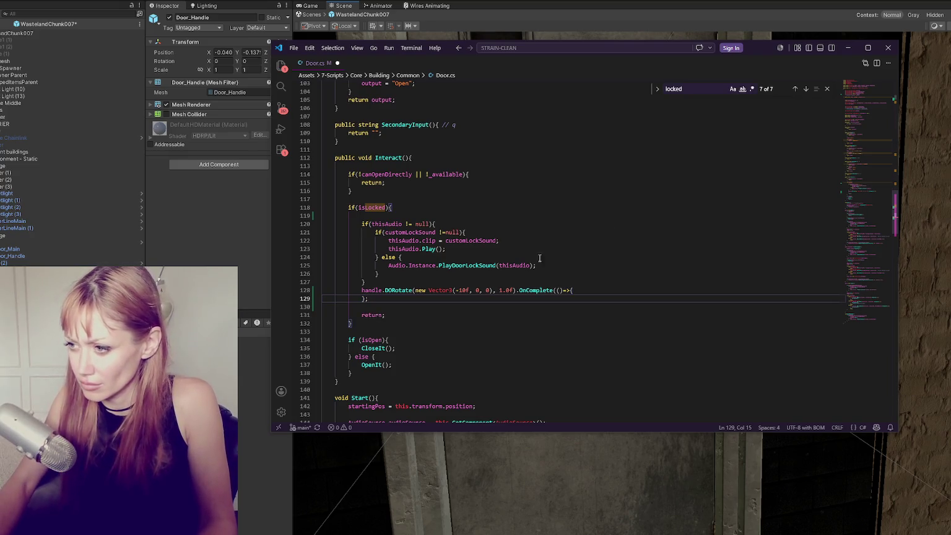
{"action": "key", "text": "Left"}
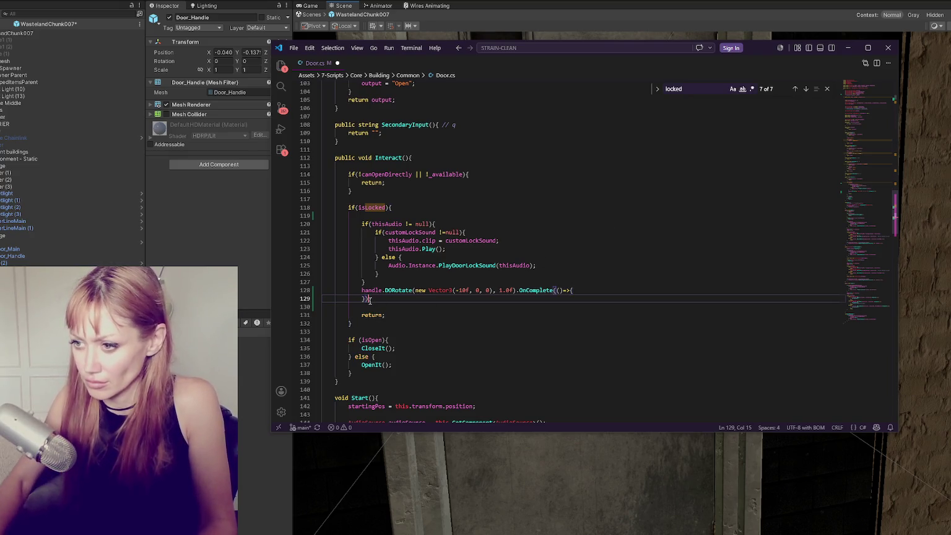
{"action": "type", "text": ")"}
Duplicate the DORotate call inside the callback as Vector3(10f, 0, 0) so the handle turns back.
{"action": "left_click_drag", "start_coordinate": [362, 289], "coordinate": [519, 294]}
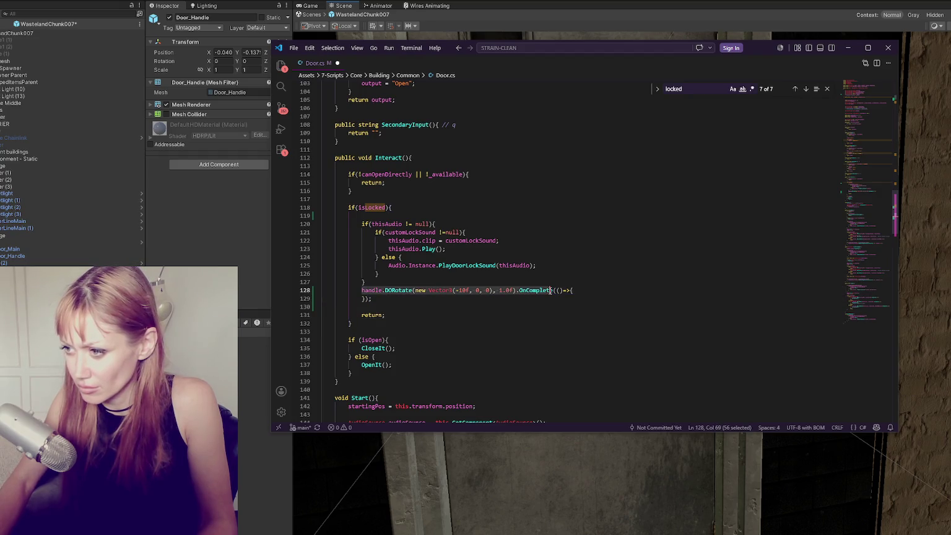
{"action": "key", "text": "ctrl+c"}
{"action": "left_click", "coordinate": [590, 291]}
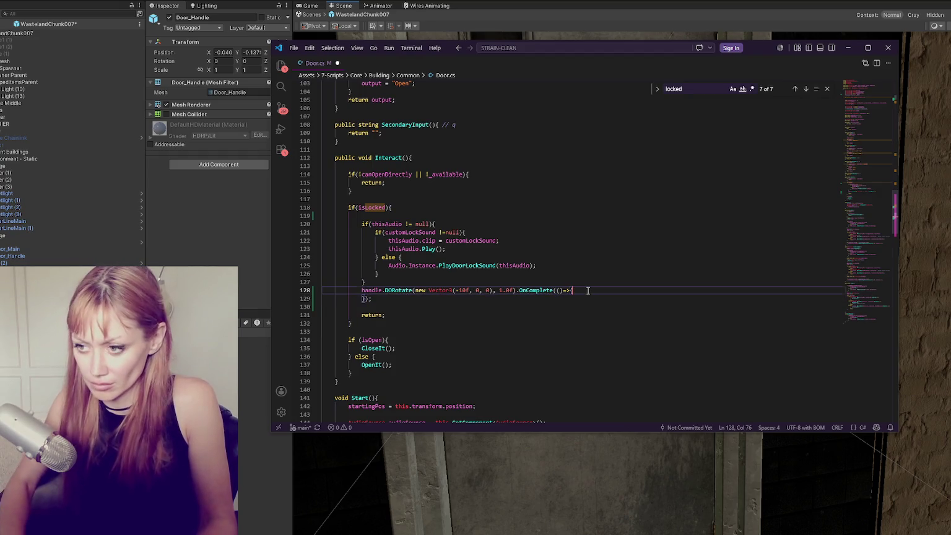
{"action": "key", "text": "Return"}
{"action": "key", "text": "ctrl+v"}
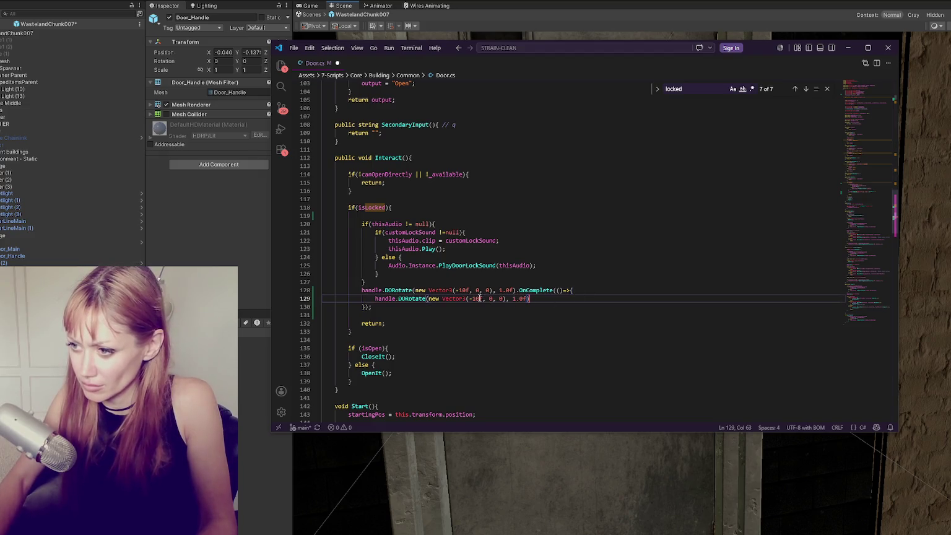
{"action": "key", "text": "BackSpace"}
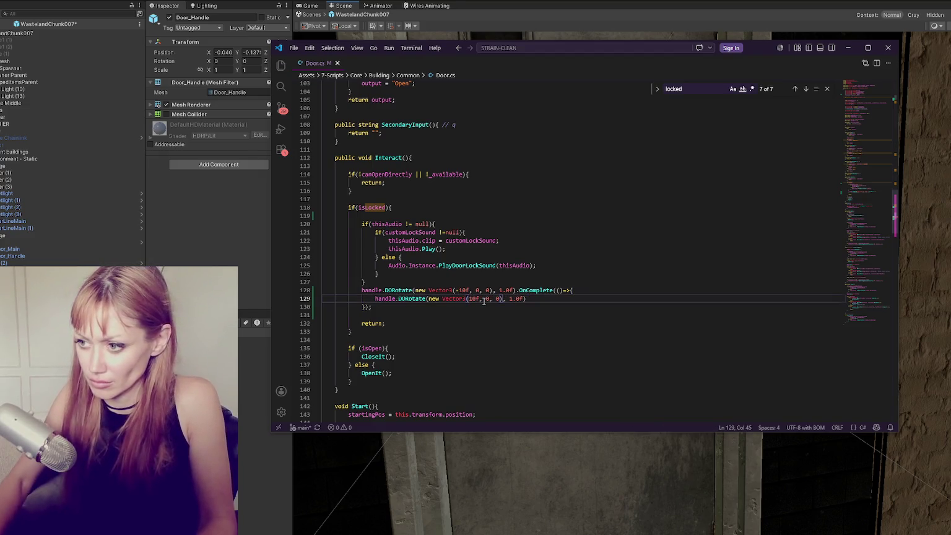
{"action": "left_click", "coordinate": [488, 305]}
{"action": "scroll", "coordinate": [361, 290], "scroll_direction": "down", "scroll_amount": 1}
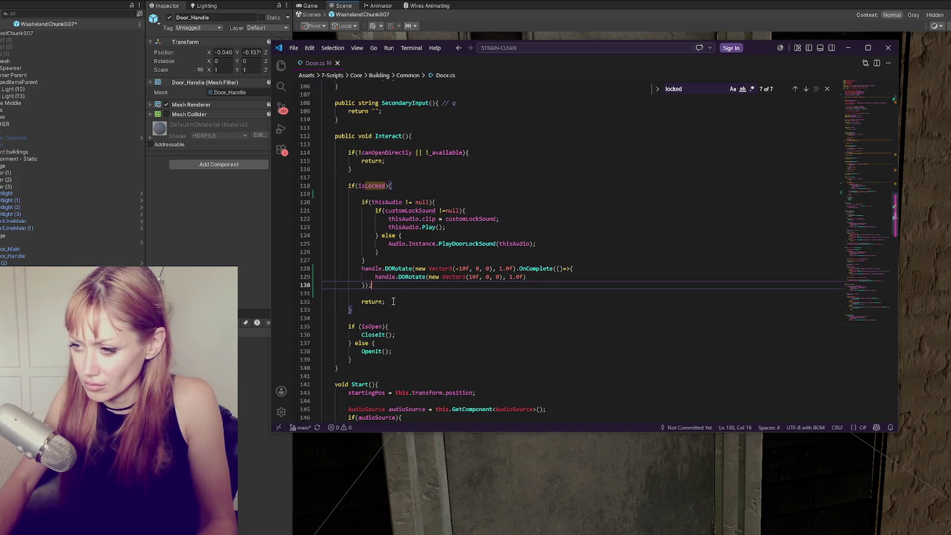
{"action": "left_click_drag", "start_coordinate": [390, 286], "coordinate": [394, 263]}
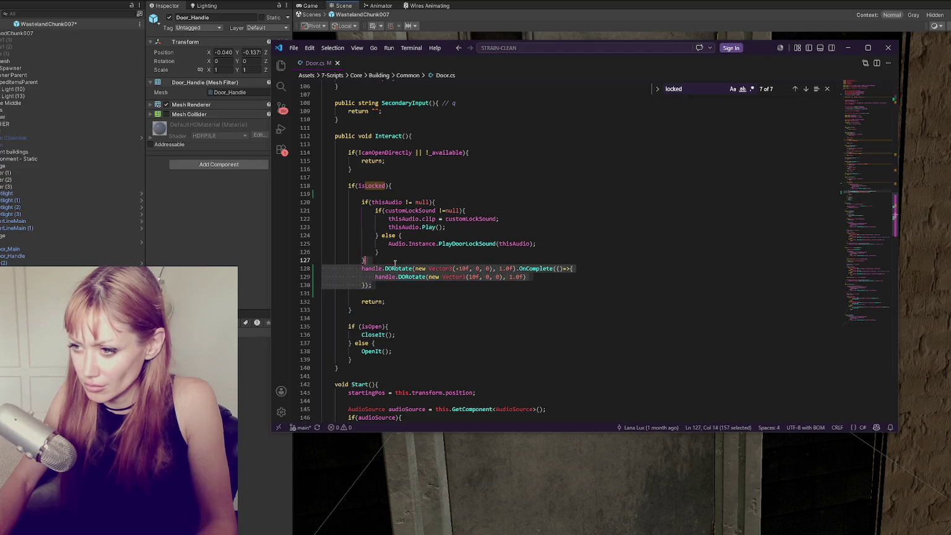
Duplicate the handle rotation block, changing handle to this and both calls to DOMove.
{"action": "key", "text": "ctrl+c"}
{"action": "left_click", "coordinate": [373, 285]}
{"action": "key", "text": "ctrl+v"}
{"action": "double_click", "coordinate": [372, 294]}
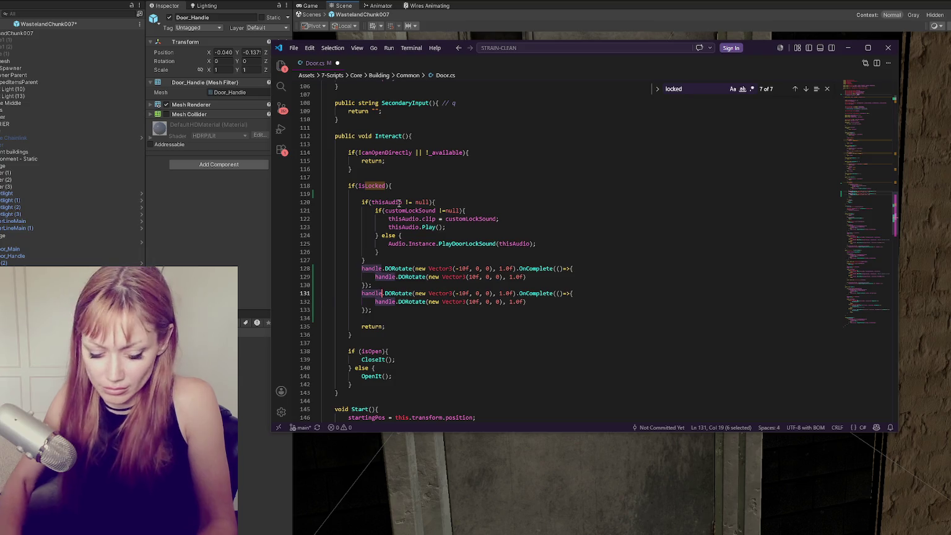
{"action": "type", "text": "this"}
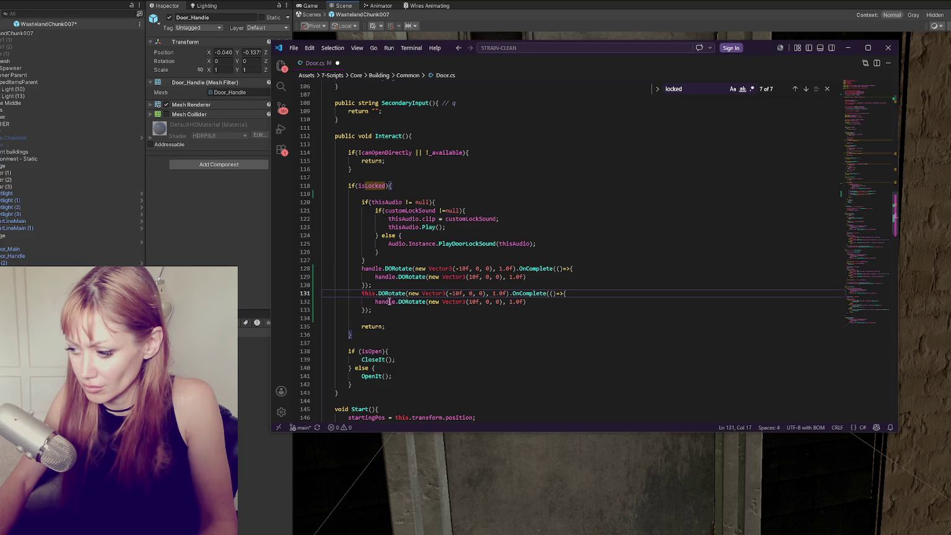
{"action": "left_click_drag", "start_coordinate": [387, 293], "coordinate": [408, 293]}
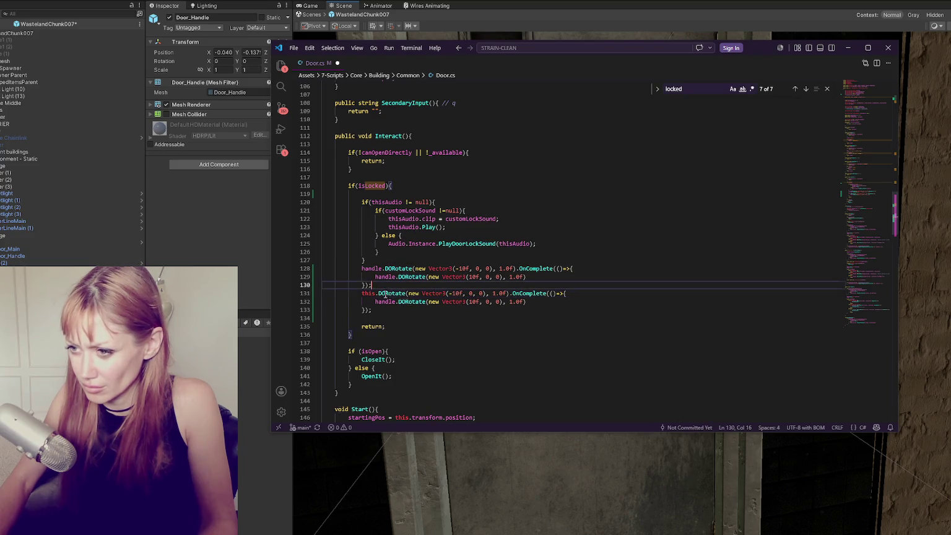
{"action": "type", "text": "Mov"}
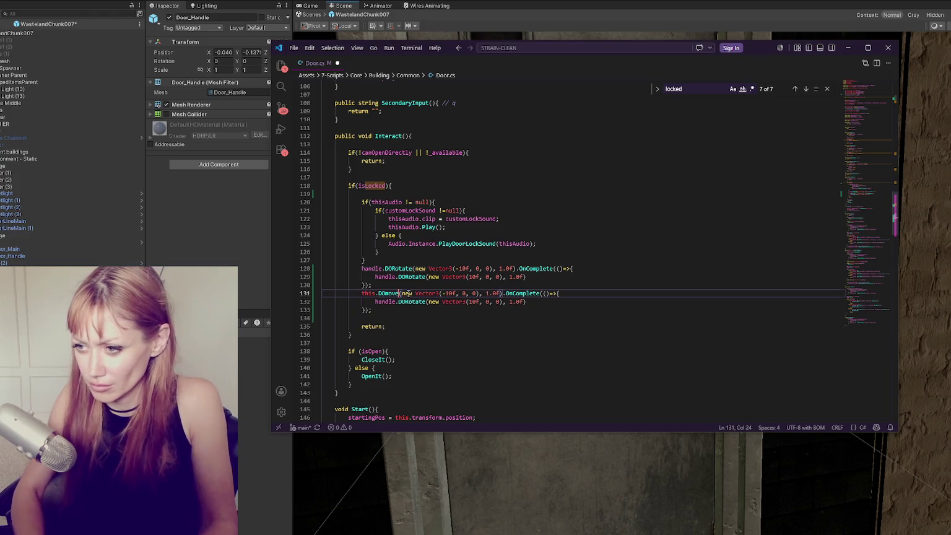
{"action": "type", "text": "e"}
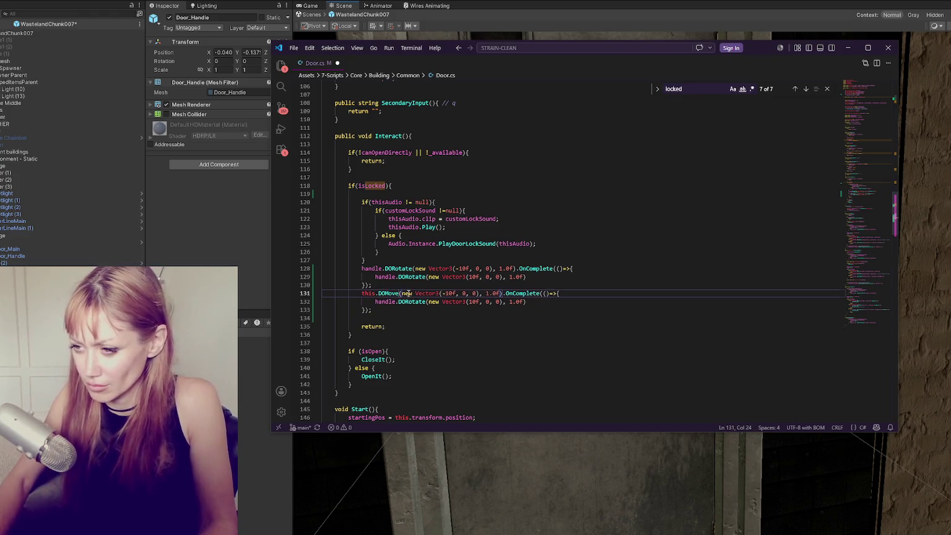
{"action": "double_click", "coordinate": [376, 301]}
{"action": "type", "text": "this"}
{"action": "left_click", "coordinate": [414, 302]}
{"action": "key", "text": "Delete"}
{"action": "key", "text": "Delete"}
{"action": "key", "text": "BackSpace"}
{"action": "key", "text": "BackSpace"}
{"action": "key", "text": "BackSpace"}
{"action": "type", "text": "Move"}
Separate the two blocks with a blank line and change both DOMove calls back to DORotate.
{"action": "left_click", "coordinate": [413, 293]}
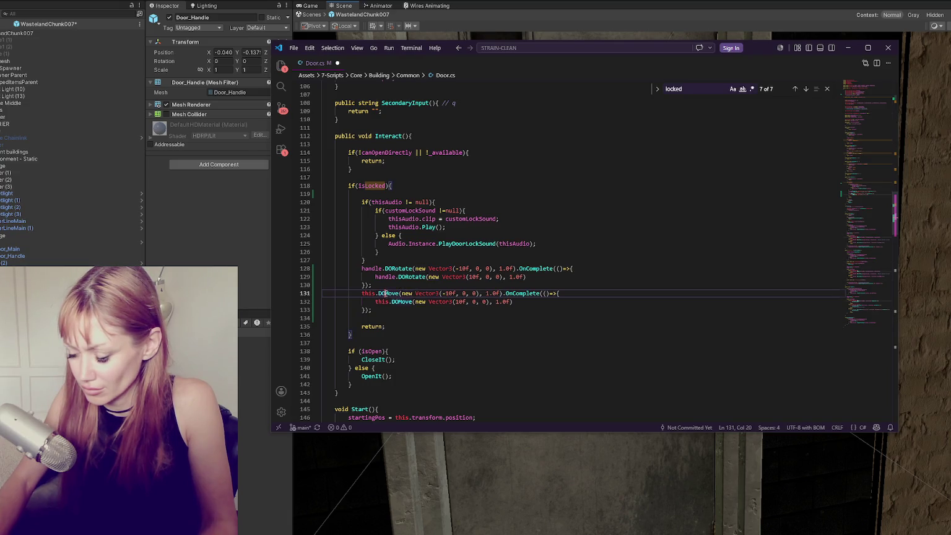
{"action": "left_click", "coordinate": [402, 287]}
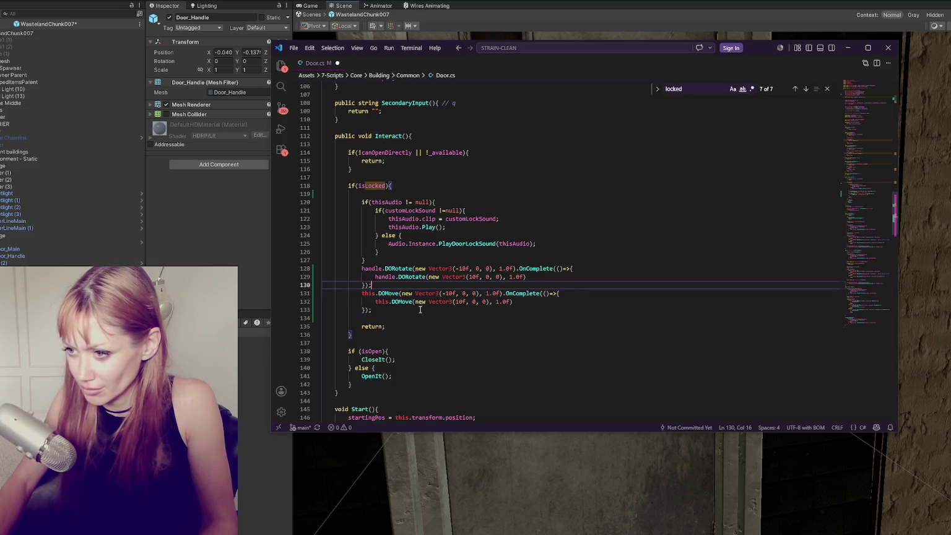
{"action": "key", "text": "Return"}
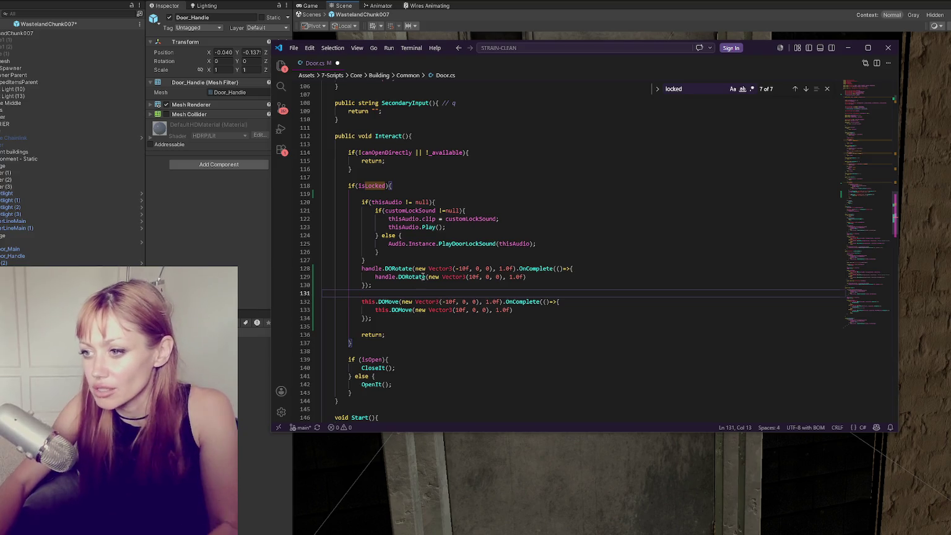
{"action": "double_click", "coordinate": [398, 268]}
{"action": "double_click", "coordinate": [394, 302]}
{"action": "key", "text": "ctrl+v"}
{"action": "double_click", "coordinate": [402, 310]}
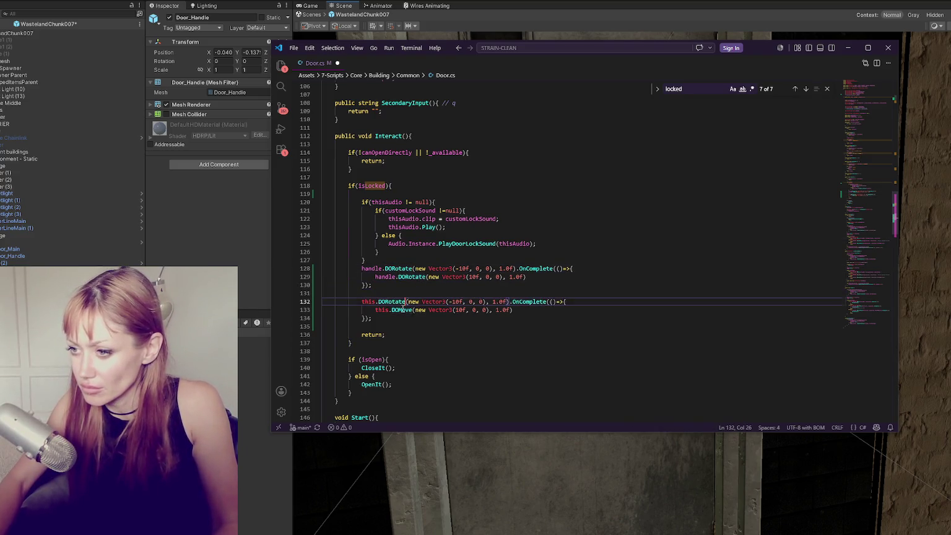
{"action": "key", "text": "ctrl+v"}
Test-turn the door in Unity to check its rotation axis, then undo it.
{"action": "key", "text": "alt+Tab"}
{"action": "left_click", "coordinate": [498, 255]}
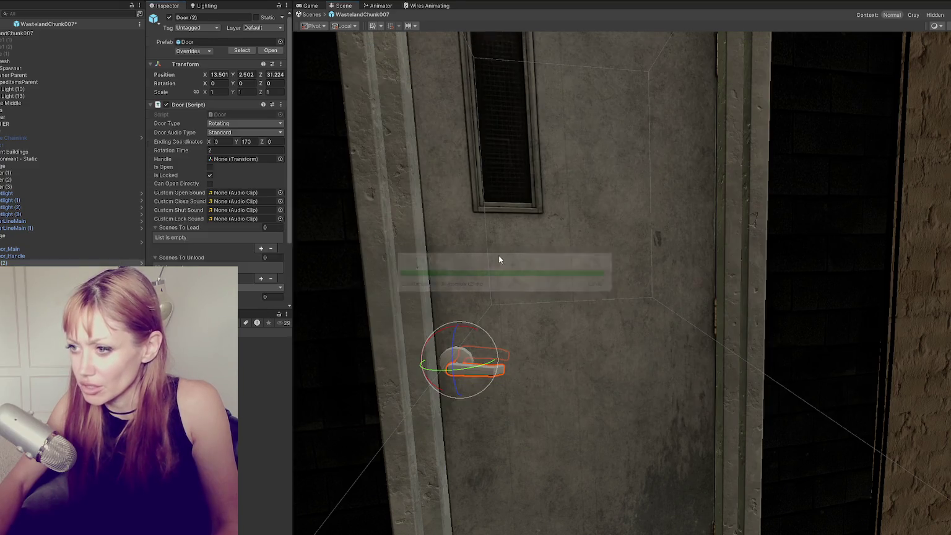
{"action": "left_click_drag", "start_coordinate": [704, 315], "coordinate": [702, 315]}
{"action": "key", "text": "ctrl+z"}
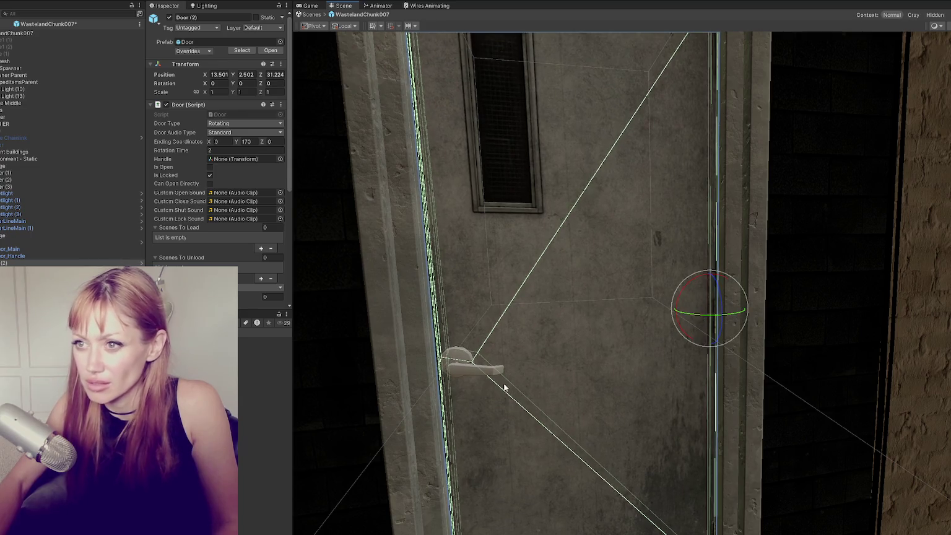
{"action": "key", "text": "alt+Tab"}
{"action": "double_click", "coordinate": [458, 302]}
Set the door's first rotation to Vector3(0, 2.0f, 0) over 0.30 and the second to Y -2.0f.
{"action": "key", "text": "BackSpace"}
{"action": "key", "text": "BackSpace"}
{"action": "type", "text": "0"}
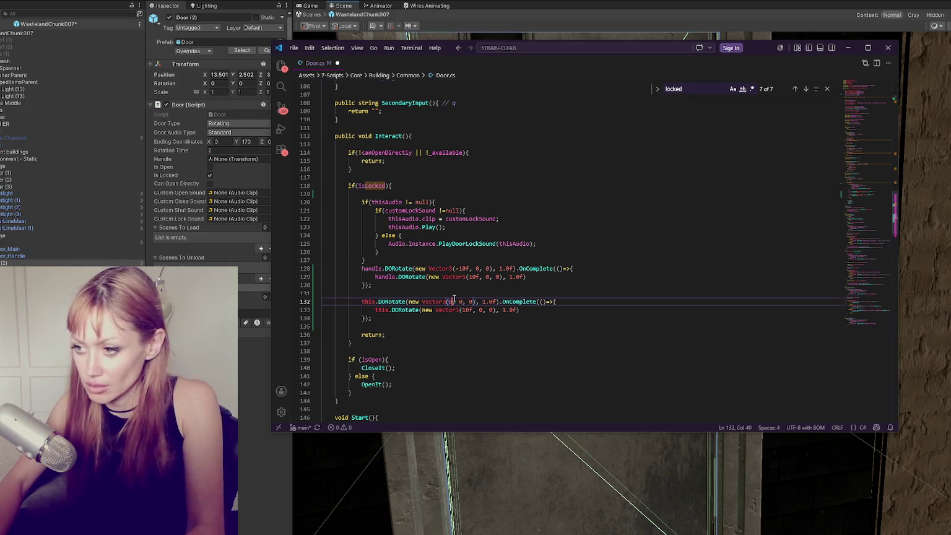
{"action": "double_click", "coordinate": [461, 301]}
{"action": "type", "text": "2.0f"}
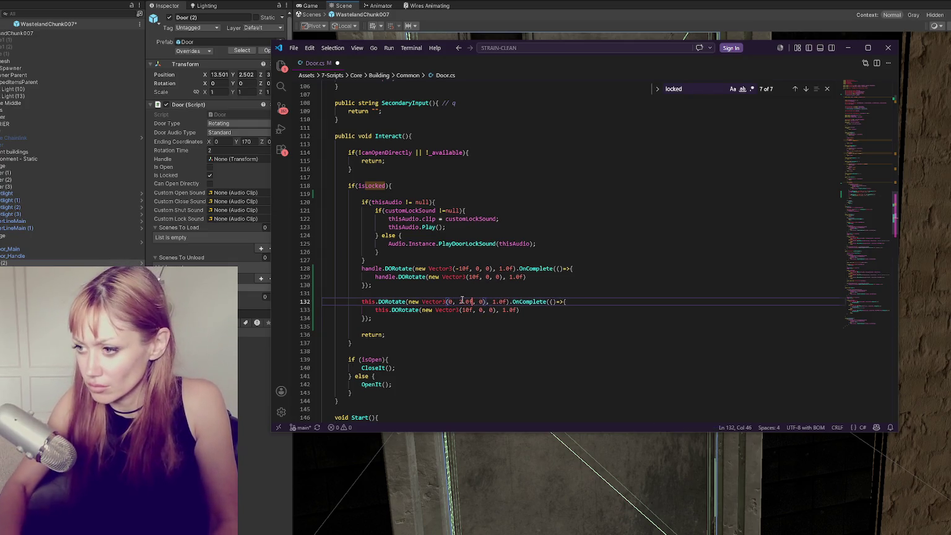
{"action": "double_click", "coordinate": [465, 310]}
{"action": "type", "text": "0"}
{"action": "double_click", "coordinate": [476, 309]}
{"action": "type", "text": "-2."}
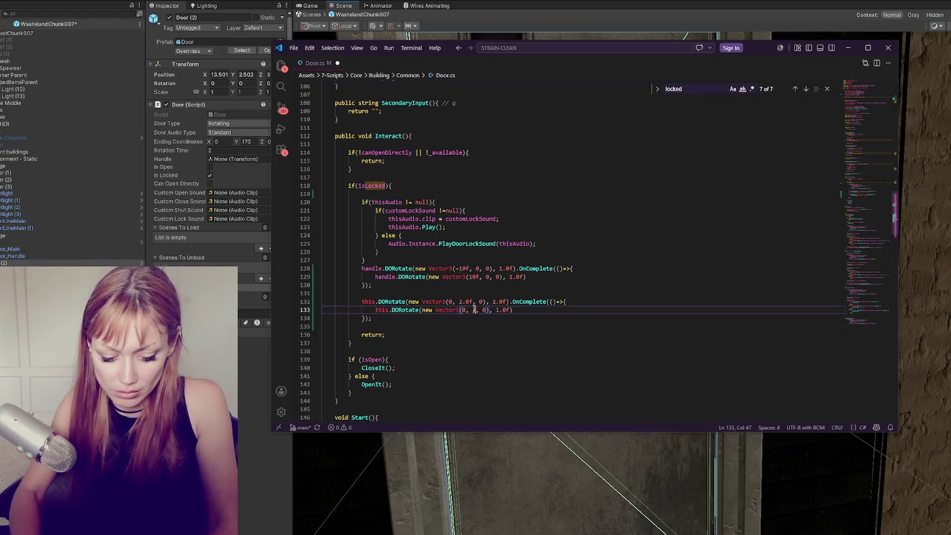
{"action": "type", "text": "0f"}
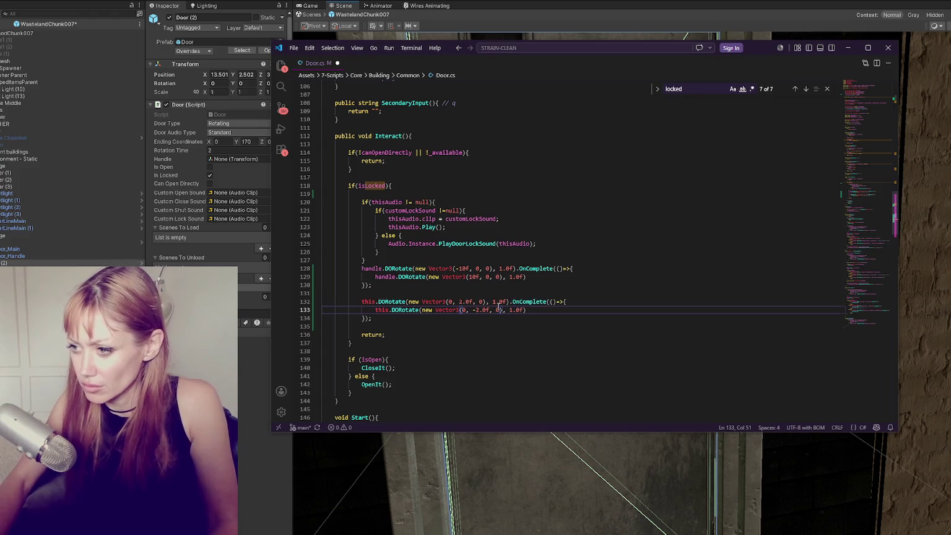
{"action": "left_click_drag", "start_coordinate": [494, 302], "coordinate": [509, 309]}
{"action": "type", "text": "0.3"}
{"action": "type", "text": "0"}
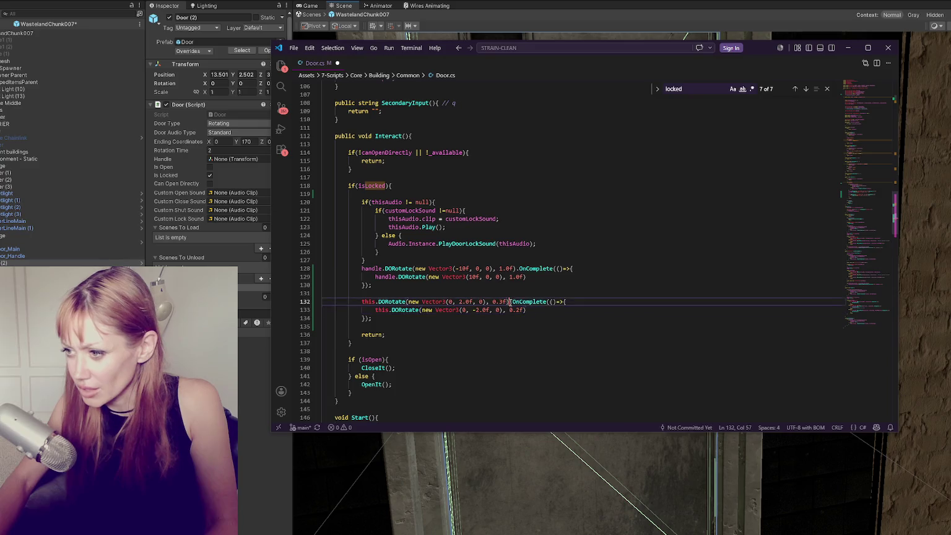
Paste the OnComplete chain as a nested, indented third rotation step and close its brackets.
{"action": "left_click_drag", "start_coordinate": [510, 302], "coordinate": [542, 309]}
{"action": "left_click", "coordinate": [542, 309]}
{"action": "type", "text": ";"}
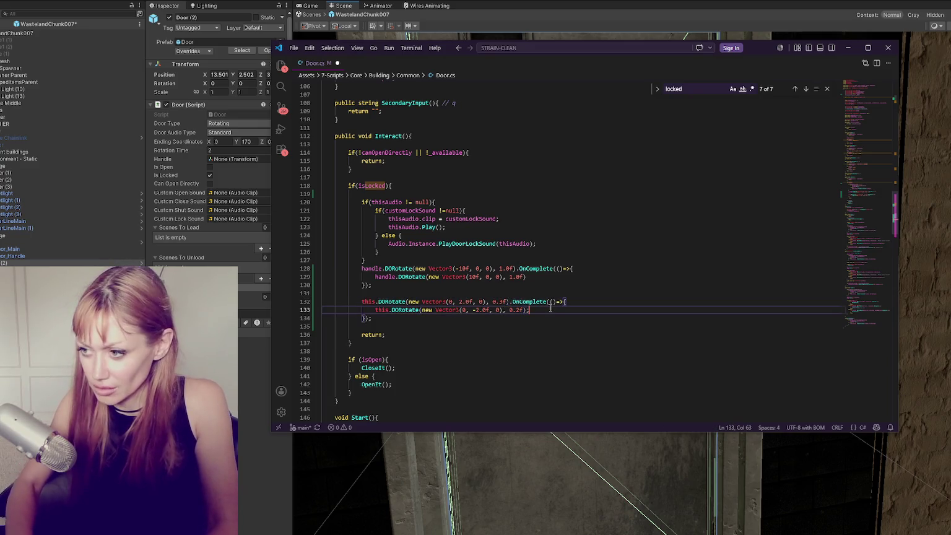
{"action": "left_click_drag", "start_coordinate": [512, 302], "coordinate": [554, 309]}
{"action": "left_click", "coordinate": [550, 310]}
{"action": "key", "text": "BackSpace"}
{"action": "key", "text": "ctrl+v"}
{"action": "type", "text": ";"}
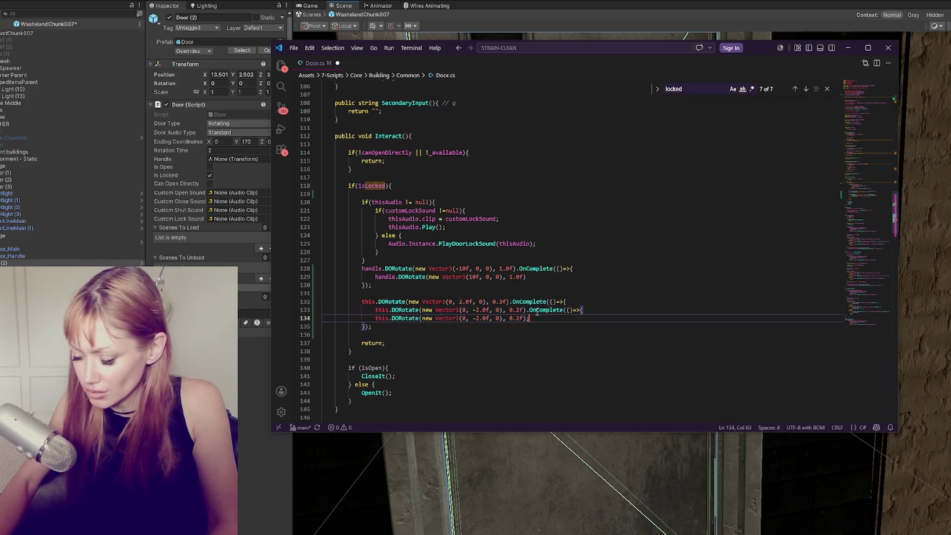
{"action": "key", "text": "Return"}
{"action": "type", "text": "})"}
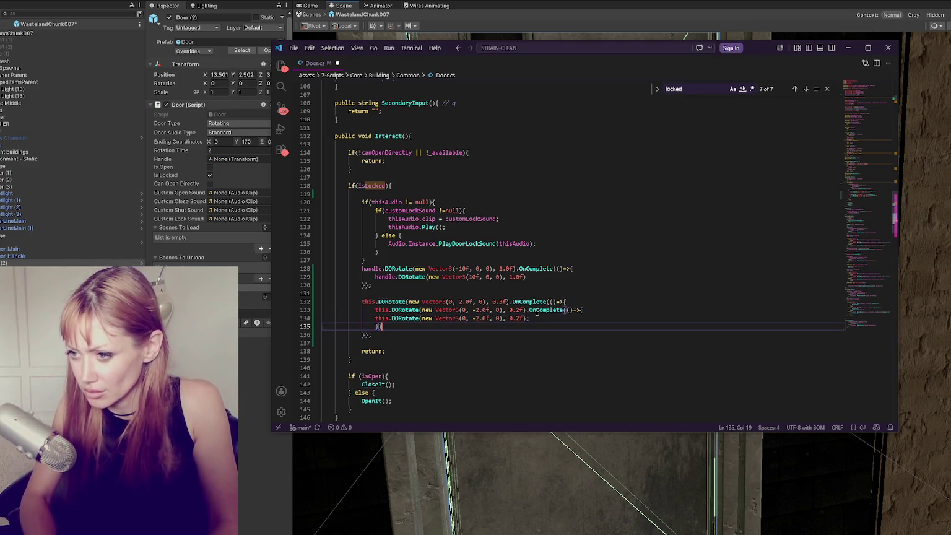
{"action": "type", "text": ";"}
{"action": "left_click", "coordinate": [376, 318]}
{"action": "key", "text": "Tab"}
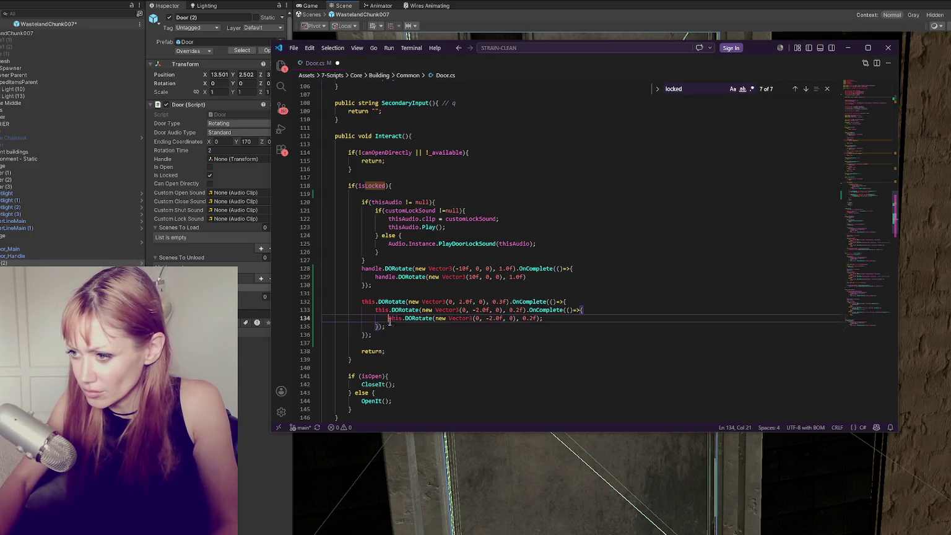
Change the second step's Y to -3.0f and the third to 1.0f over 0.3f, then save Door.cs.
{"action": "left_click_drag", "start_coordinate": [486, 318], "coordinate": [493, 318]}
{"action": "left_click", "coordinate": [481, 310]}
{"action": "key", "text": "BackSpace"}
{"action": "type", "text": "3"}
{"action": "left_click_drag", "start_coordinate": [493, 319], "coordinate": [489, 319]}
{"action": "key", "text": "BackSpace"}
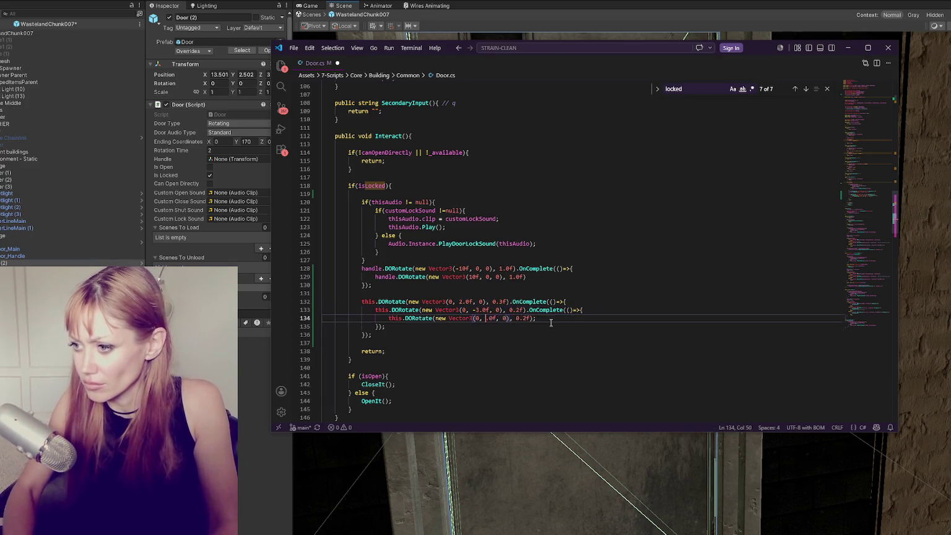
{"action": "type", "text": "1"}
{"action": "left_click", "coordinate": [551, 322]}
{"action": "key", "text": "ctrl+s"}
{"action": "key", "text": "Left"}
{"action": "key", "text": "Left"}
{"action": "key", "text": "Left"}
{"action": "key", "text": "shift+Left"}
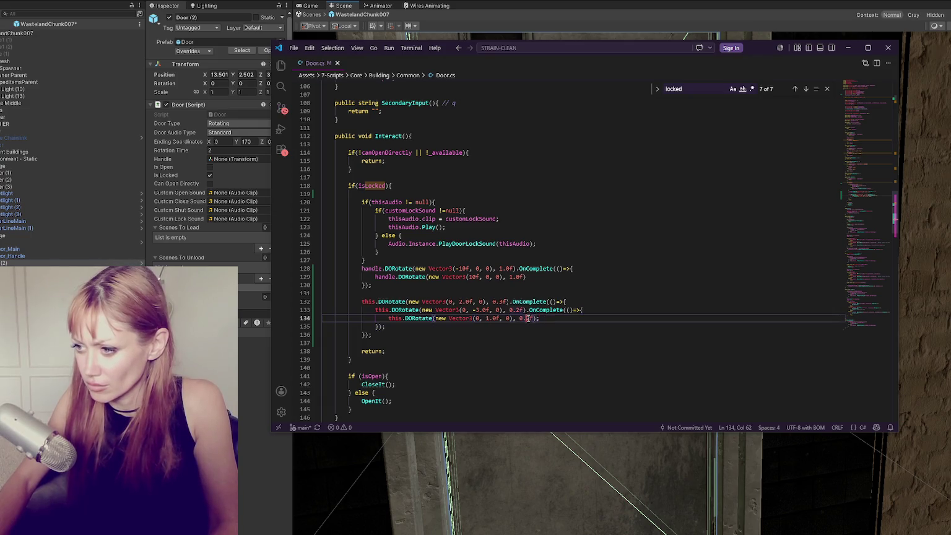
{"action": "type", "text": "3"}
{"action": "key", "text": "End"}
{"action": "key", "text": "ctrl+s"}
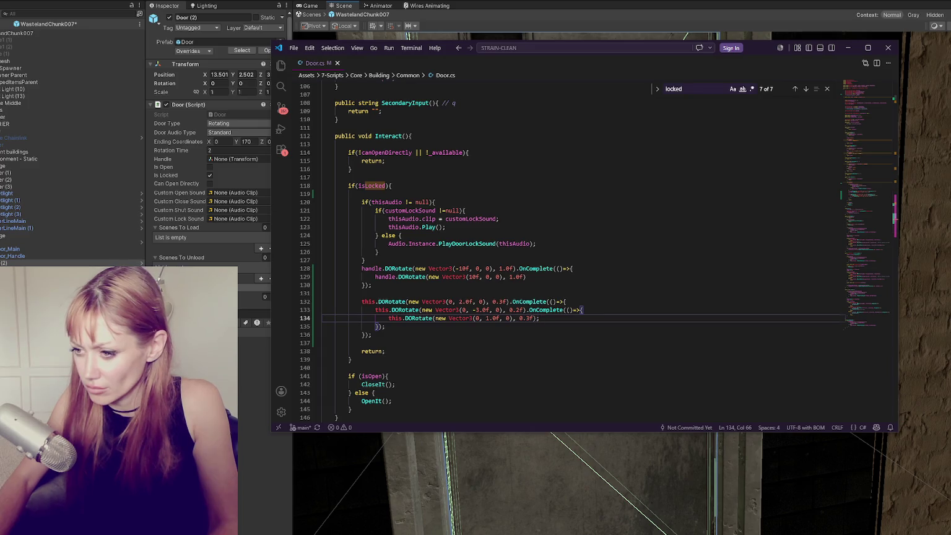
{"action": "key", "text": "alt+Tab"}
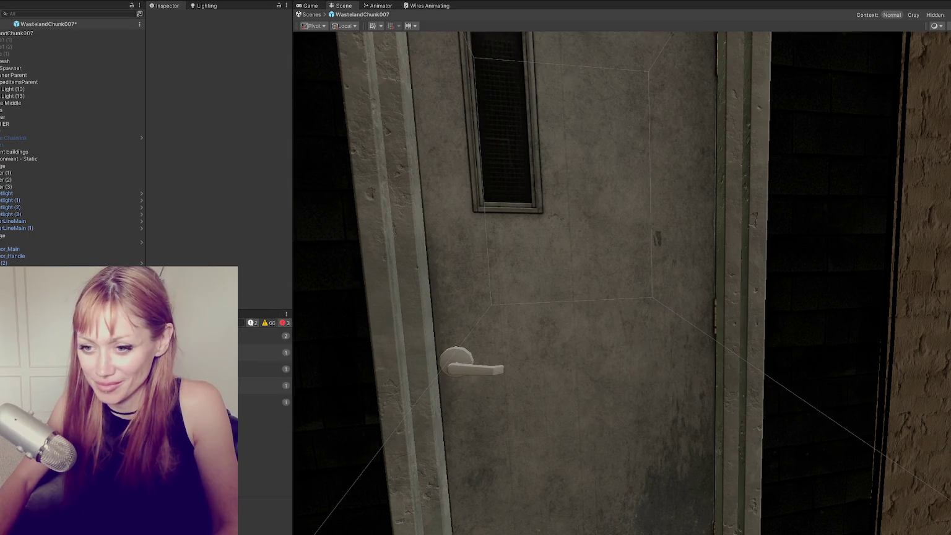
Add the missing semicolon to the end of the handle rotation line and check Unity.
{"action": "key", "text": "alt+Tab"}
{"action": "left_click", "coordinate": [545, 293]}
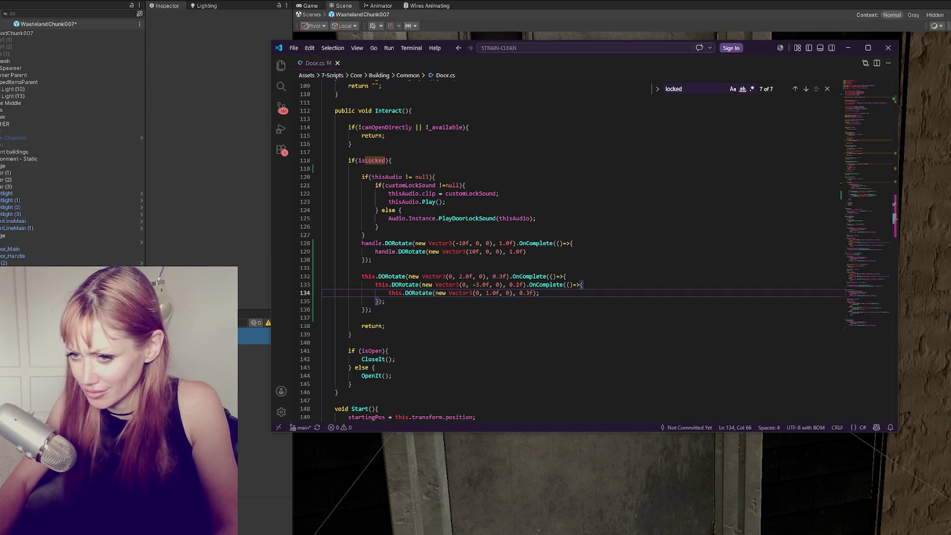
{"action": "left_click", "coordinate": [546, 252]}
{"action": "type", "text": ";"}
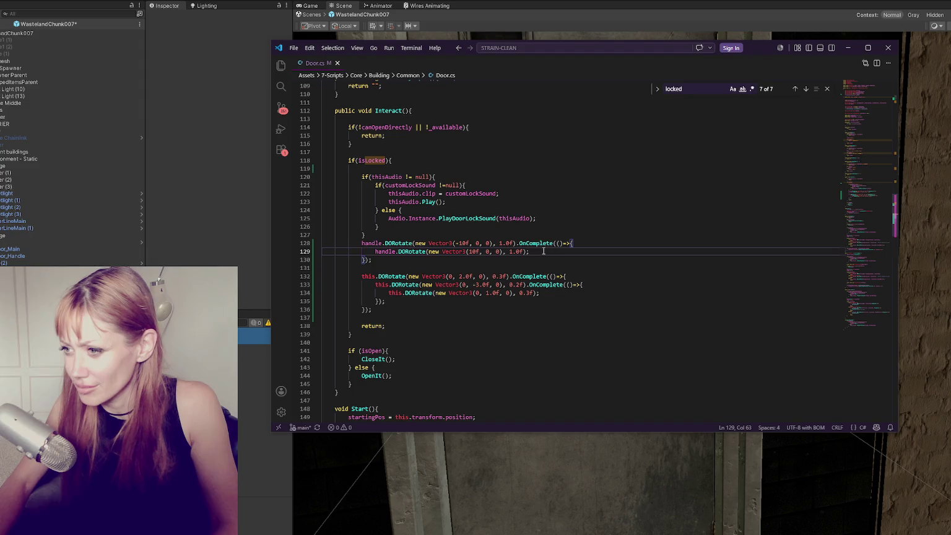
{"action": "key", "text": "alt+Tab"}
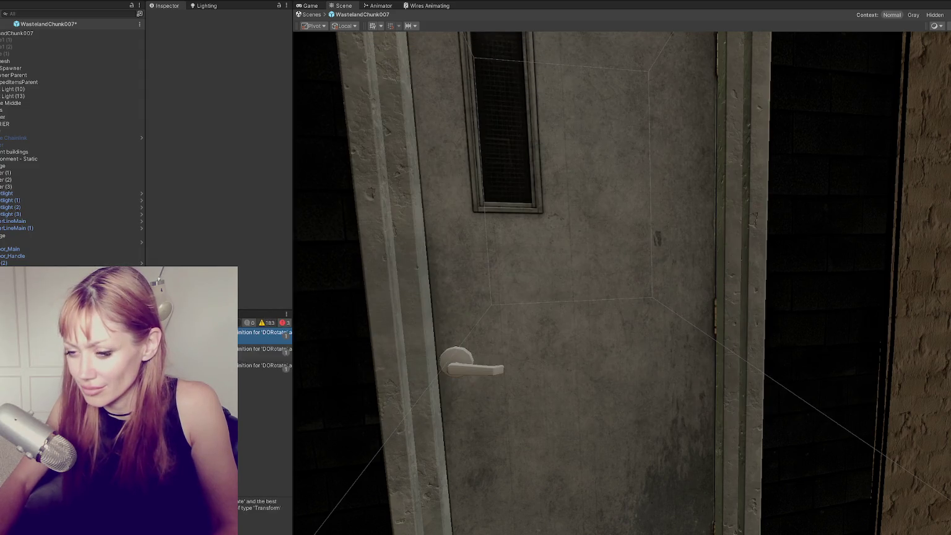
Insert transform. after this. on all three door rotation lines and save Door.cs.
{"action": "key", "text": "alt+Tab"}
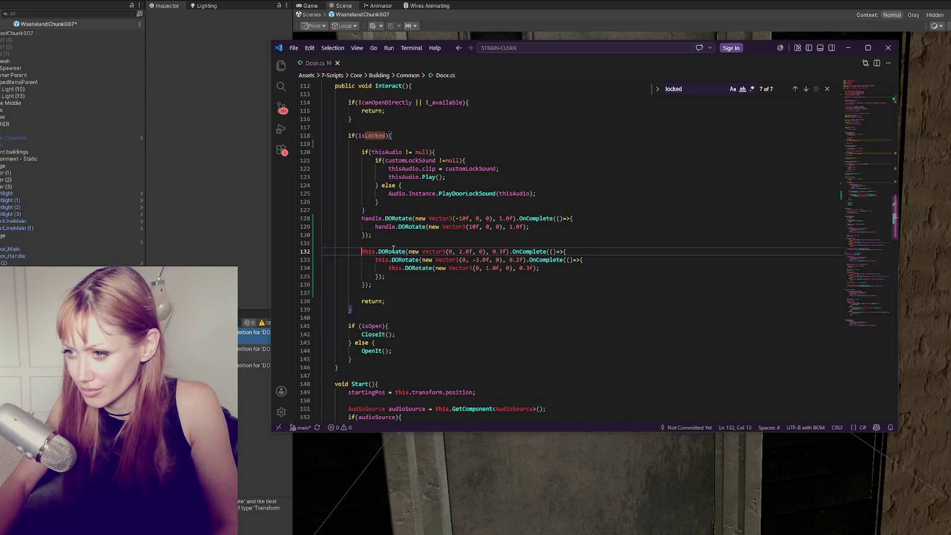
{"action": "type", "text": "transform."}
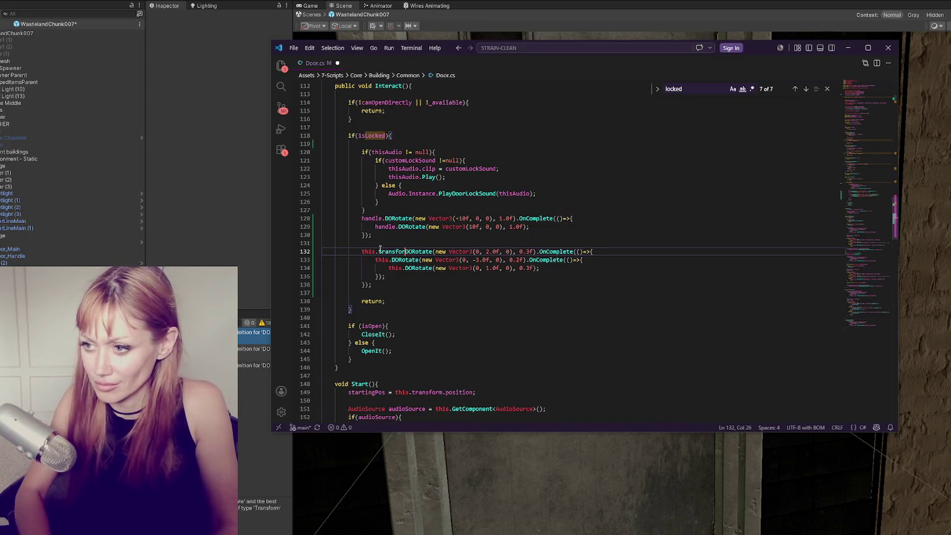
{"action": "left_click", "coordinate": [391, 260]}
{"action": "type", "text": "transform."}
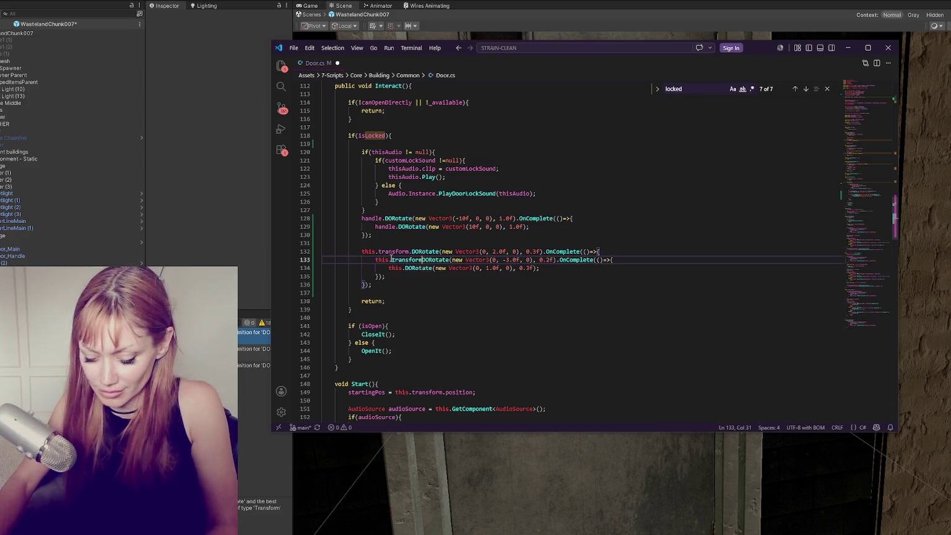
{"action": "left_click", "coordinate": [405, 268]}
{"action": "type", "text": "transform."}
{"action": "key", "text": "ctrl+s"}
{"action": "key", "text": "alt+Tab"}
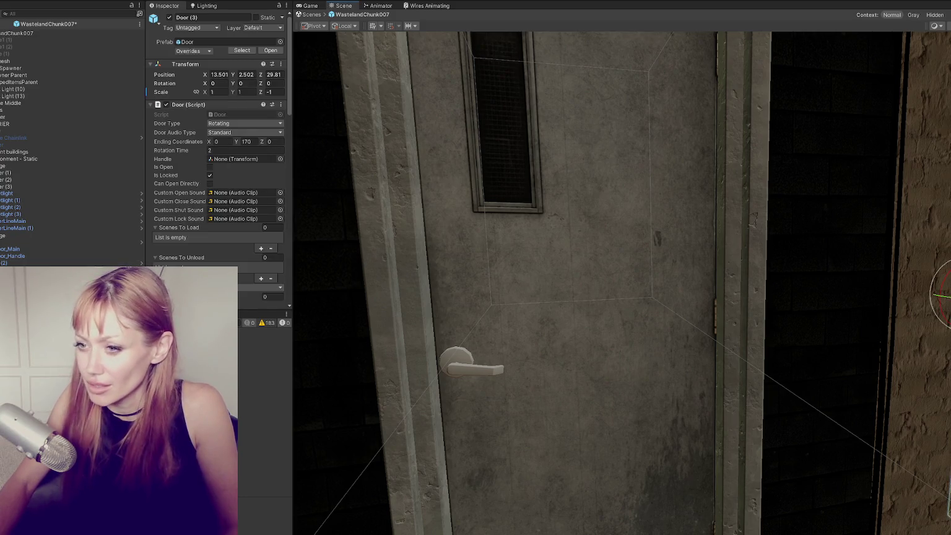
Frame Door (3), set its Door Audio Type to None, save the scene, and start Play Mode.
{"action": "key", "text": "f"}
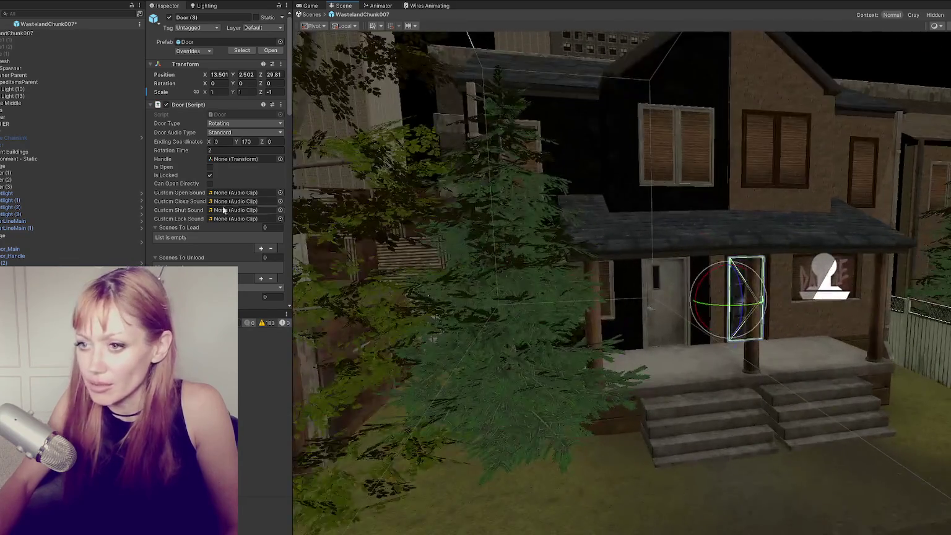
{"action": "left_click", "coordinate": [220, 133]}
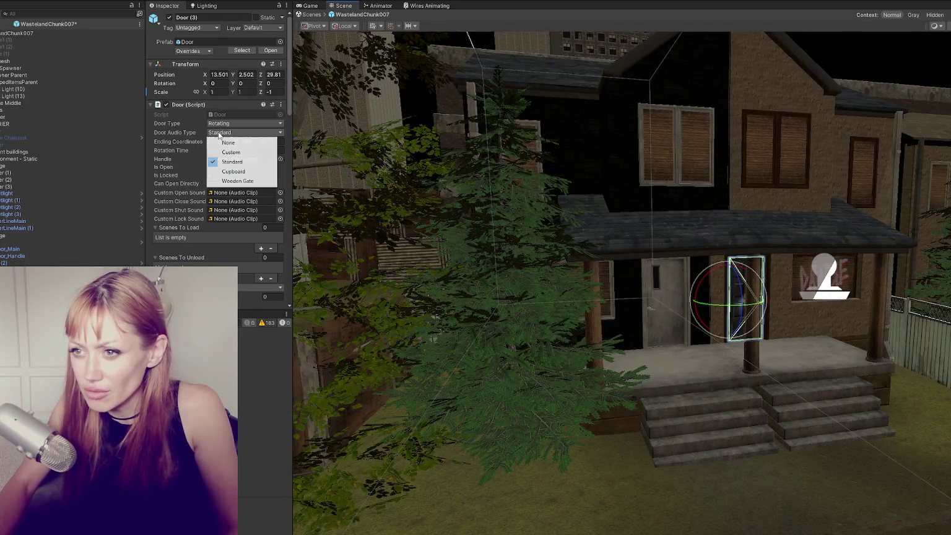
{"action": "left_click", "coordinate": [223, 140]}
{"action": "key", "text": "ctrl+s"}
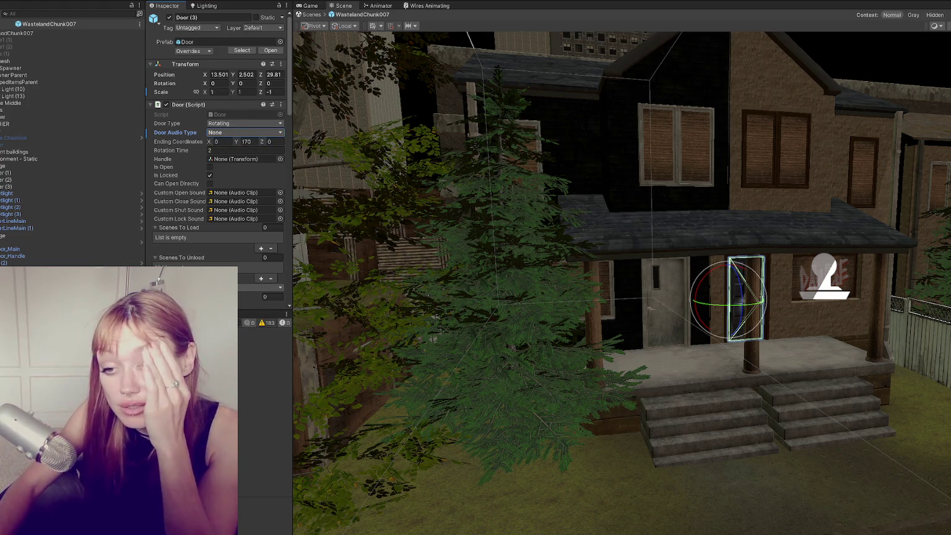
{"action": "key", "text": "ctrl+5"}
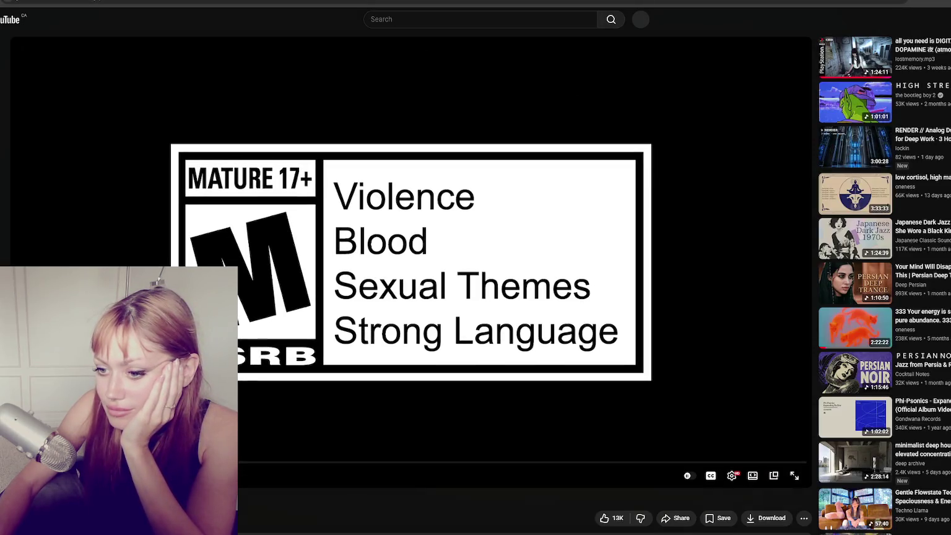
Switch the YouTube trailer to theater mode, then pause it.
{"action": "key", "text": "t"}
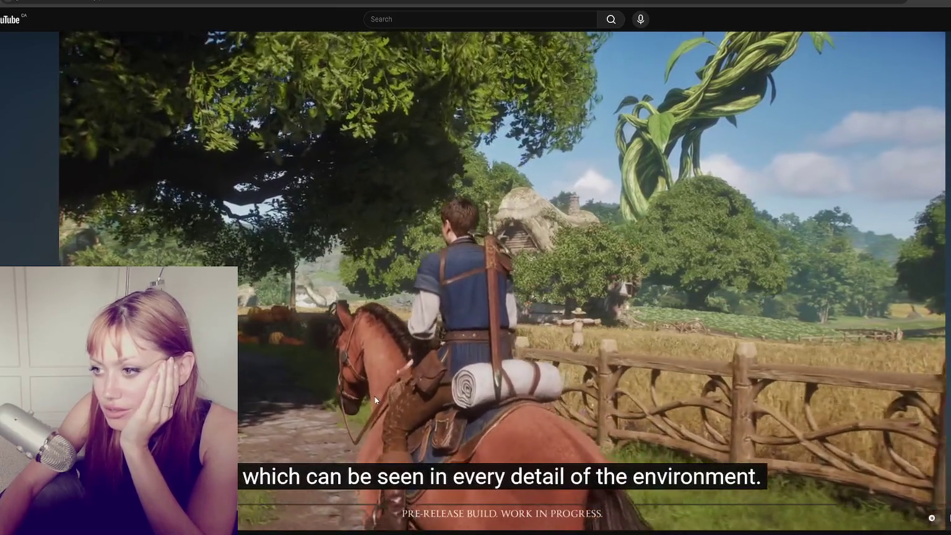
{"action": "key", "text": "k"}
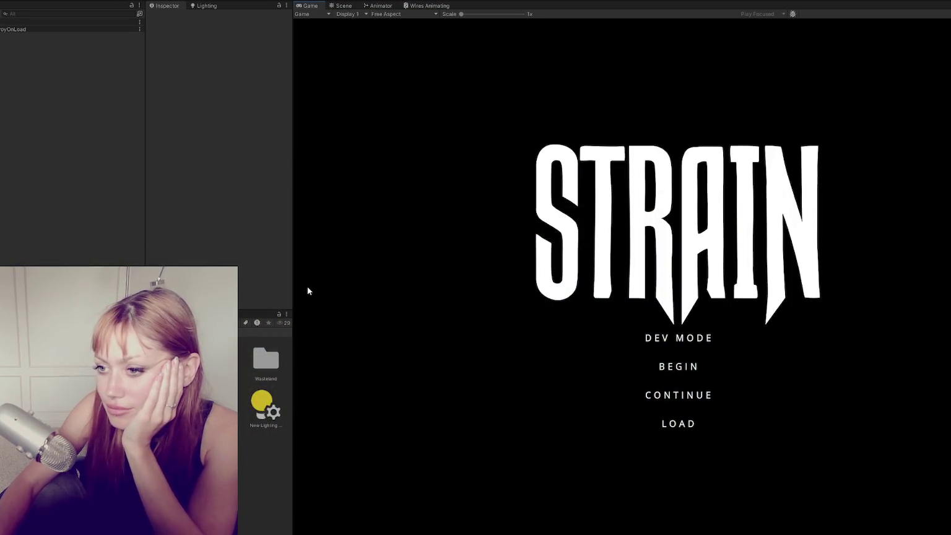
Pick an option on the STRAIN title menu in the Game view to reach the loading screen.
{"action": "left_click", "coordinate": [503, 333]}
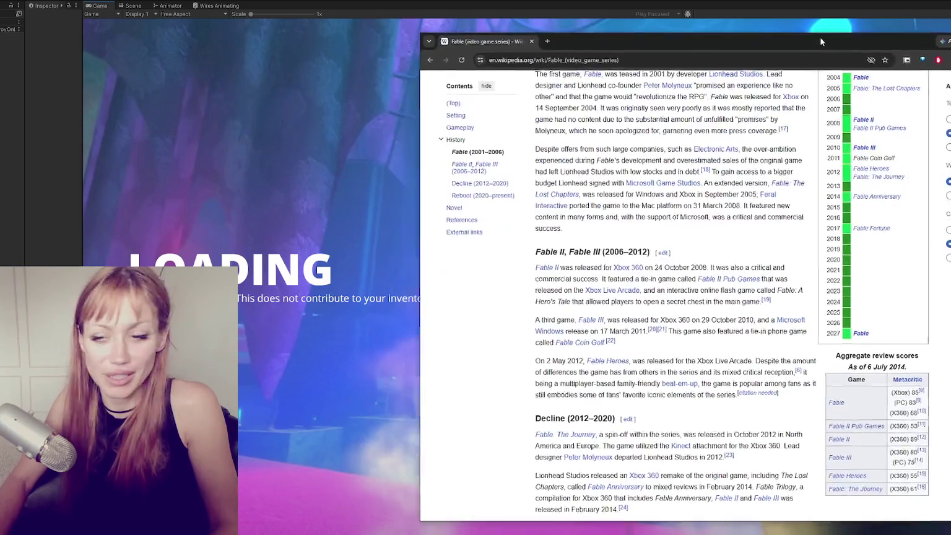
{"action": "scroll", "coordinate": [662, 118], "scroll_direction": "up", "scroll_amount": 3}
{"action": "scroll", "coordinate": [658, 263], "scroll_direction": "down", "scroll_amount": 1}
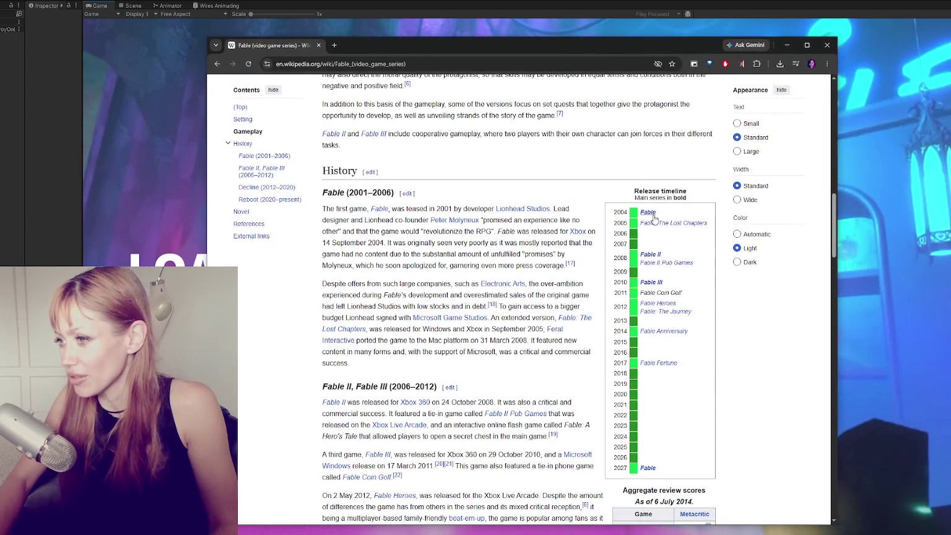
{"action": "scroll", "coordinate": [658, 263], "scroll_direction": "down", "scroll_amount": 2}
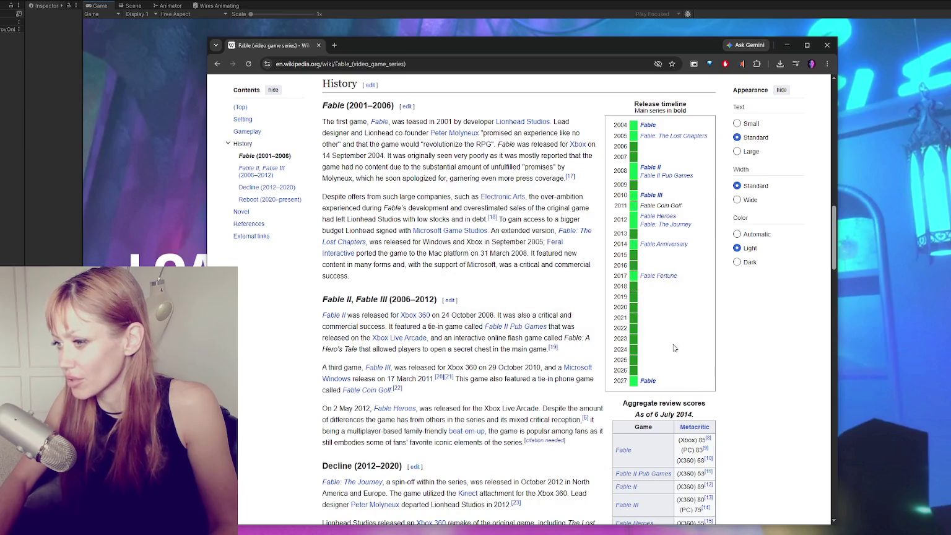
{"action": "mouse_move", "coordinate": [653, 386]}
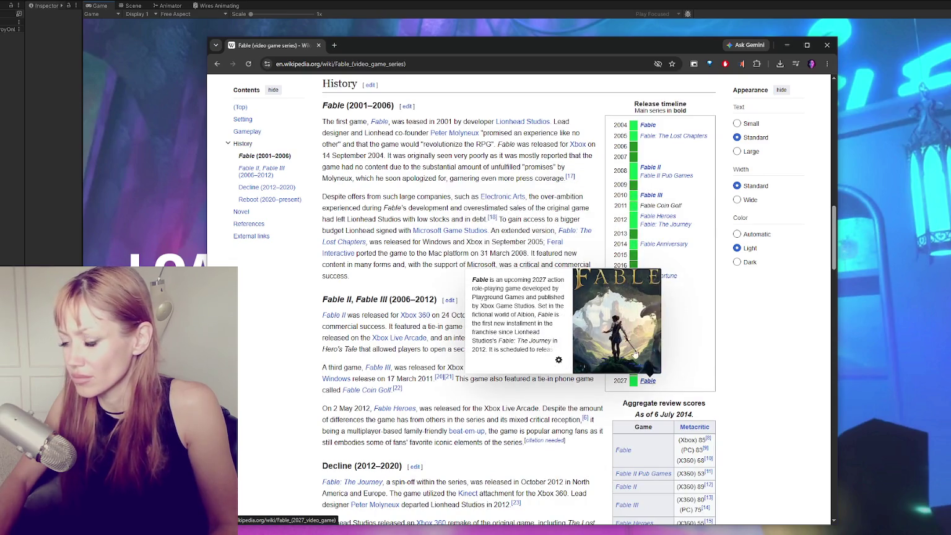
{"action": "scroll", "coordinate": [451, 190], "scroll_direction": "down", "scroll_amount": 4}
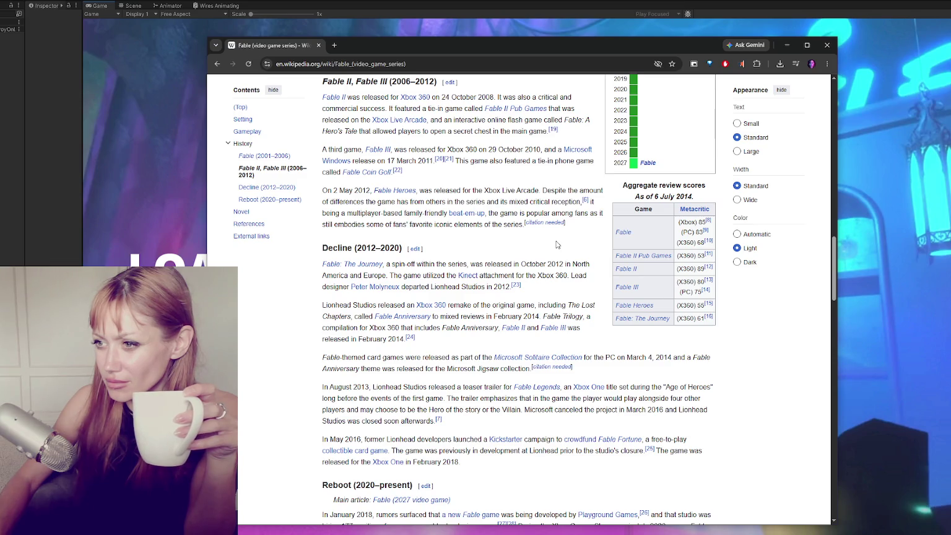
{"action": "scroll", "coordinate": [556, 245], "scroll_direction": "down", "scroll_amount": 1}
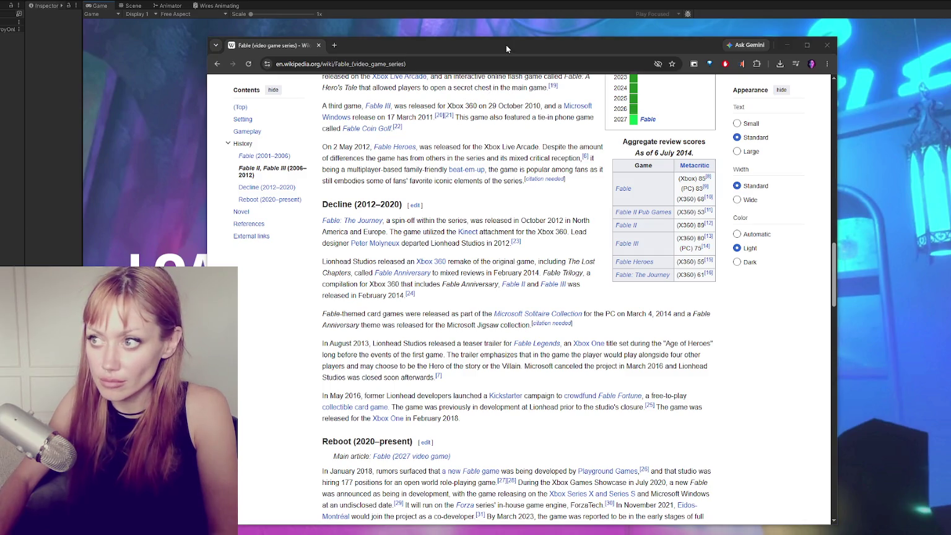
{"action": "scroll", "coordinate": [522, 192], "scroll_direction": "down", "scroll_amount": 4}
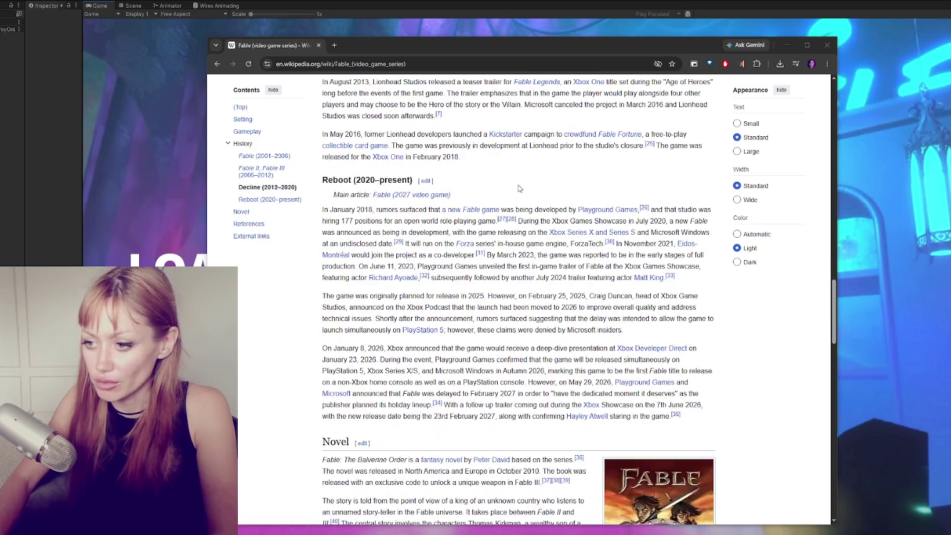
{"action": "scroll", "coordinate": [519, 188], "scroll_direction": "down", "scroll_amount": 3}
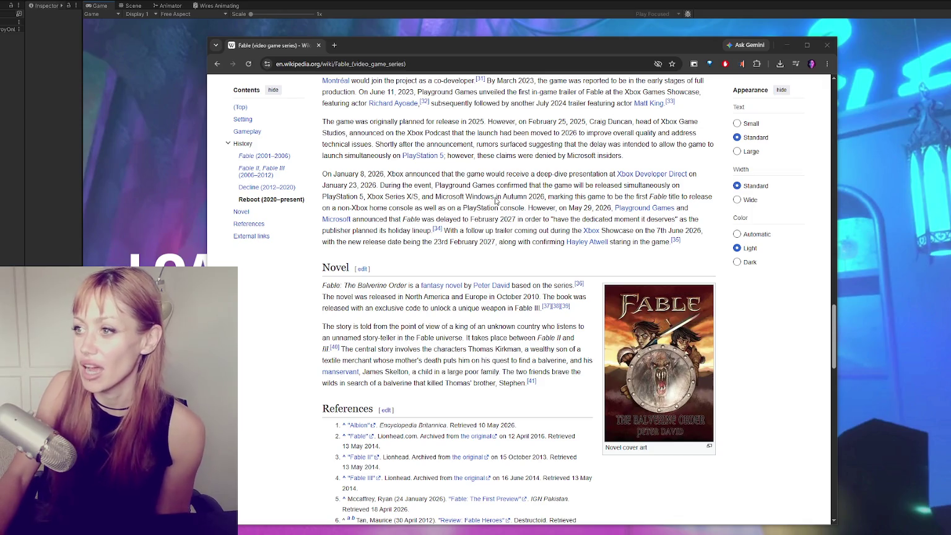
{"action": "scroll", "coordinate": [723, 169], "scroll_direction": "up", "scroll_amount": 3}
{"action": "scroll", "coordinate": [723, 169], "scroll_direction": "up", "scroll_amount": 1}
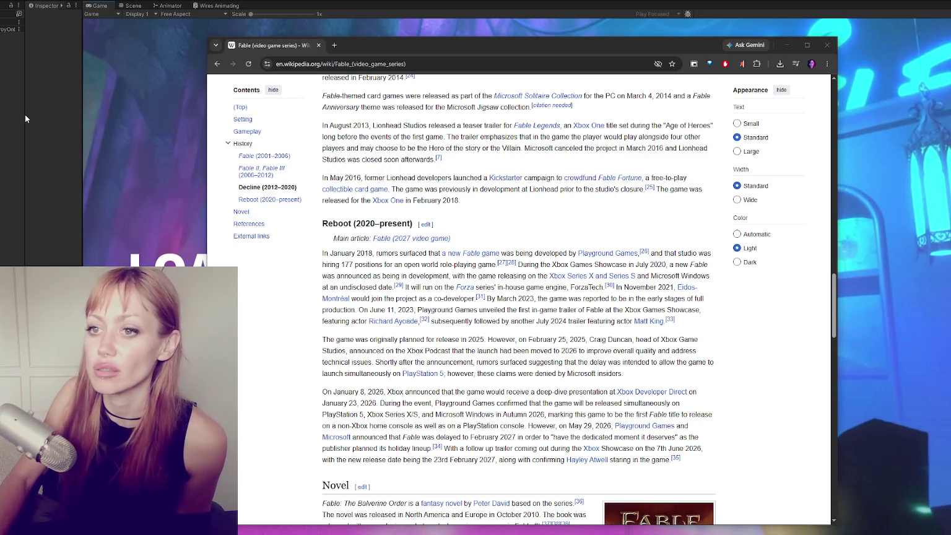
{"action": "left_click", "coordinate": [20, 140]}
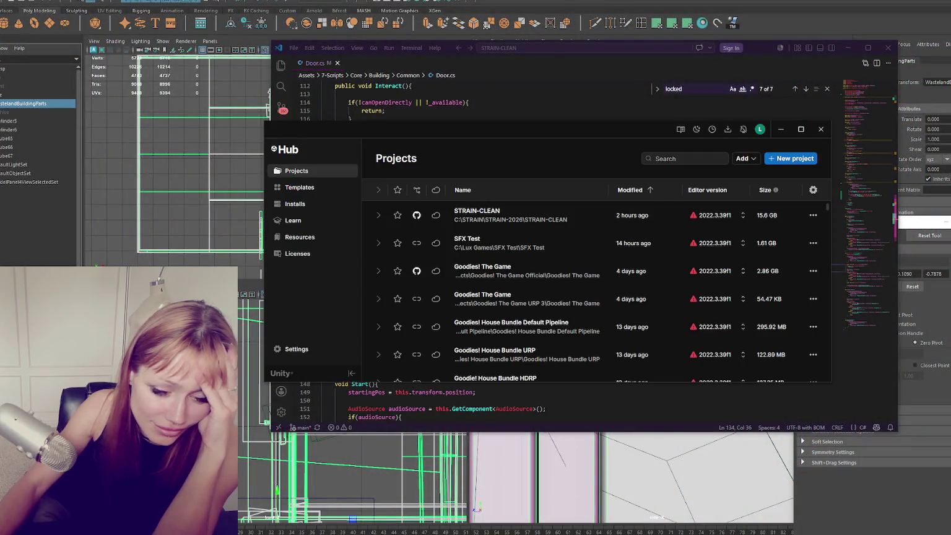
Close the Unity Hub projects window to get back to Unity's Game view.
{"action": "left_click", "coordinate": [822, 128]}
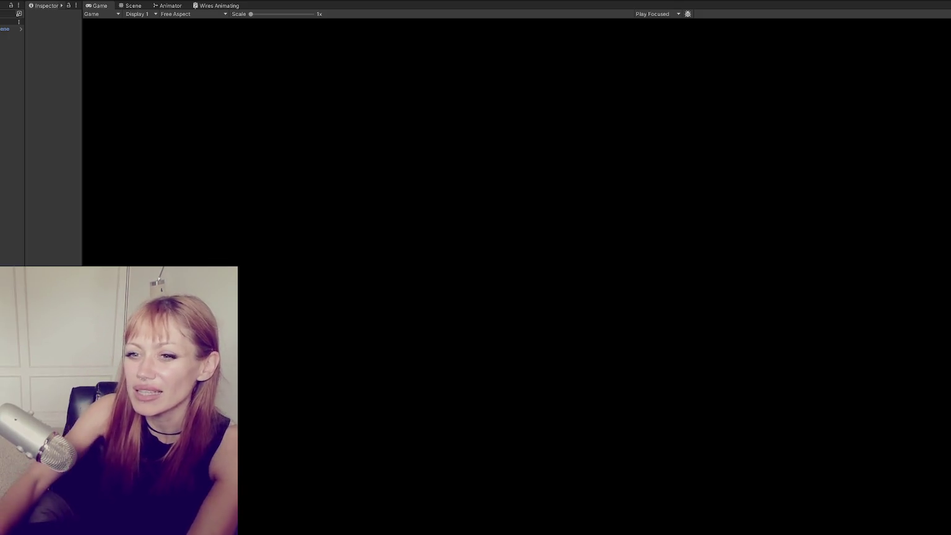
Widen the Inspector and Hierarchy panels beside the empty Game view.
{"action": "left_click_drag", "start_coordinate": [81, 72], "coordinate": [91, 75]}
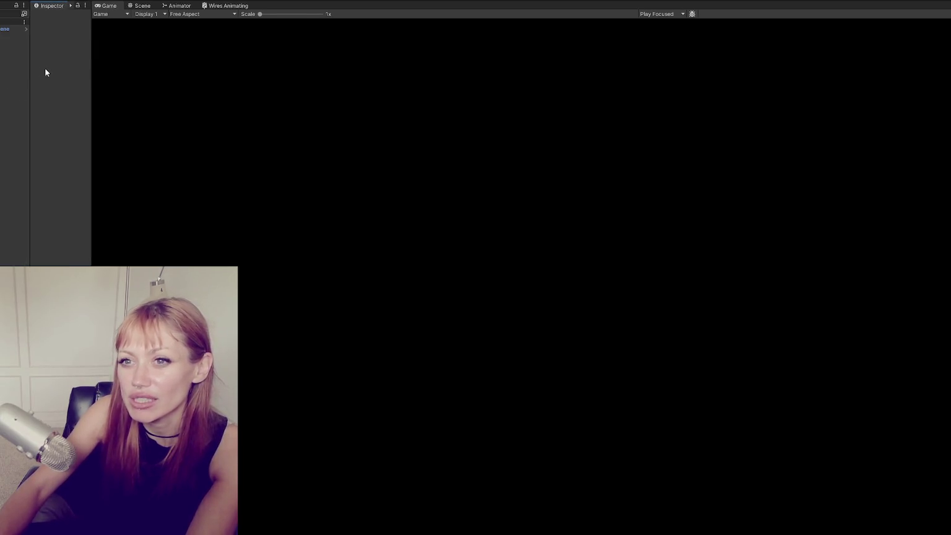
{"action": "left_click_drag", "start_coordinate": [28, 65], "coordinate": [21, 66]}
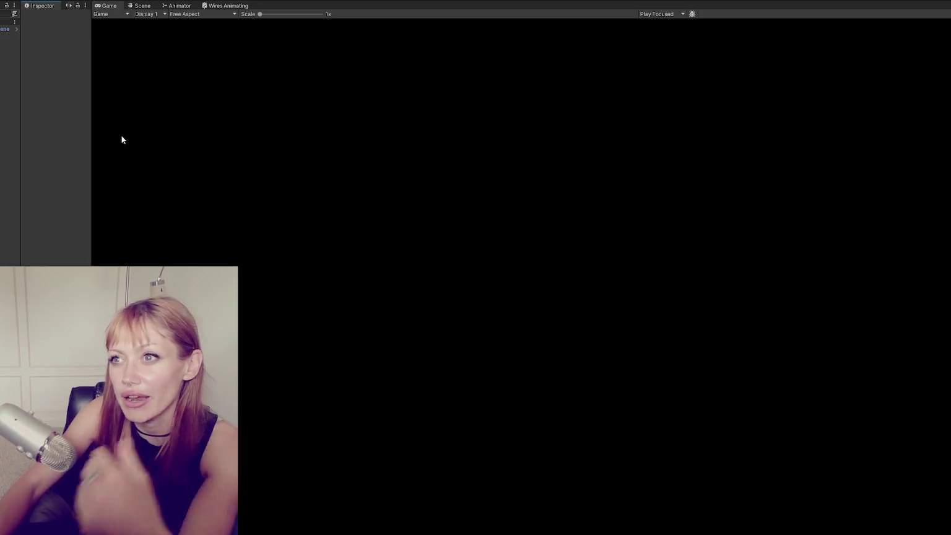
{"action": "left_click_drag", "start_coordinate": [22, 51], "coordinate": [30, 54]}
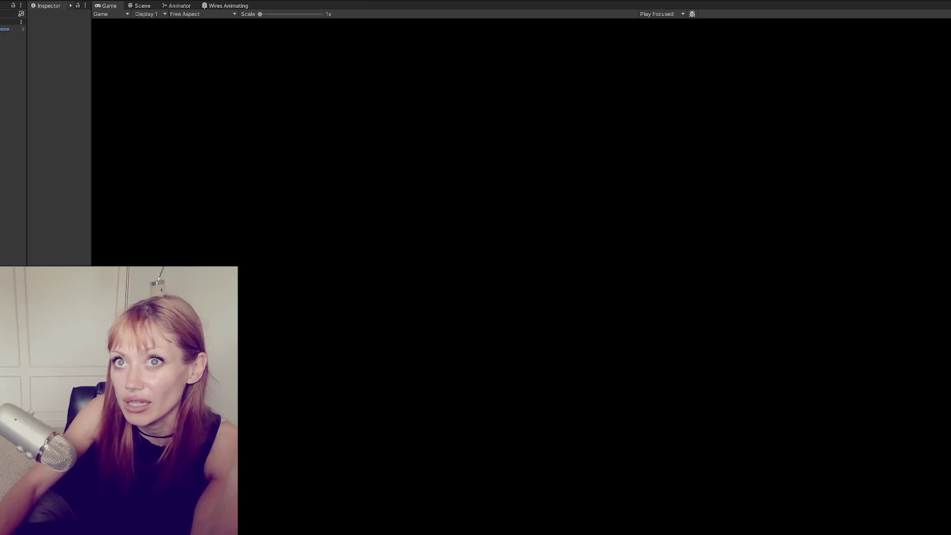
Enter Play mode, start the game in DEV MODE, and open the wooden gate.
{"action": "left_click", "coordinate": [496, 1]}
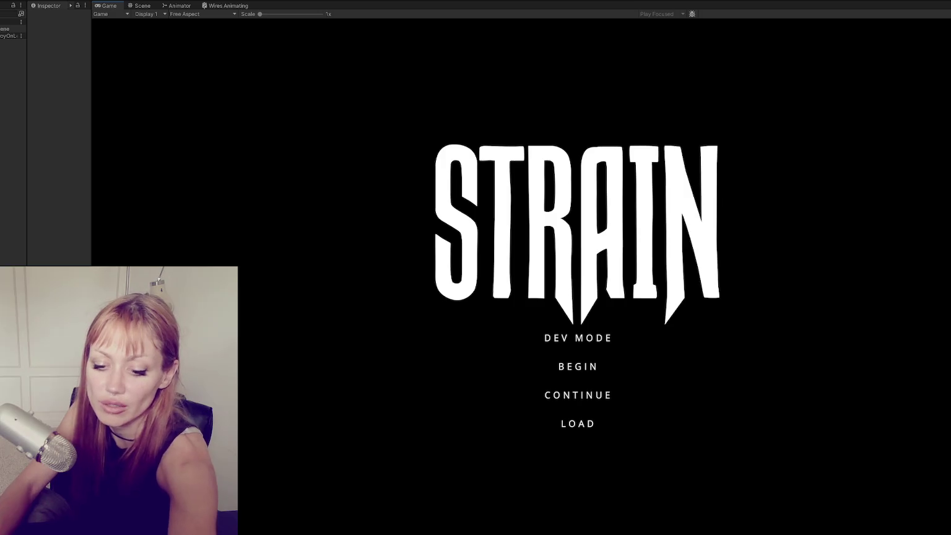
{"action": "left_click", "coordinate": [580, 342]}
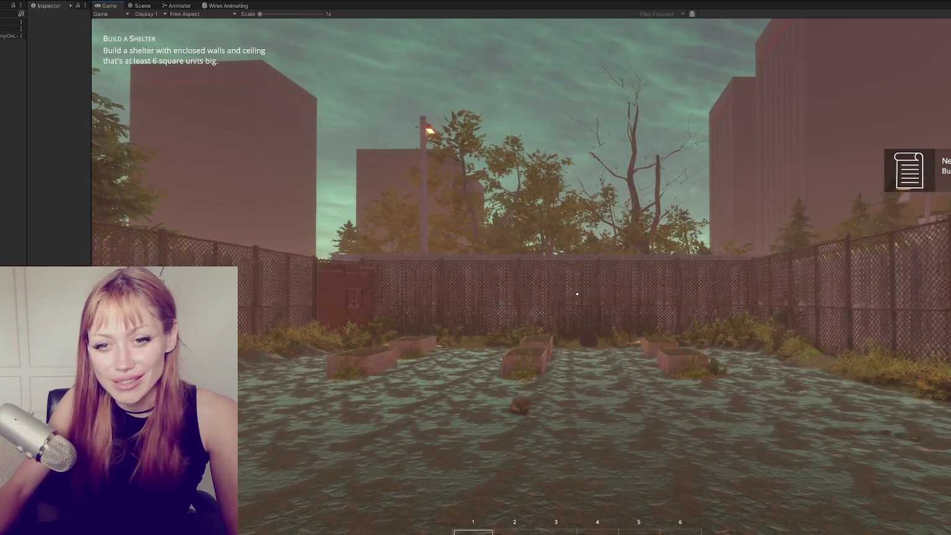
{"action": "left_click", "coordinate": [577, 294]}
{"action": "key", "text": "w"}
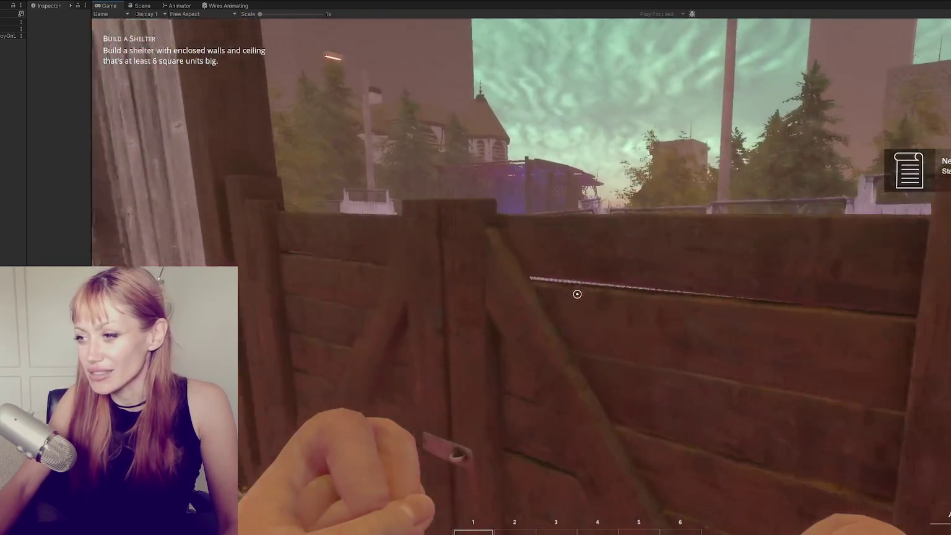
{"action": "left_click", "coordinate": [577, 294]}
{"action": "key", "text": "w"}
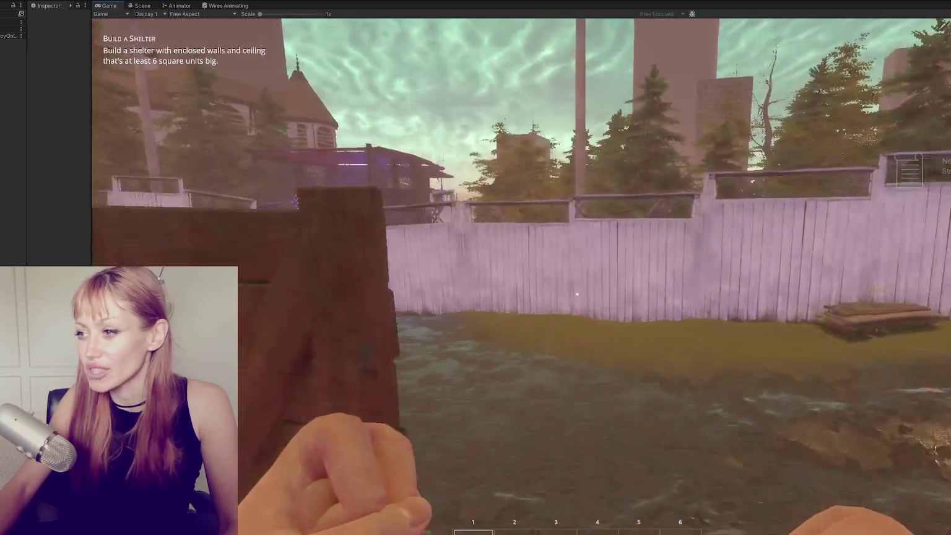
Walk across the yard, pick up the newspaper, and choose Newspaper Bed in the build menu.
{"action": "key", "text": "w"}
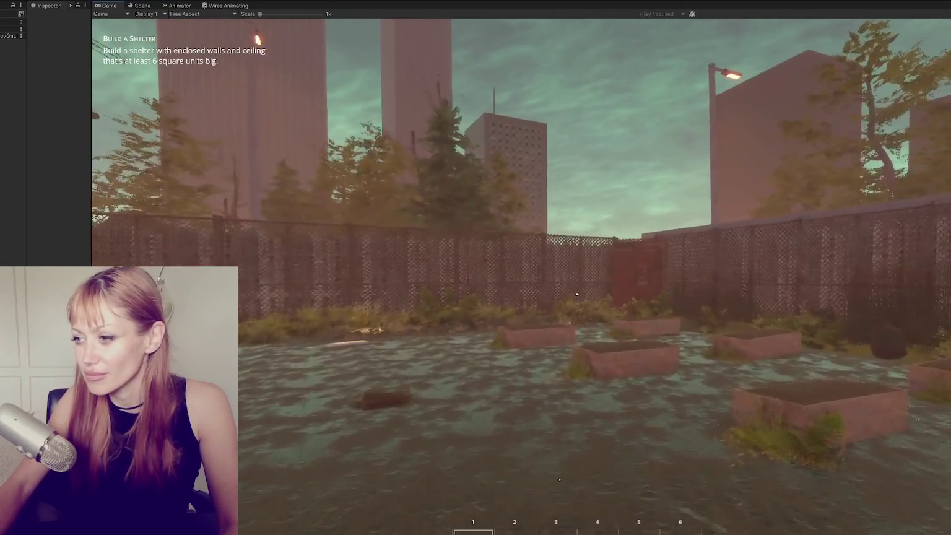
{"action": "key", "text": "w"}
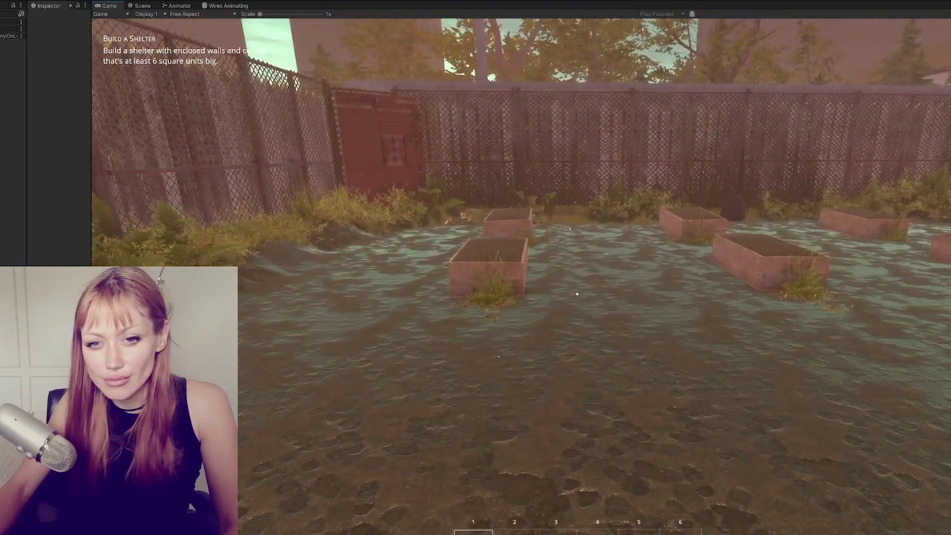
{"action": "key", "text": "s"}
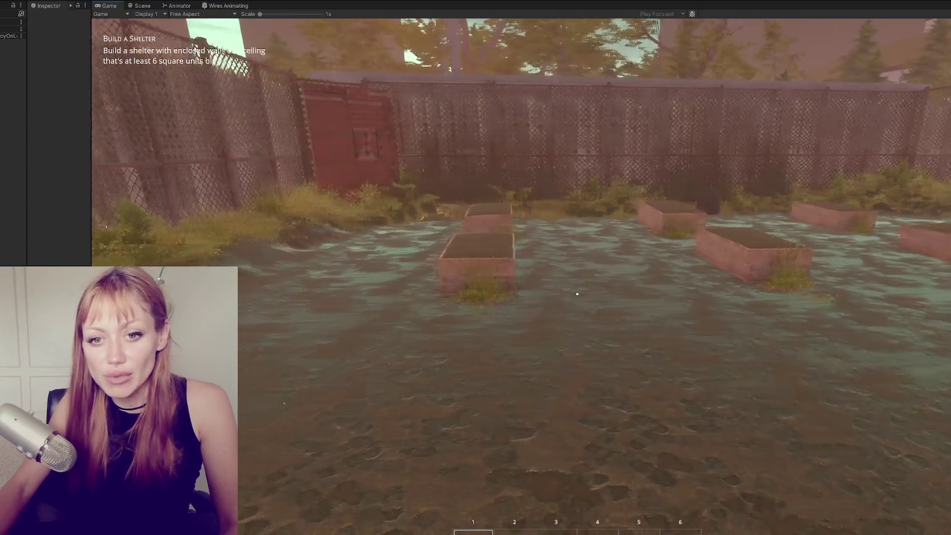
{"action": "key", "text": "w"}
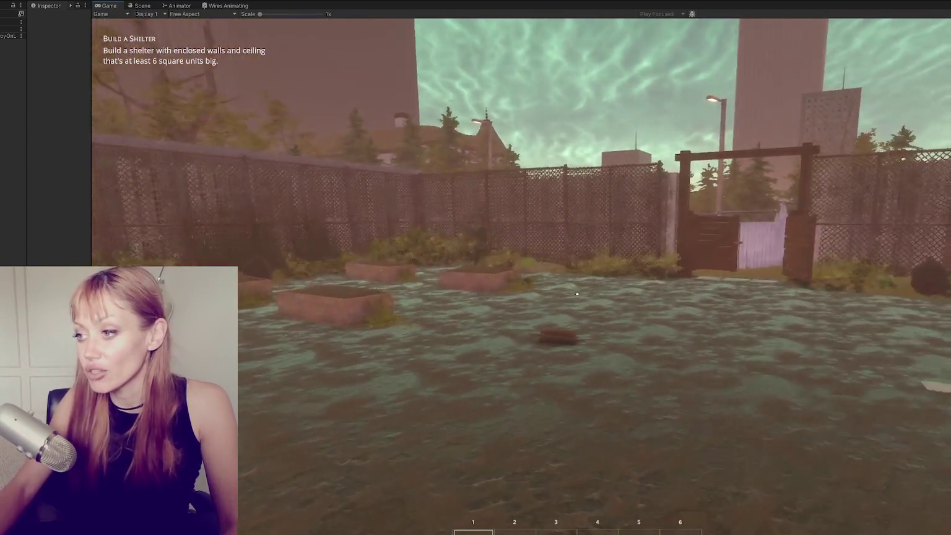
{"action": "key", "text": "e"}
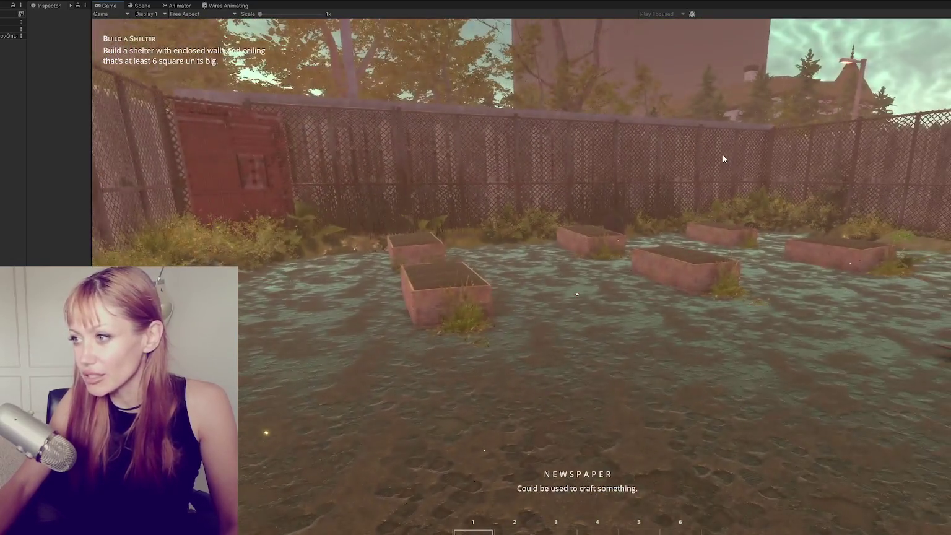
{"action": "key", "text": "Tab"}
{"action": "left_click", "coordinate": [781, 66]}
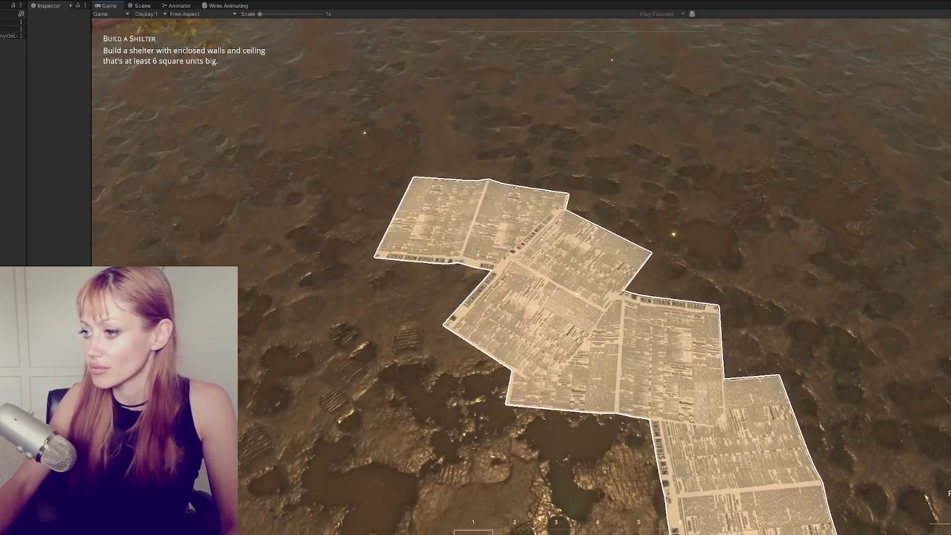
Place the newspaper bed in the yard and leave the garden through the red door.
{"action": "left_click", "coordinate": [522, 277]}
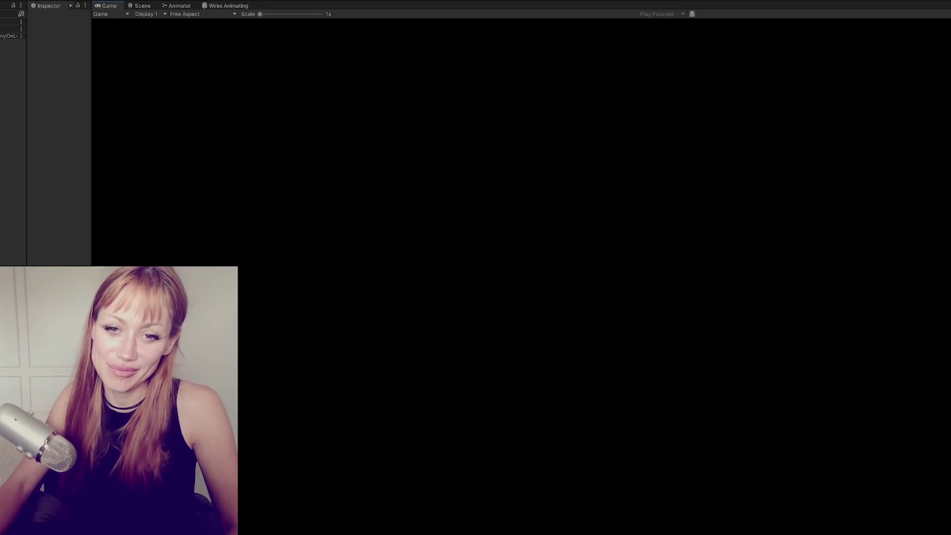
{"action": "key", "text": "w"}
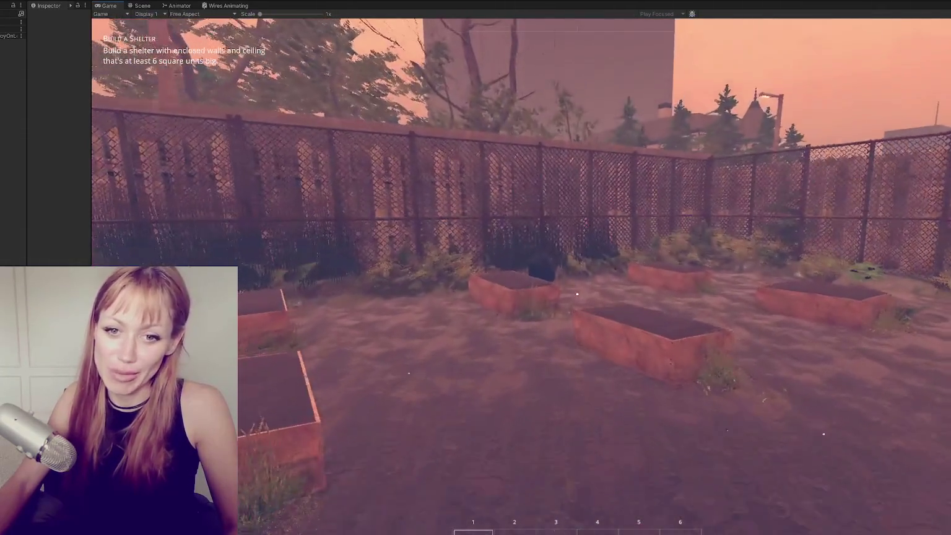
{"action": "key", "text": "w"}
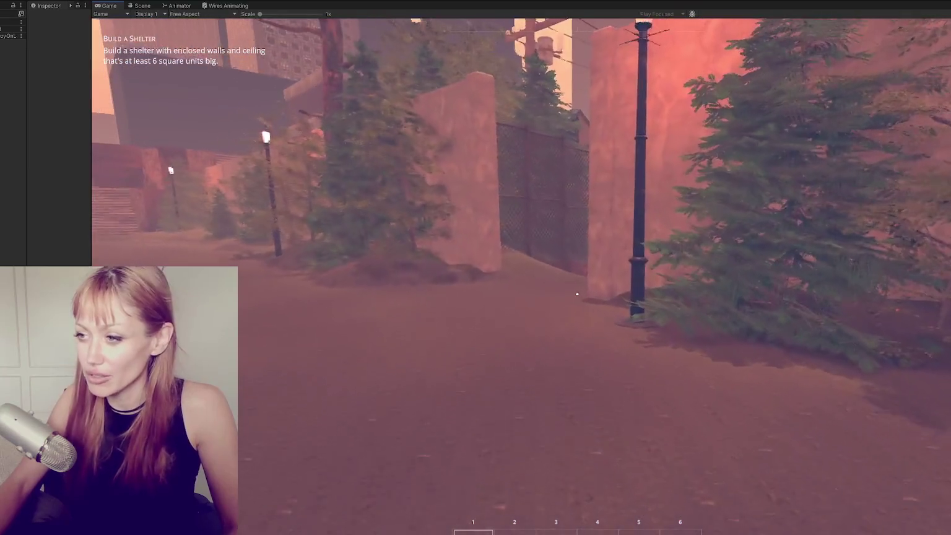
Cross the street and walk up onto the house porch to its front door.
{"action": "key", "text": "w"}
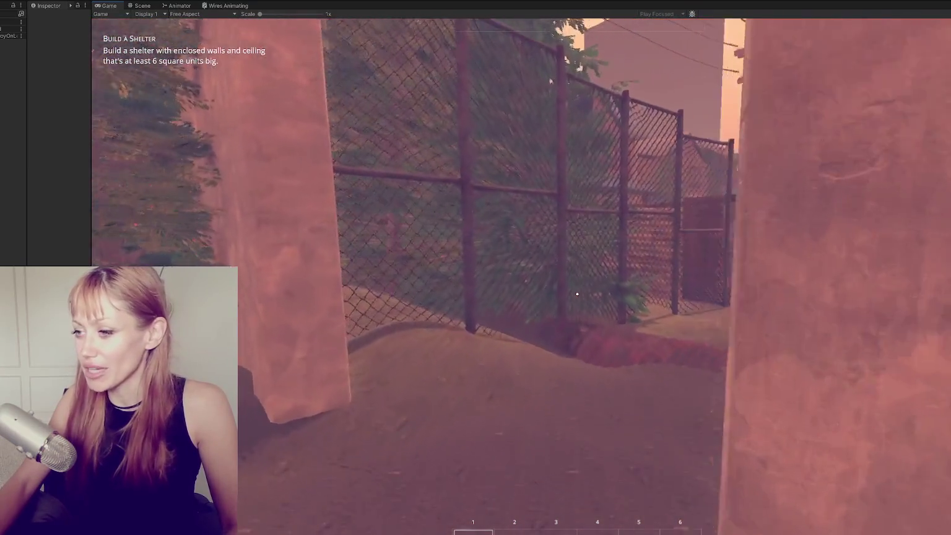
{"action": "key", "text": "w"}
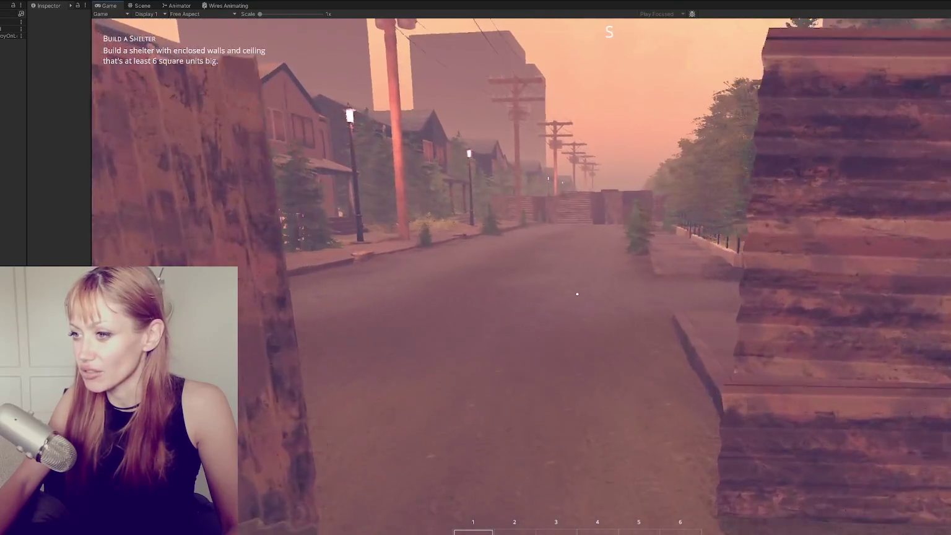
{"action": "key", "text": "w"}
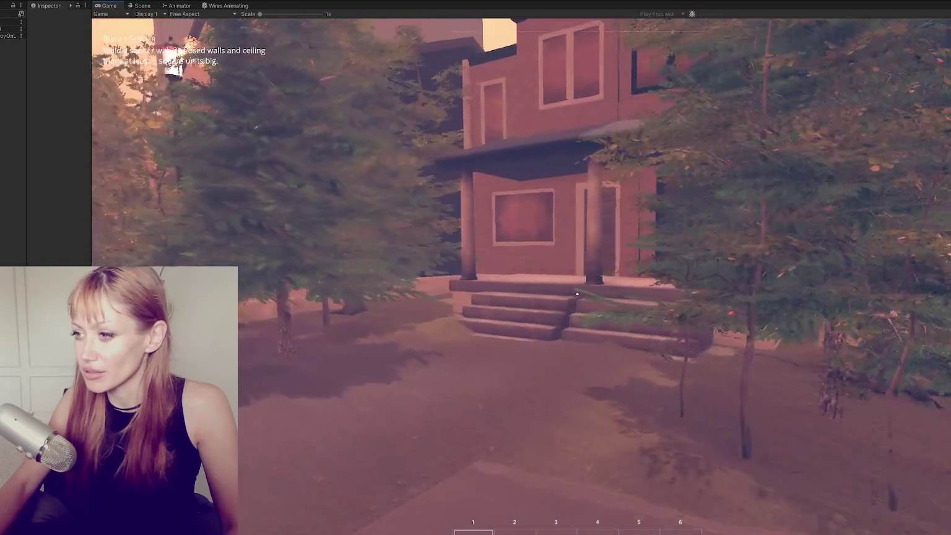
{"action": "key", "text": "w"}
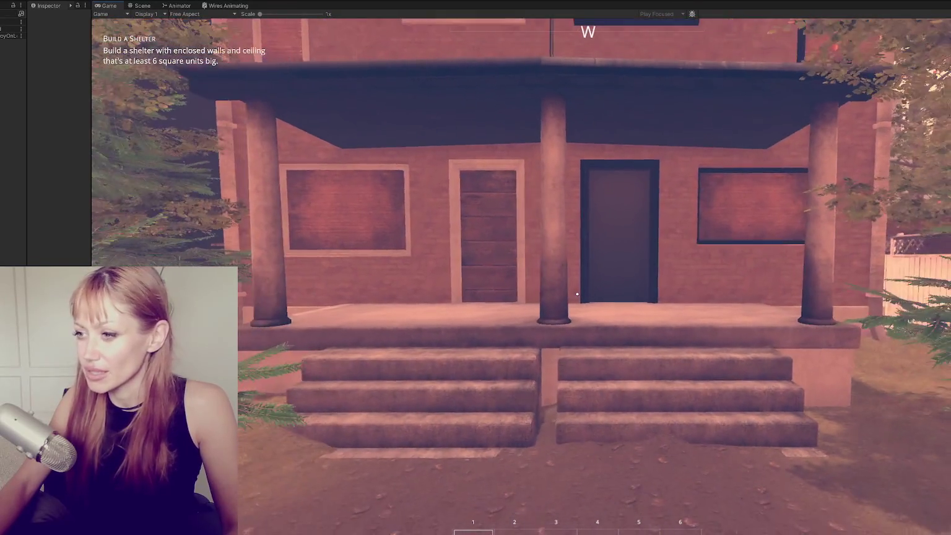
{"action": "key", "text": "w"}
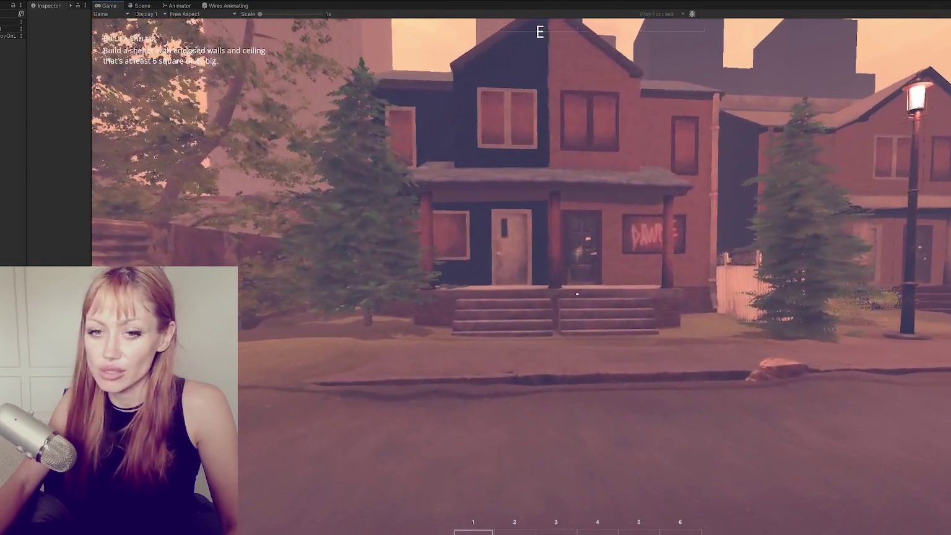
{"action": "key", "text": "w"}
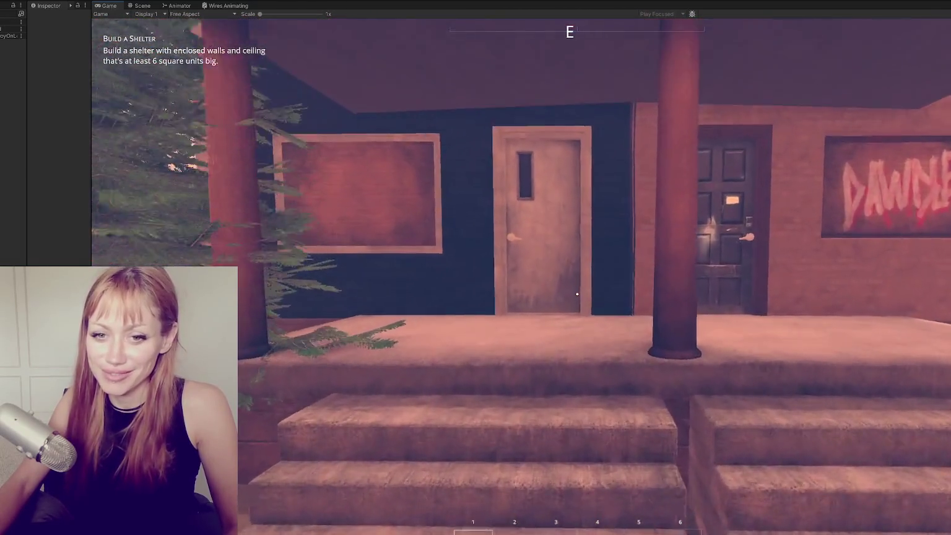
{"action": "key", "text": "w"}
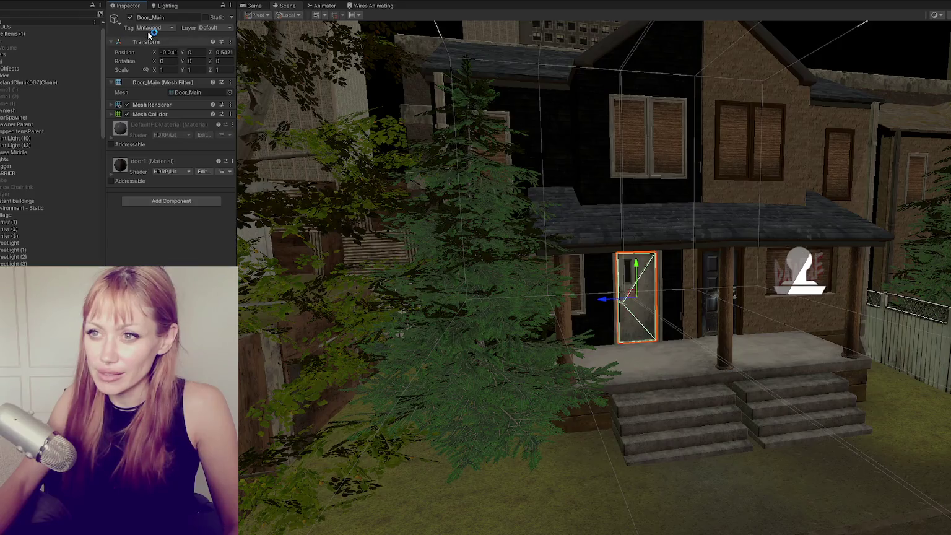
Put the porch door on the Interactive layer.
{"action": "left_click", "coordinate": [152, 28]}
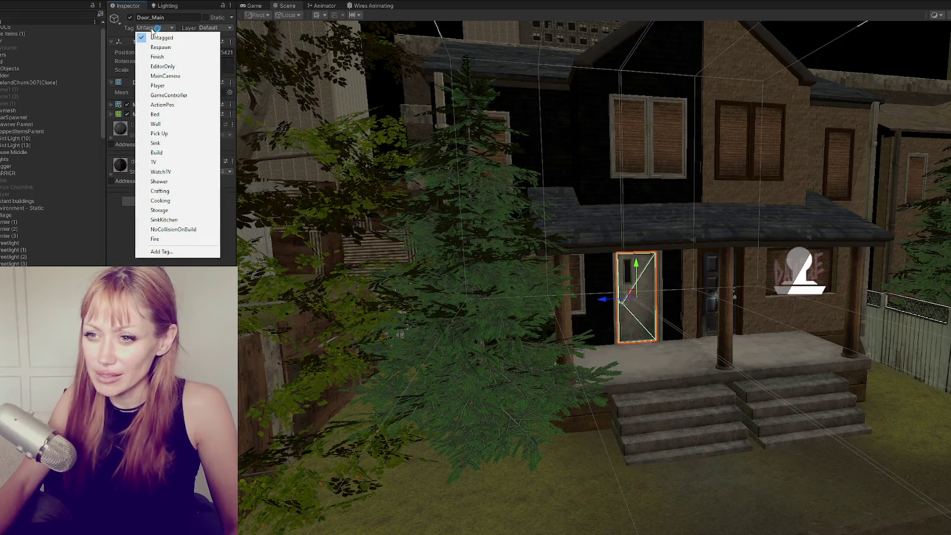
{"action": "left_click", "coordinate": [196, 28]}
{"action": "left_click", "coordinate": [206, 28]}
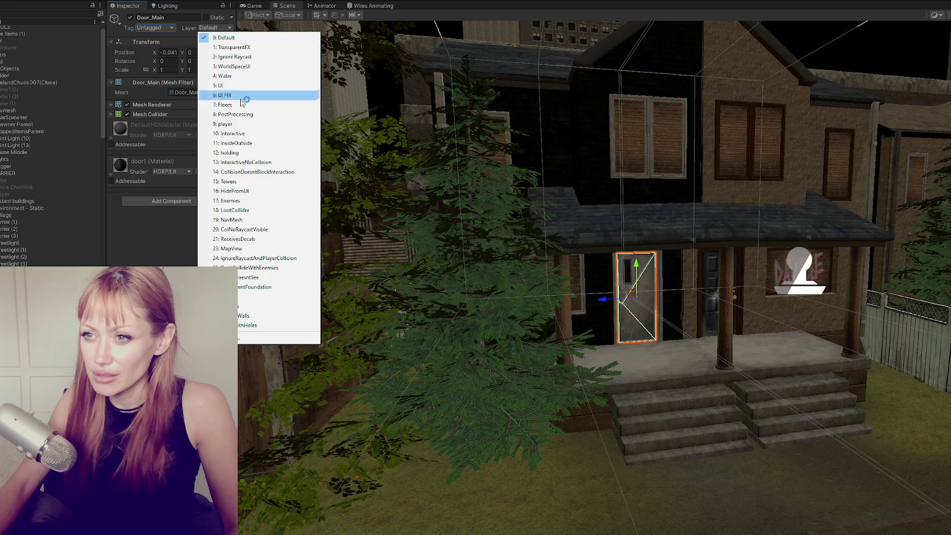
{"action": "left_click", "coordinate": [270, 133]}
Turn off the door's Mesh Collider and collapse its Door script component.
{"action": "left_click", "coordinate": [268, 5]}
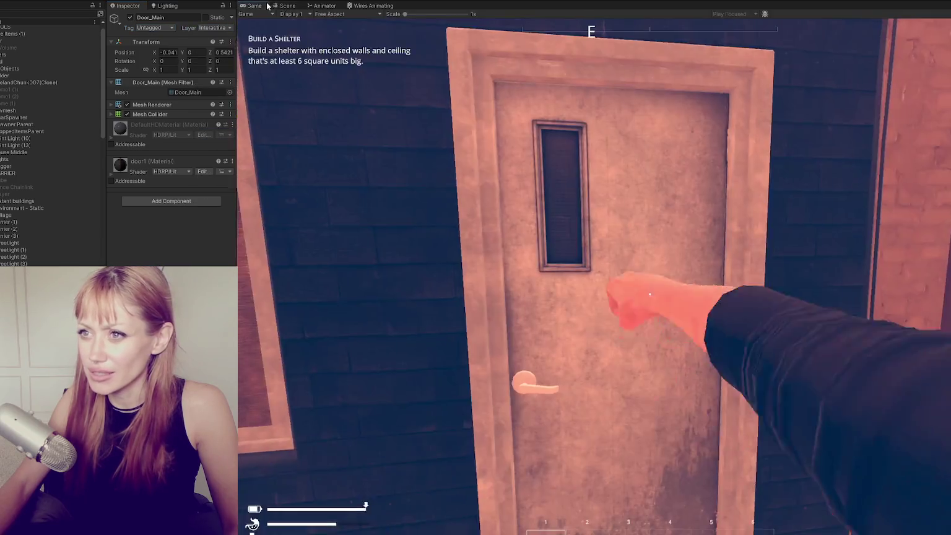
{"action": "key", "text": "Tab"}
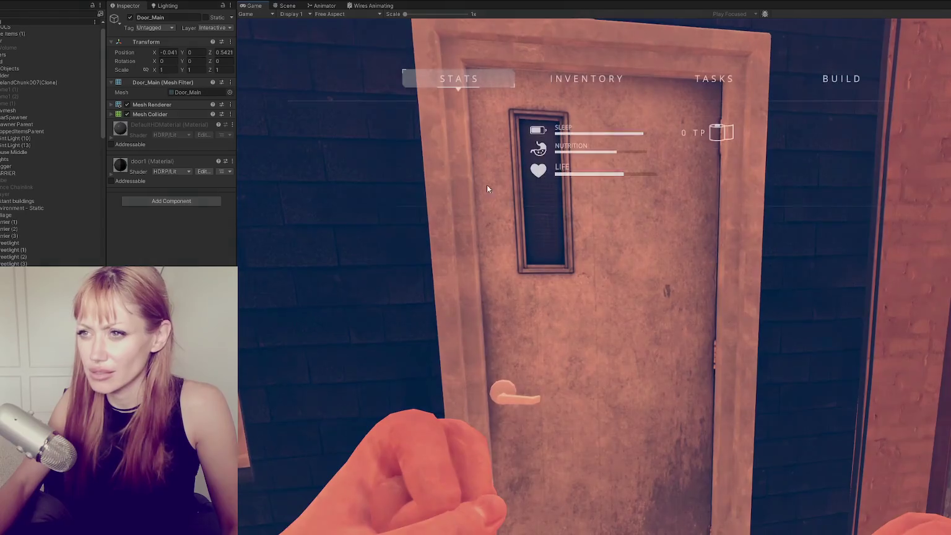
{"action": "left_click", "coordinate": [286, 6]}
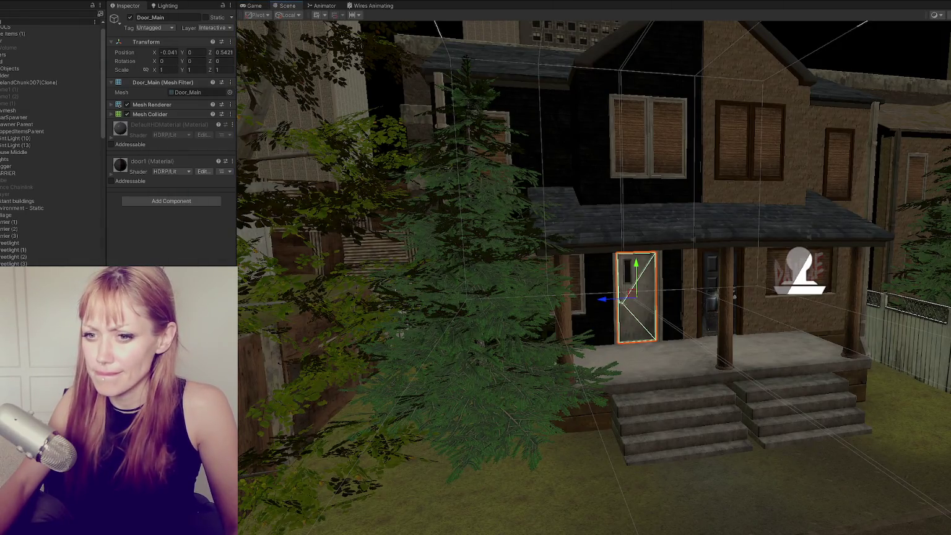
{"action": "left_click", "coordinate": [127, 114]}
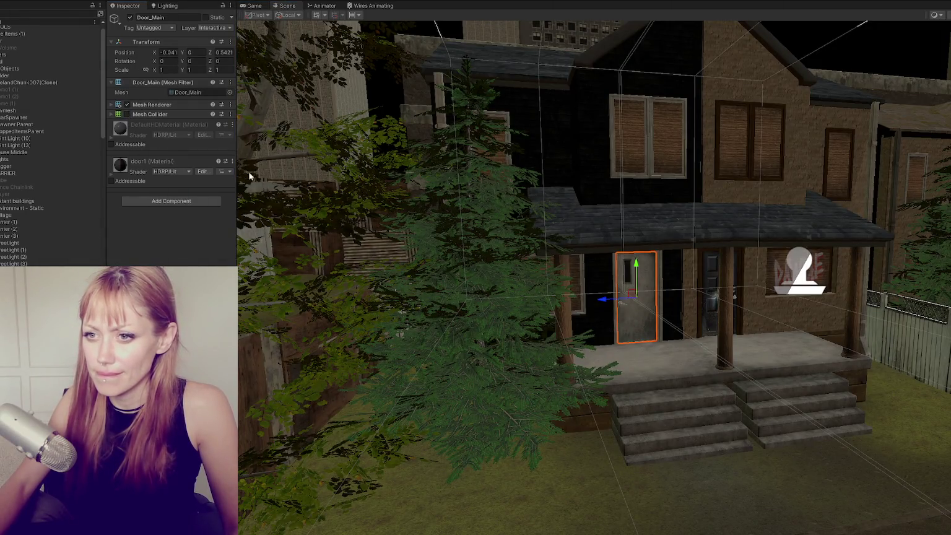
{"action": "left_click", "coordinate": [184, 82]}
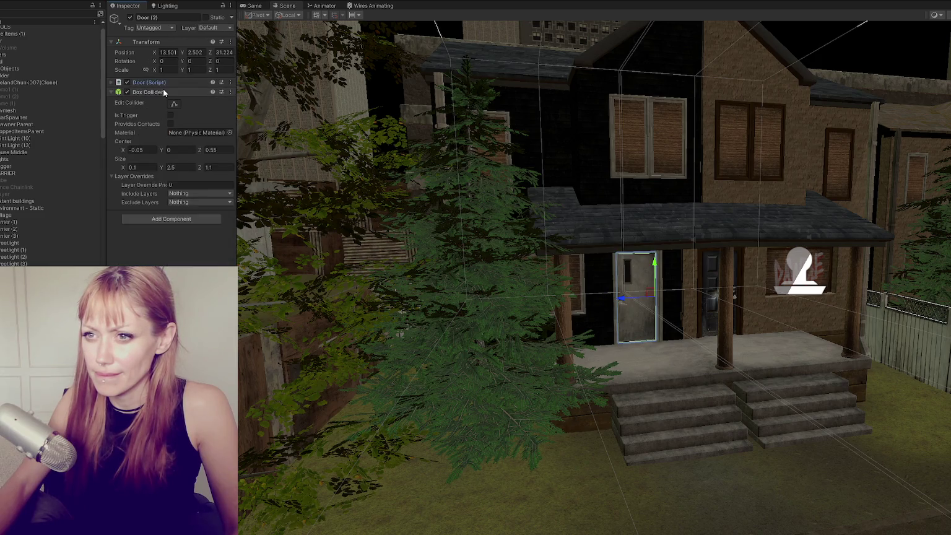
Walk up to and back from the locked porch doors, then open the in-game stats menu.
{"action": "left_click", "coordinate": [251, 6]}
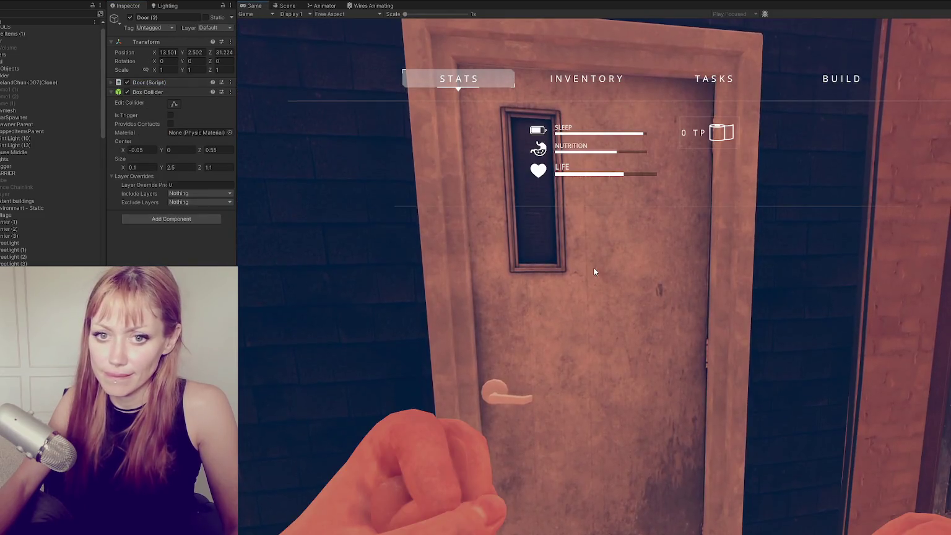
{"action": "key", "text": "Tab"}
{"action": "key", "text": "w"}
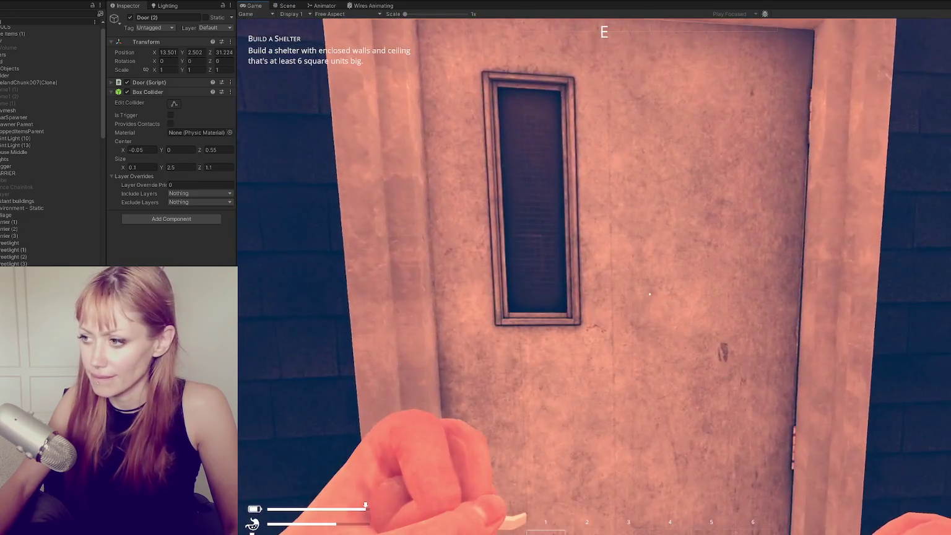
{"action": "key", "text": "s"}
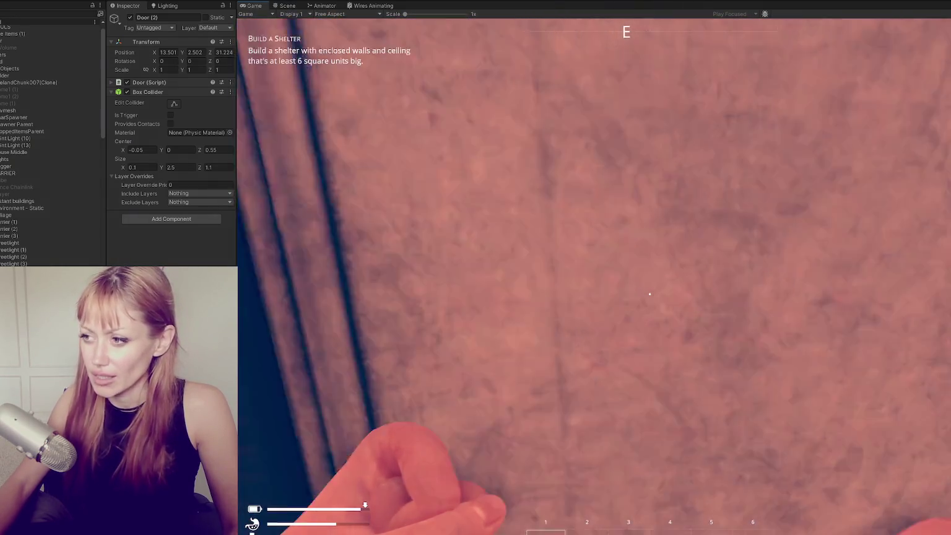
{"action": "key", "text": "w"}
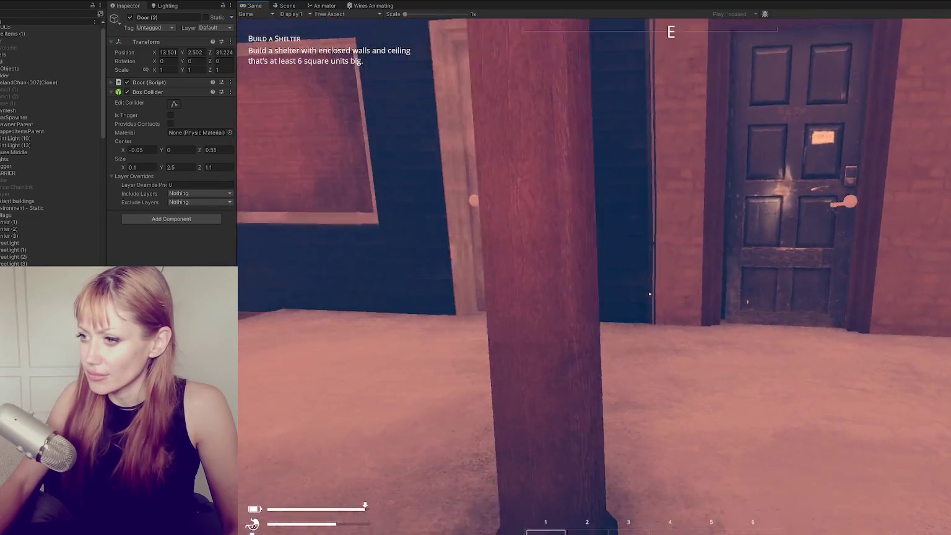
{"action": "key", "text": "s"}
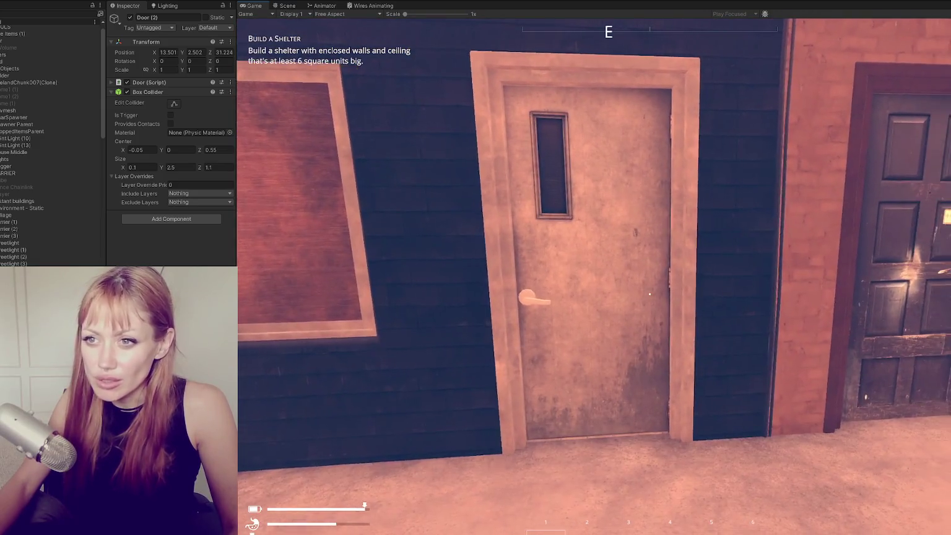
{"action": "key", "text": "a"}
{"action": "key", "text": "w"}
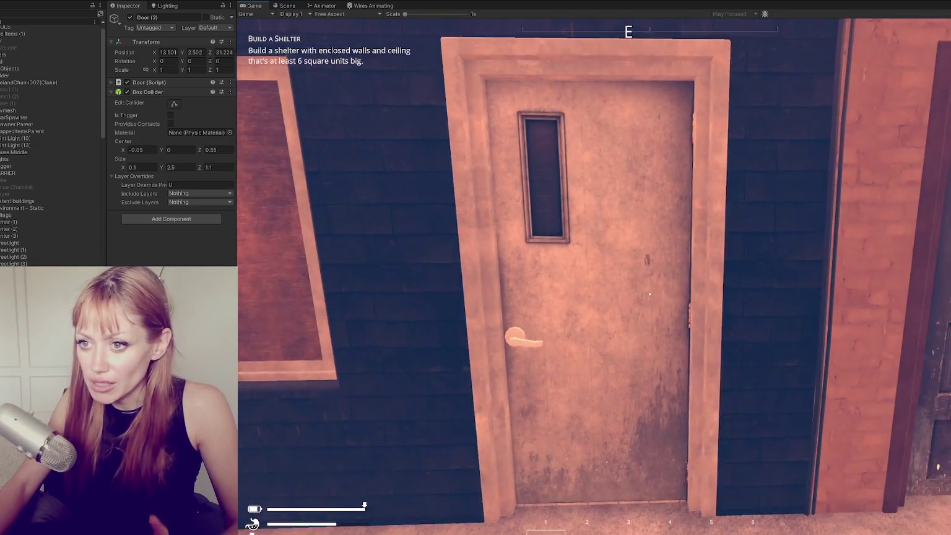
{"action": "key", "text": "s"}
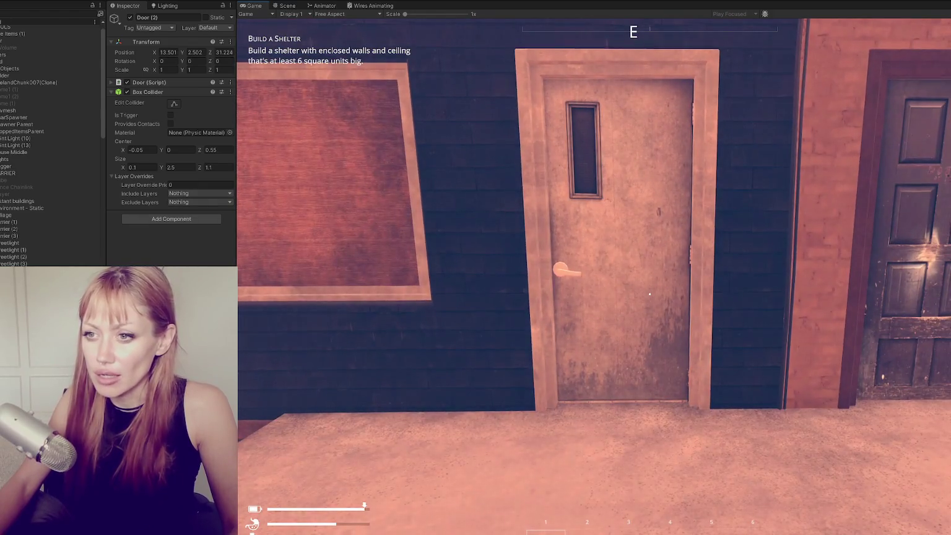
{"action": "key", "text": "Tab"}
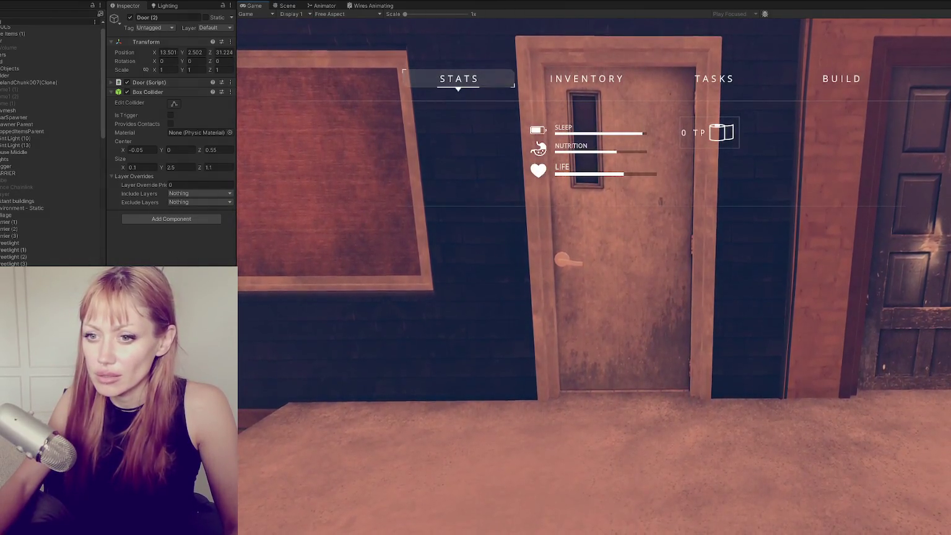
Check the Box Colliders and remove the duplicate Door (Script) from the porch Door.
{"action": "left_click", "coordinate": [152, 92]}
{"action": "left_click", "coordinate": [155, 111]}
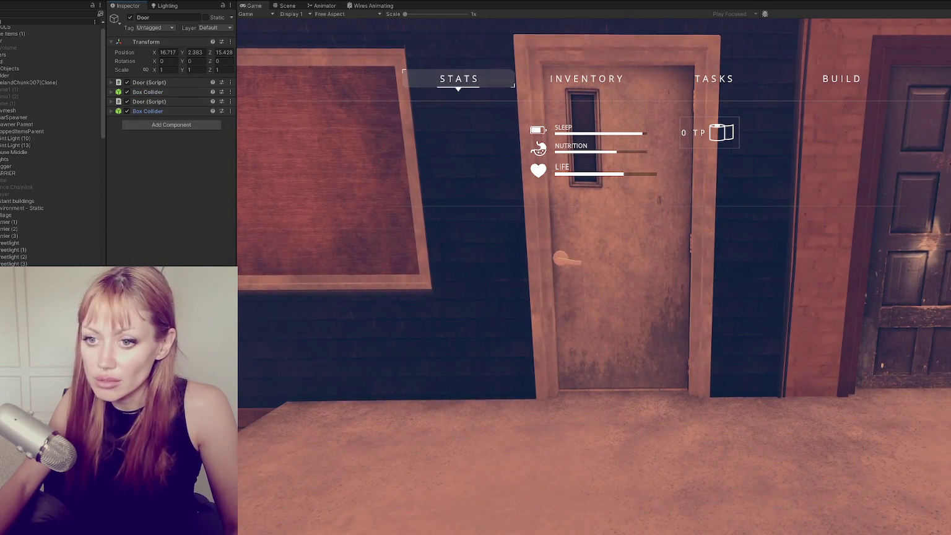
{"action": "left_click", "coordinate": [169, 91]}
{"action": "left_click", "coordinate": [170, 91]}
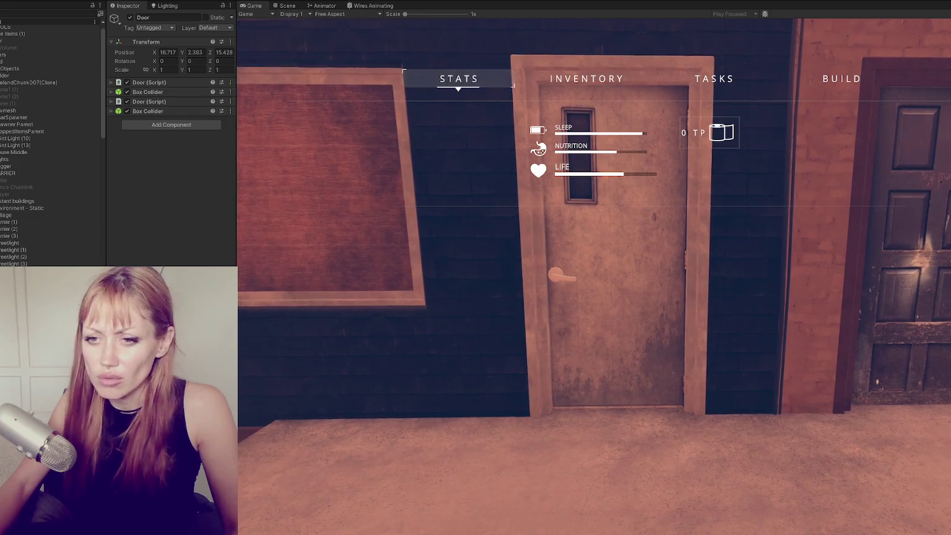
{"action": "right_click", "coordinate": [178, 103]}
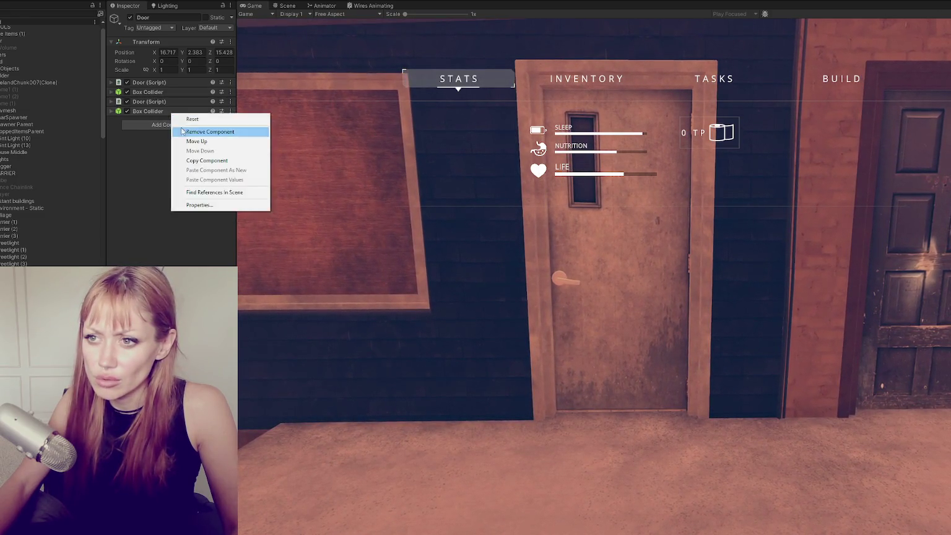
{"action": "left_click", "coordinate": [194, 119]}
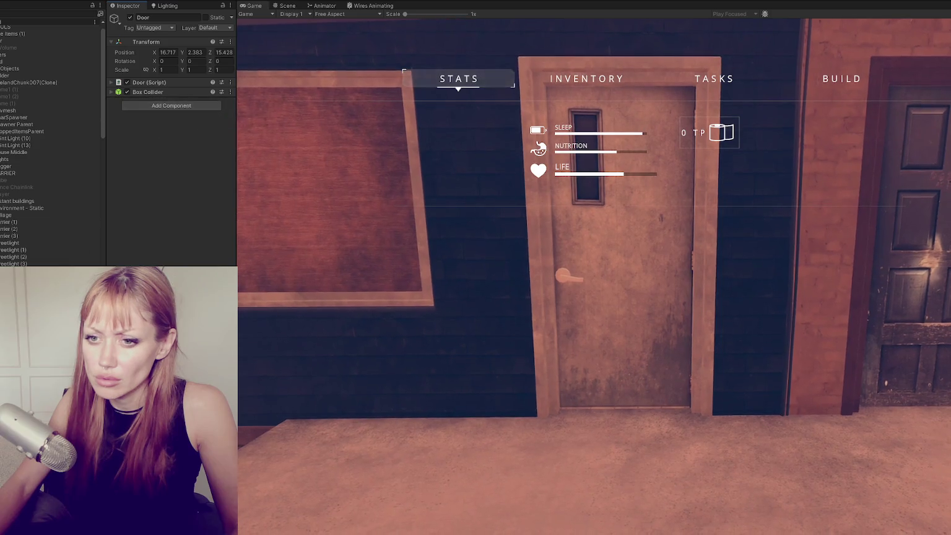
Look over Door_Main and Door_Handle, then select Door (2) for editing.
{"action": "left_click", "coordinate": [84, 221]}
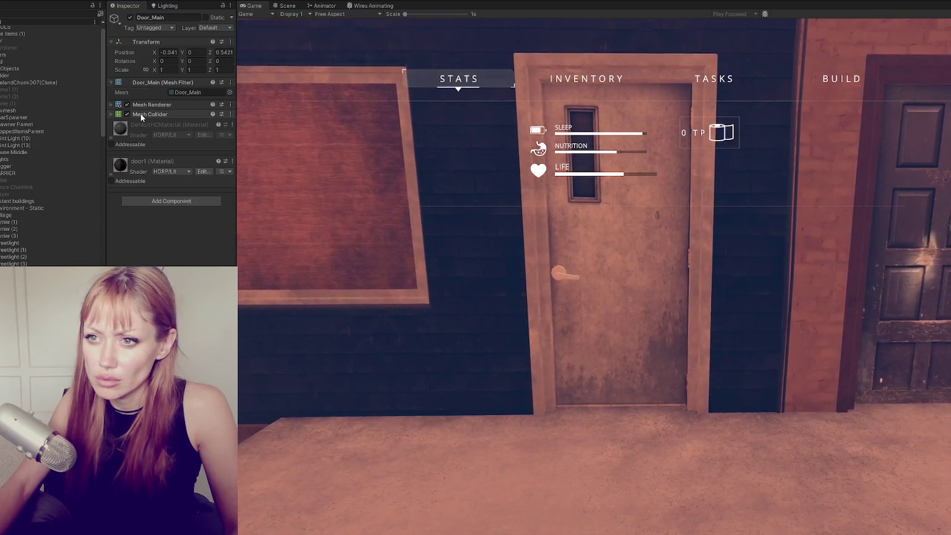
{"action": "scroll", "coordinate": [74, 218], "scroll_direction": "down", "scroll_amount": 5}
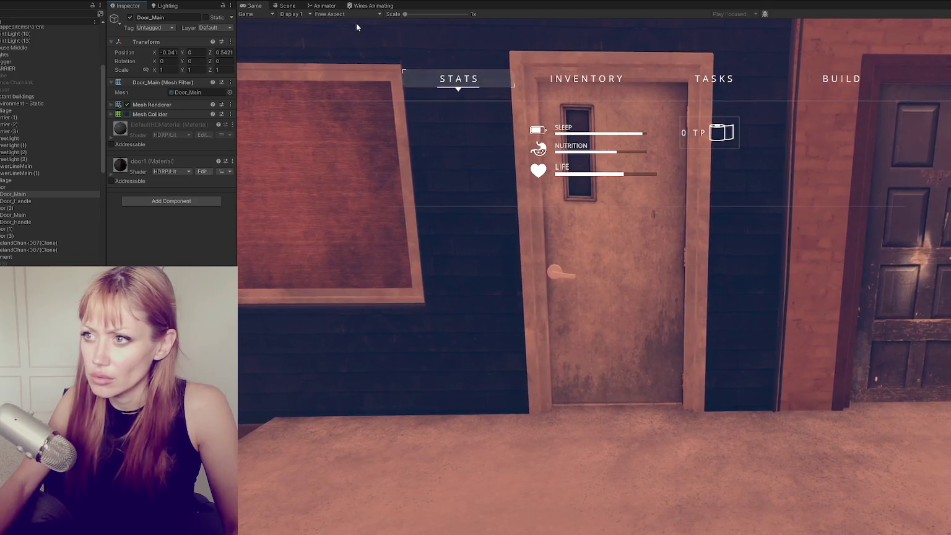
{"action": "left_click", "coordinate": [69, 185]}
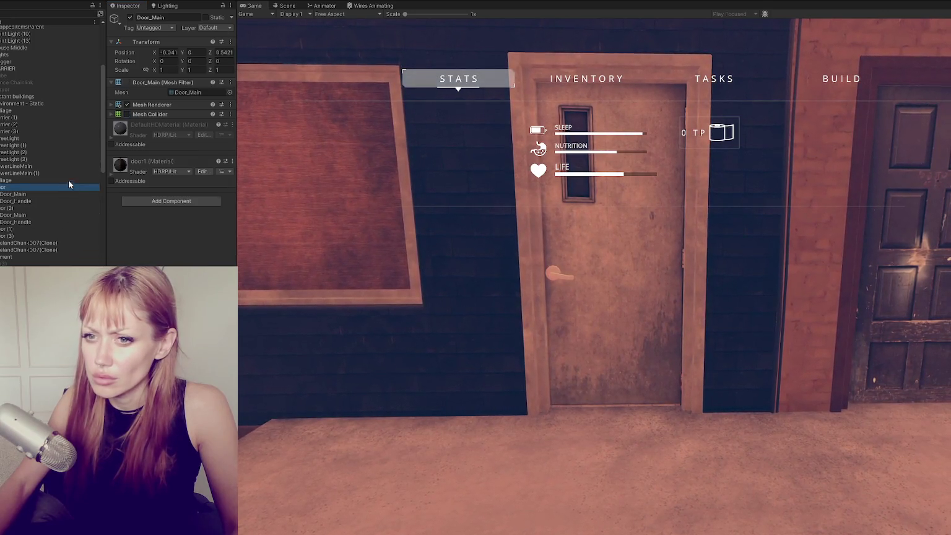
{"action": "left_click", "coordinate": [52, 208]}
{"action": "left_click", "coordinate": [132, 29]}
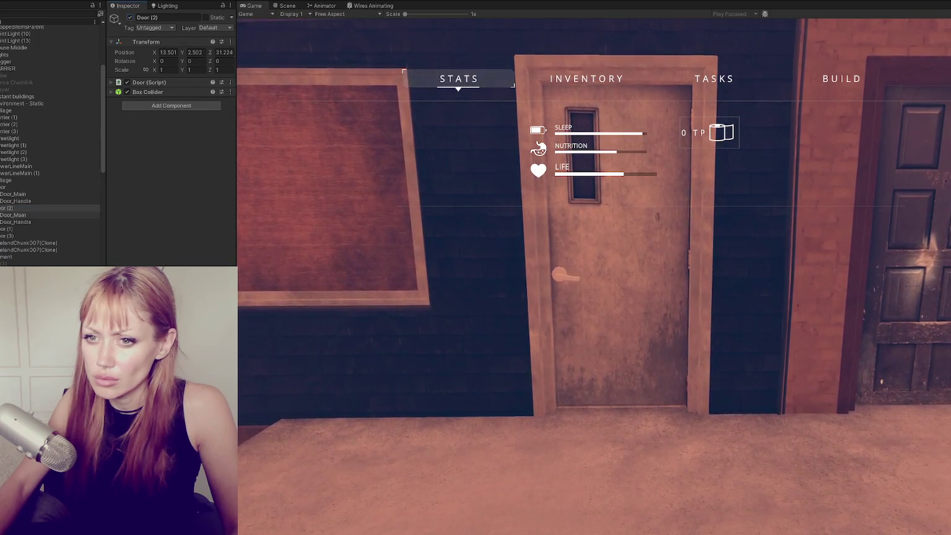
{"action": "left_click", "coordinate": [25, 222]}
{"action": "left_click", "coordinate": [38, 207]}
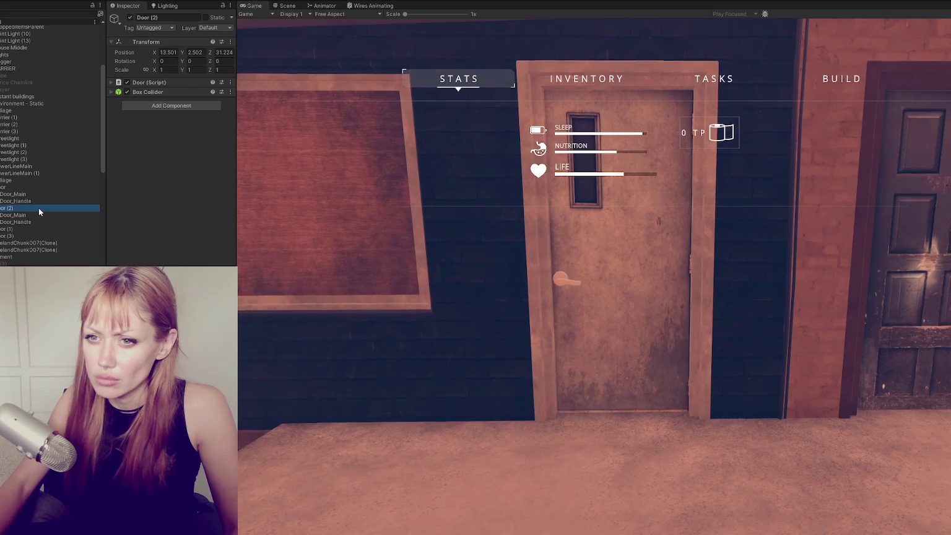
Assign Door_Handle to the Handle field of Door (2)'s door script.
{"action": "left_click_drag", "start_coordinate": [25, 222], "coordinate": [189, 141]}
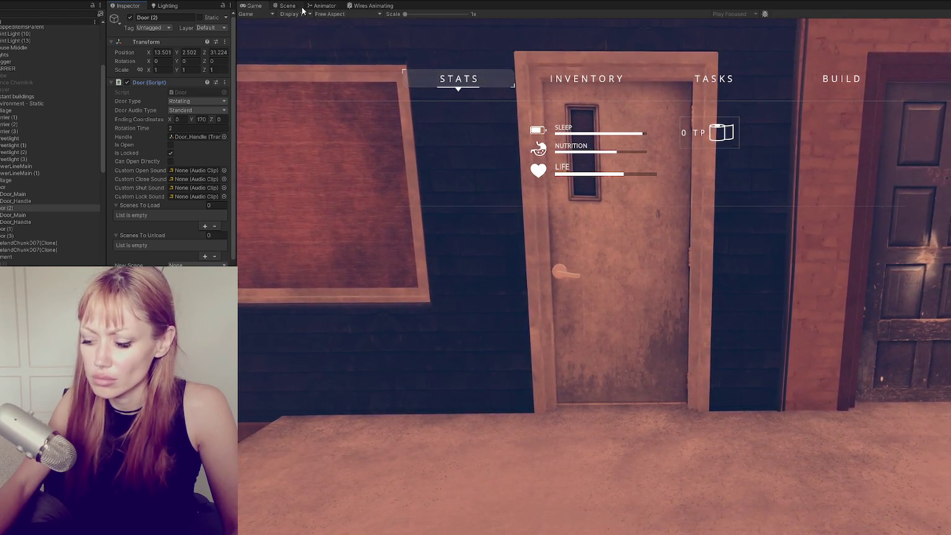
{"action": "left_click", "coordinate": [284, 6]}
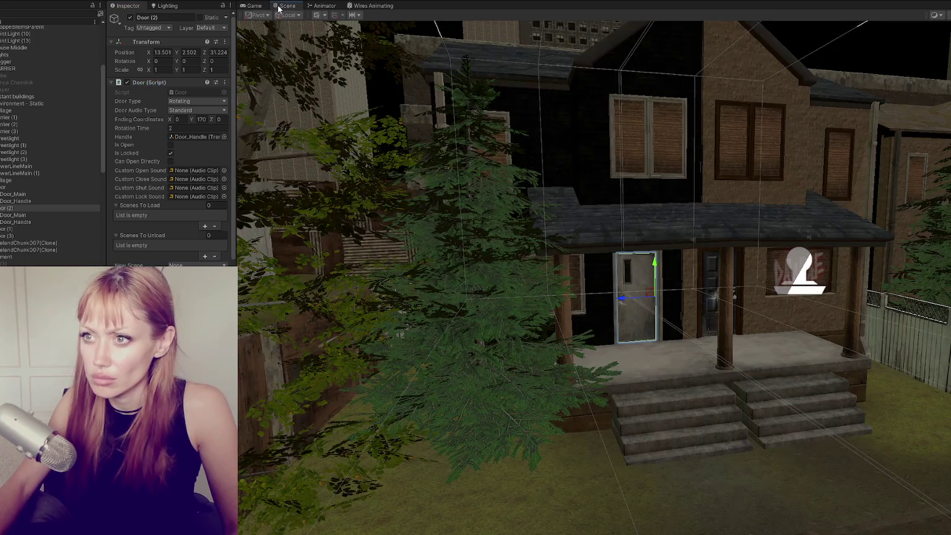
{"action": "left_click", "coordinate": [254, 5]}
Test the locked door in play, open the stats menu, then stop Play mode.
{"action": "left_click", "coordinate": [497, 212]}
{"action": "key", "text": "w"}
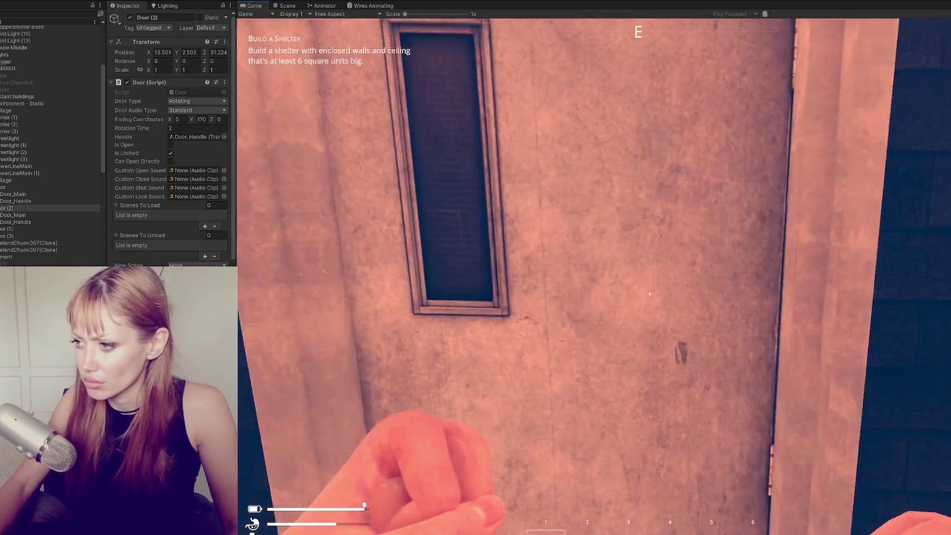
{"action": "key", "text": "s"}
{"action": "key", "text": "w"}
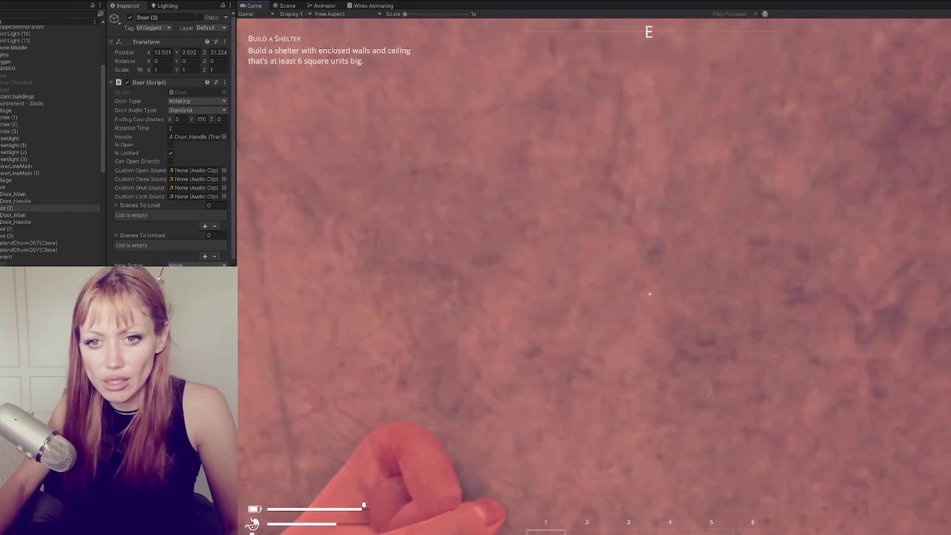
{"action": "key", "text": "s"}
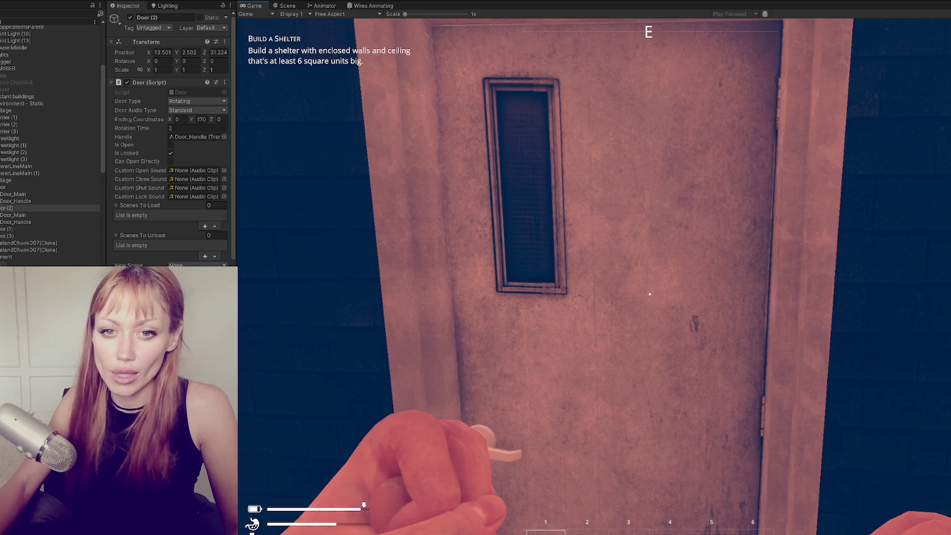
{"action": "key", "text": "s"}
{"action": "key", "text": "Tab"}
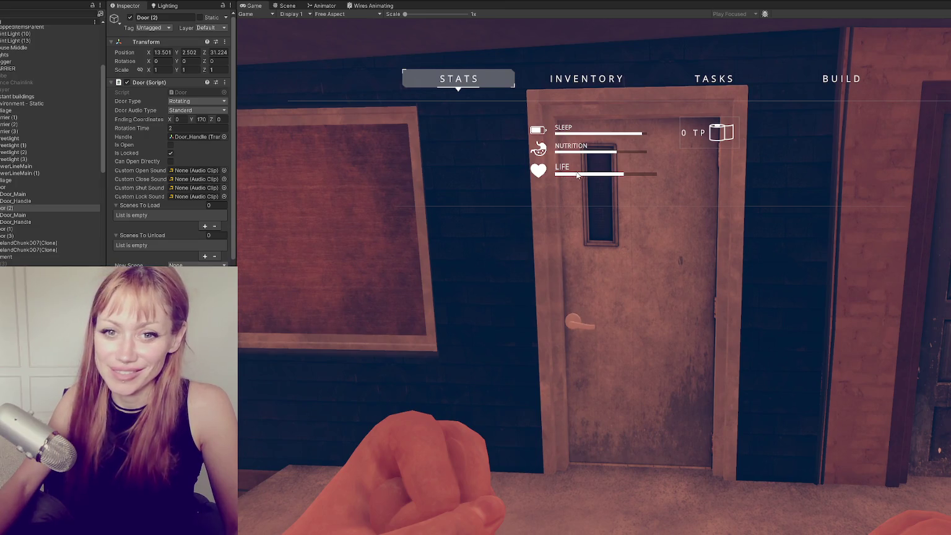
{"action": "key", "text": "ctrl+p"}
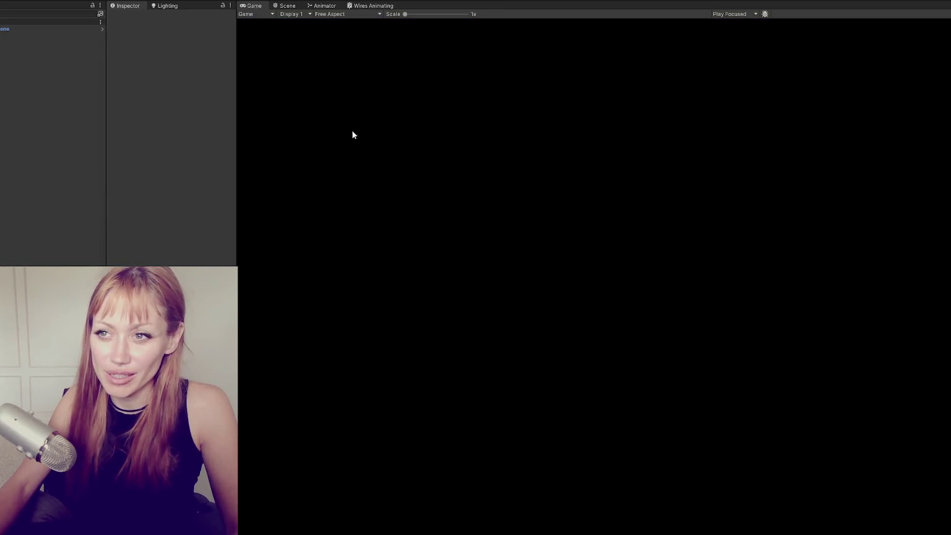
Narrow the Hierarchy and Inspector panels to give the Game view more width.
{"action": "left_click_drag", "start_coordinate": [106, 53], "coordinate": [89, 55]}
{"action": "left_click_drag", "start_coordinate": [233, 90], "coordinate": [198, 85]}
{"action": "left_click_drag", "start_coordinate": [68, 90], "coordinate": [73, 89]}
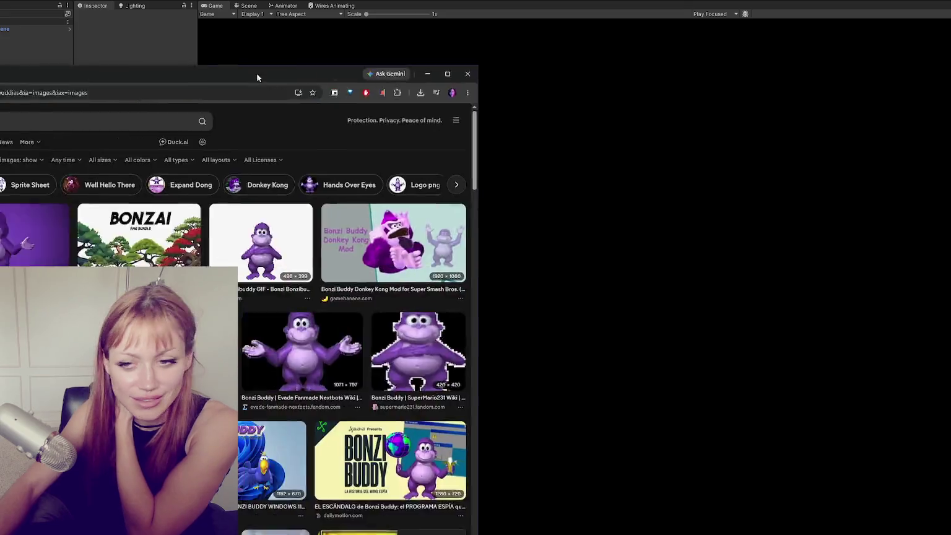
Scroll the Bonzi Buddy results, preview the 'Bonzi buddy no virus' image, then close the browser.
{"action": "scroll", "coordinate": [510, 155], "scroll_direction": "down", "scroll_amount": 2}
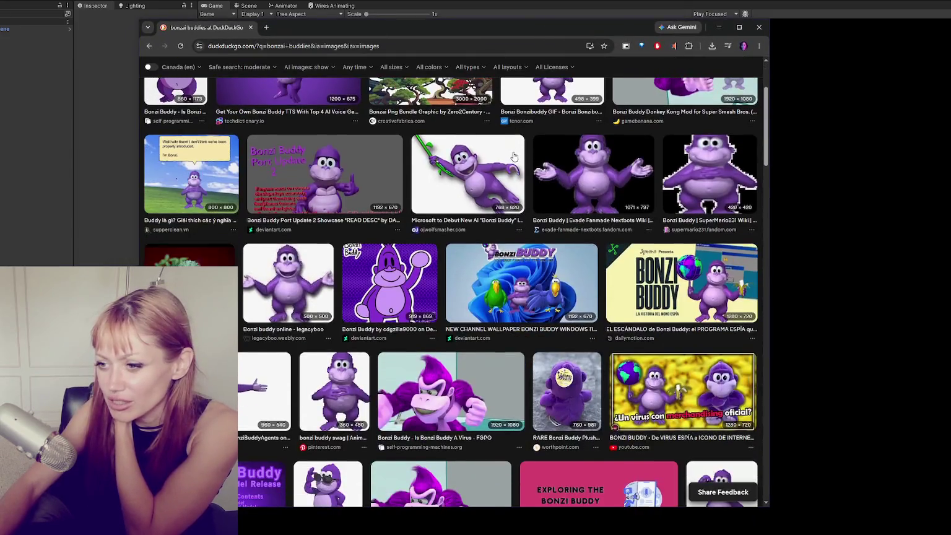
{"action": "scroll", "coordinate": [514, 158], "scroll_direction": "down", "scroll_amount": 4}
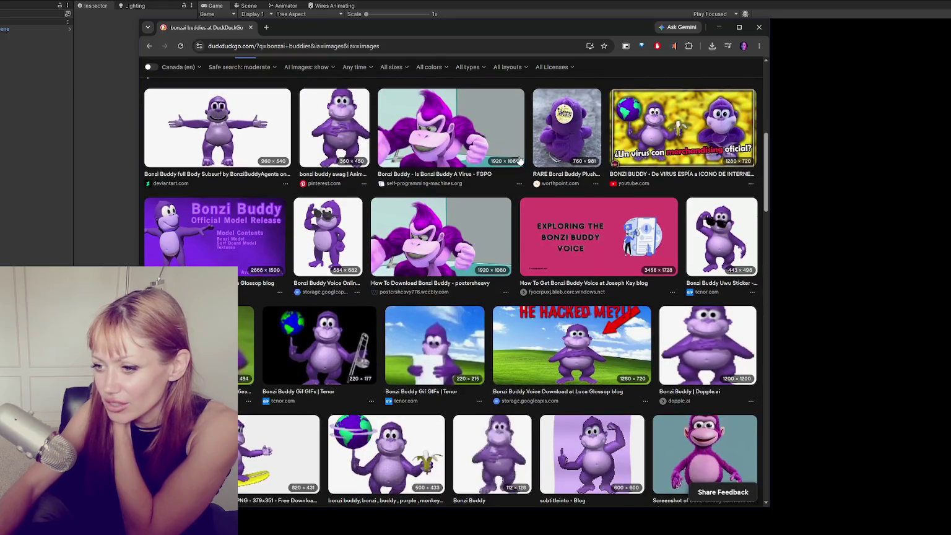
{"action": "scroll", "coordinate": [520, 161], "scroll_direction": "down", "scroll_amount": 2}
{"action": "left_click", "coordinate": [260, 428]}
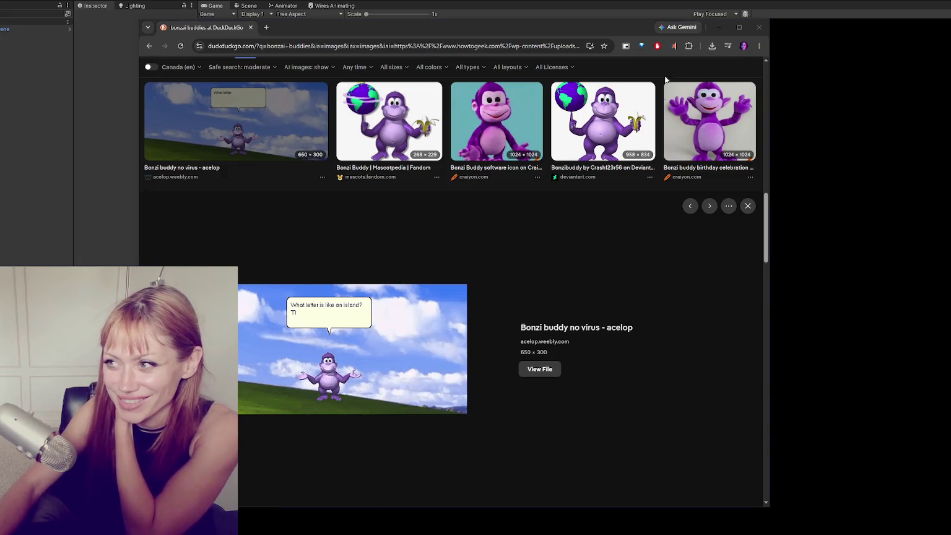
{"action": "left_click", "coordinate": [758, 28]}
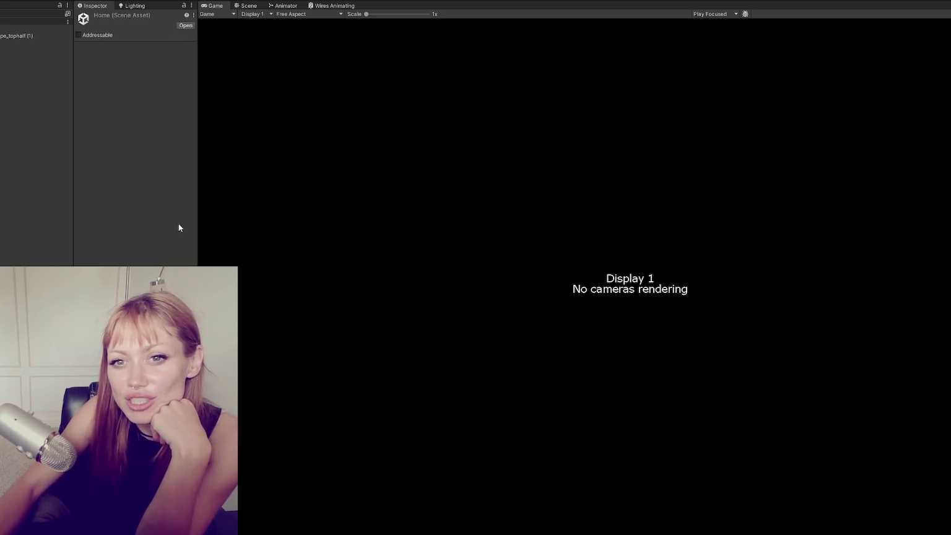
In the Scene view, select the Door to WL and Door to WL (1) doors.
{"action": "left_click", "coordinate": [250, 8]}
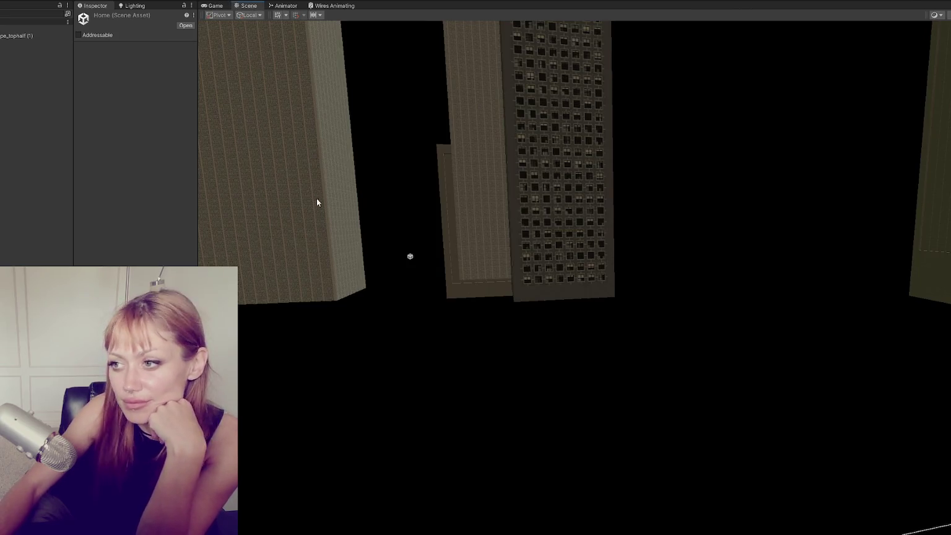
{"action": "scroll", "coordinate": [419, 247], "scroll_direction": "down", "scroll_amount": 5}
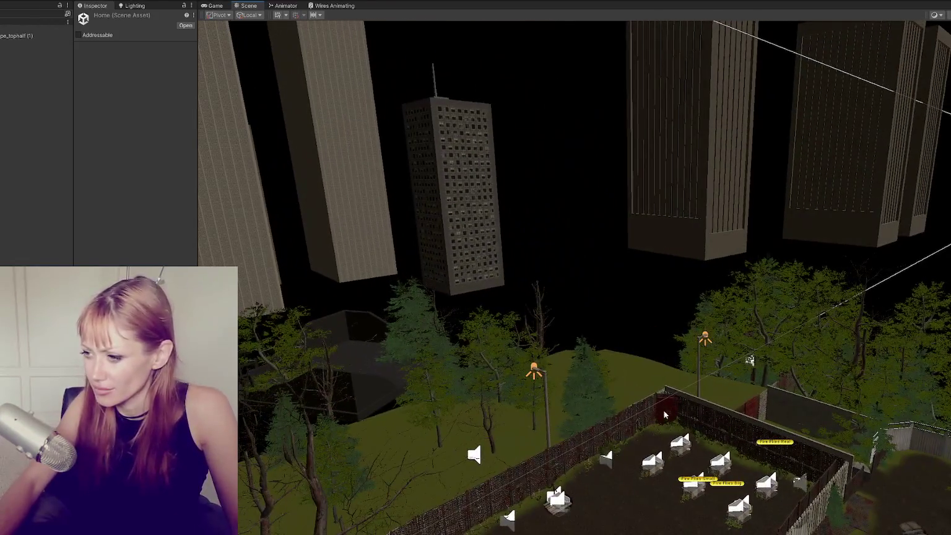
{"action": "left_click", "coordinate": [665, 414]}
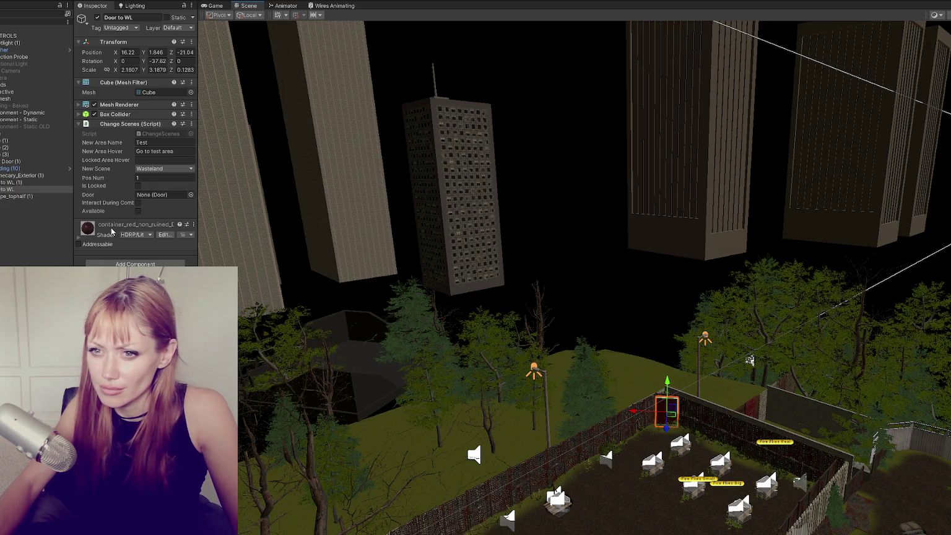
{"action": "left_click", "coordinate": [43, 183]}
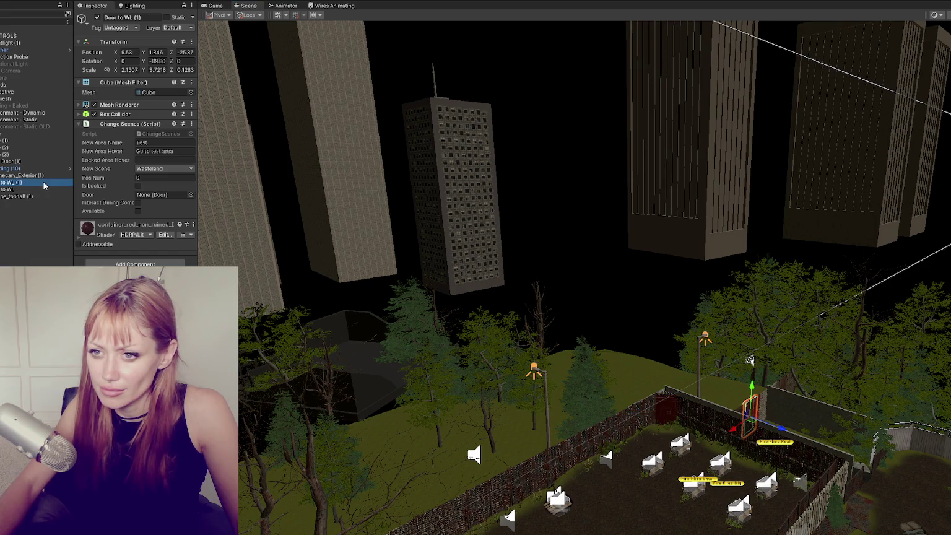
Move the view over to the house and select the Apothecary scene asset.
{"action": "mouse_move", "coordinate": [421, 298]}
{"action": "left_mouse_down"}
{"action": "mouse_move", "coordinate": [427, 303]}
{"action": "mouse_move", "coordinate": [417, 301]}
{"action": "left_mouse_up"}
{"action": "scroll", "coordinate": [417, 302], "scroll_direction": "up", "scroll_amount": 5}
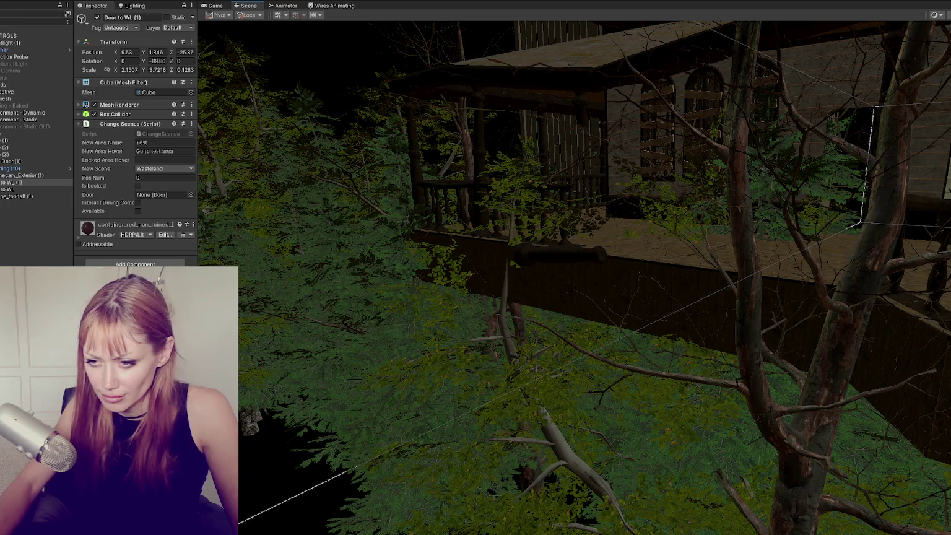
{"action": "left_click", "coordinate": [263, 344]}
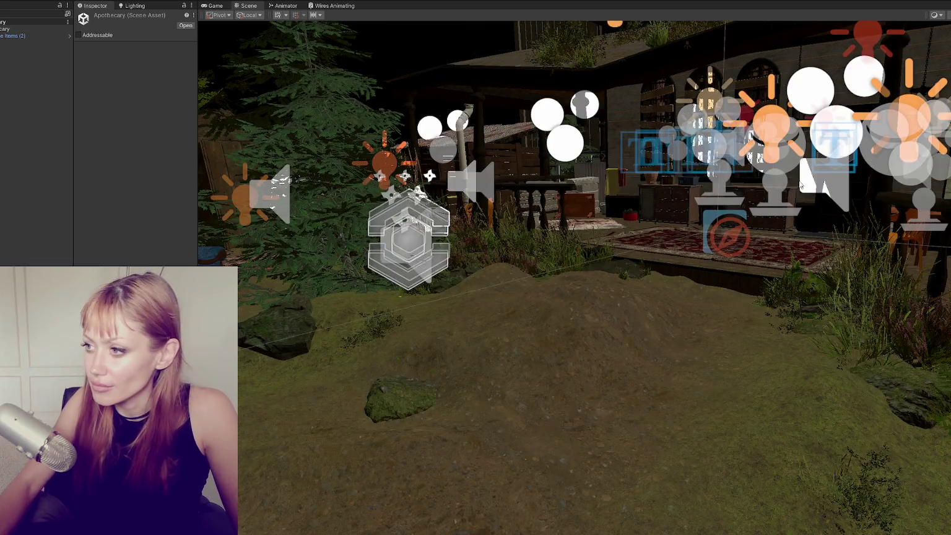
Move the view toward the apothecary and select the locked door Door Apoth (4).
{"action": "mouse_move", "coordinate": [801, 185]}
{"action": "left_mouse_down"}
{"action": "mouse_move", "coordinate": [643, 263]}
{"action": "mouse_move", "coordinate": [552, 285]}
{"action": "mouse_move", "coordinate": [637, 227]}
{"action": "mouse_move", "coordinate": [694, 216]}
{"action": "left_mouse_up"}
{"action": "scroll", "coordinate": [695, 216], "scroll_direction": "down", "scroll_amount": 5}
{"action": "left_click", "coordinate": [600, 316]}
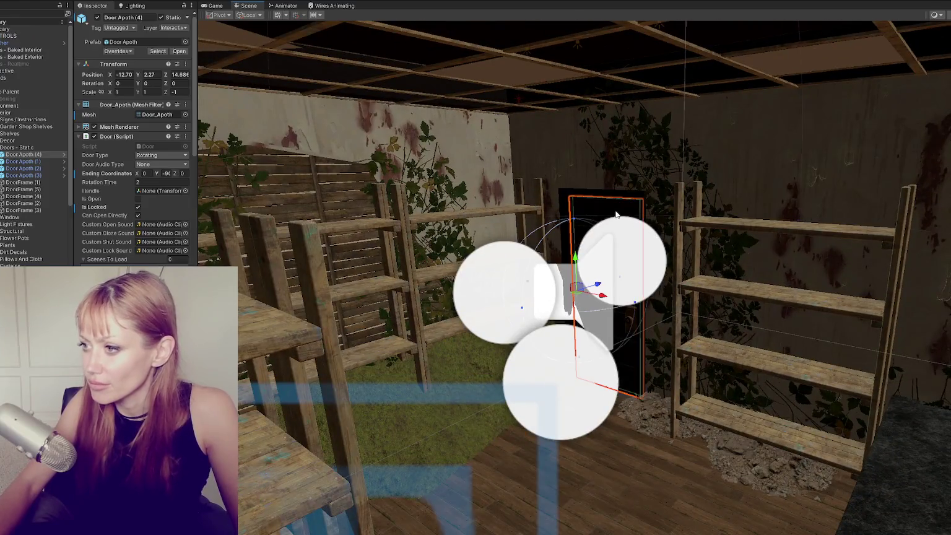
{"action": "scroll", "coordinate": [334, 225], "scroll_direction": "up", "scroll_amount": 2}
Select and frame Door Apoth inside the apothecary, then select the Wasteland scene asset.
{"action": "mouse_move", "coordinate": [334, 224]}
{"action": "left_mouse_down"}
{"action": "mouse_move", "coordinate": [625, 242]}
{"action": "mouse_move", "coordinate": [624, 258]}
{"action": "left_mouse_up"}
{"action": "scroll", "coordinate": [624, 258], "scroll_direction": "down", "scroll_amount": 10}
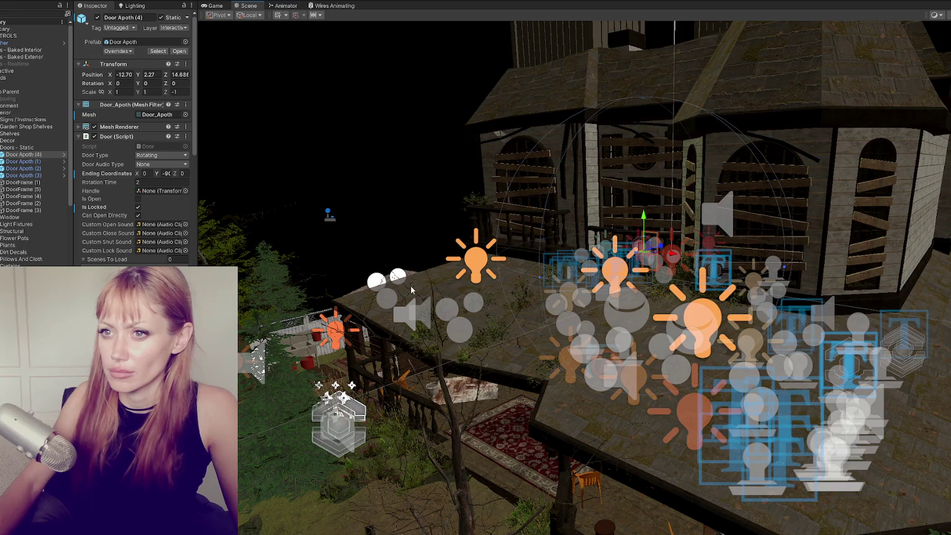
{"action": "scroll", "coordinate": [505, 302], "scroll_direction": "up", "scroll_amount": 5}
{"action": "scroll", "coordinate": [801, 197], "scroll_direction": "up", "scroll_amount": 4}
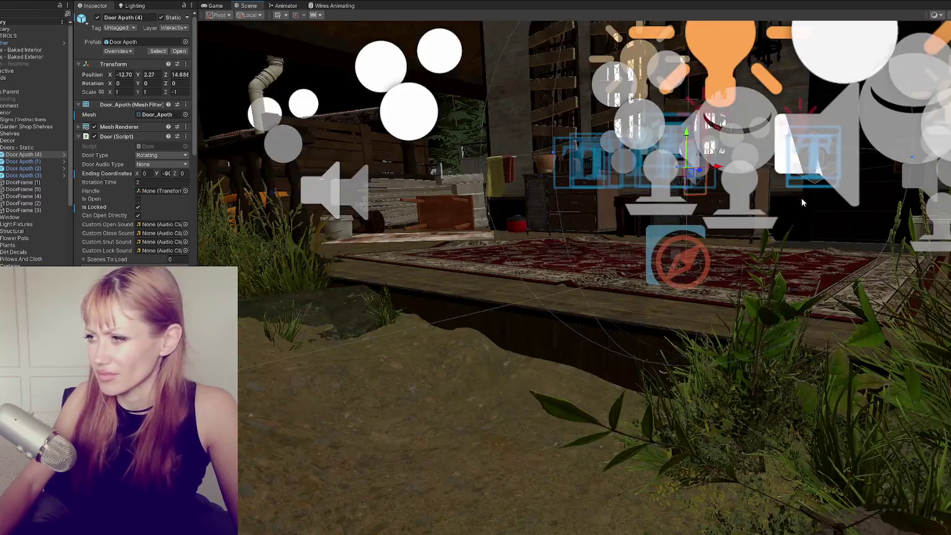
{"action": "left_click", "coordinate": [835, 214]}
{"action": "key", "text": "f"}
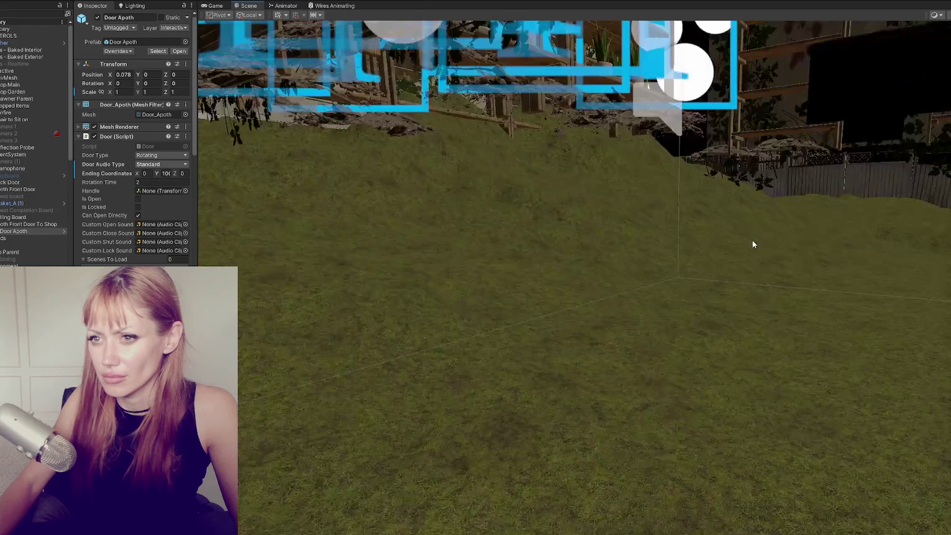
{"action": "scroll", "coordinate": [753, 244], "scroll_direction": "down", "scroll_amount": 3}
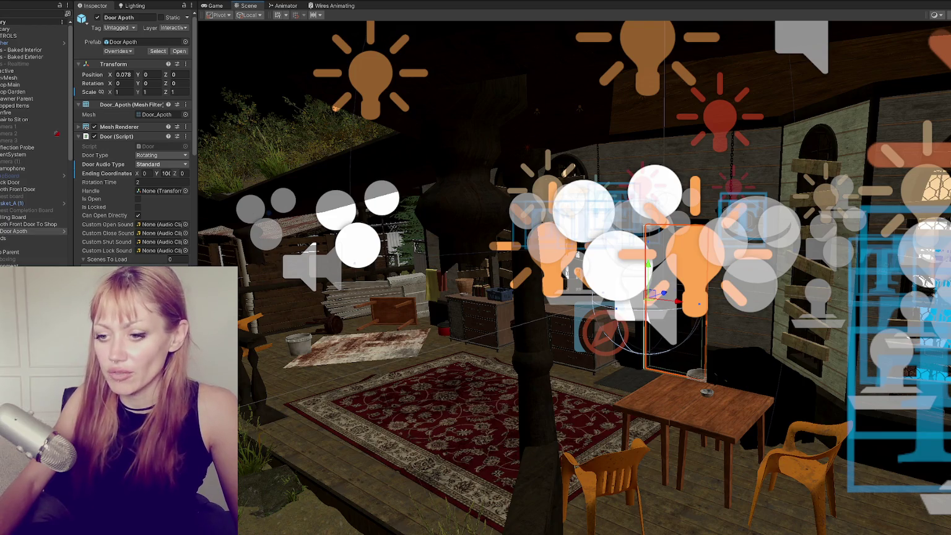
{"action": "left_click", "coordinate": [31, 22]}
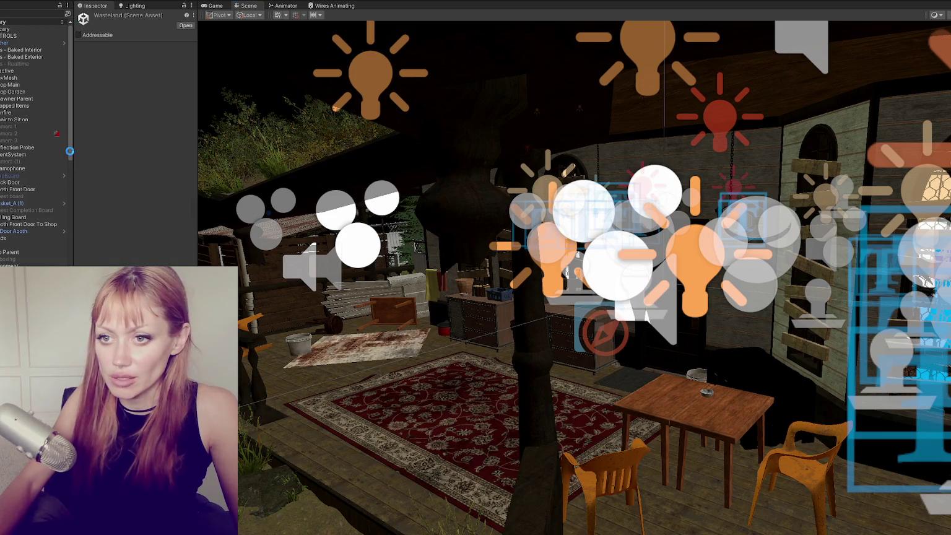
In the WastelandChunk007 prefab, remove the Door's duplicate Door script and Box Collider.
{"action": "left_click", "coordinate": [70, 151]}
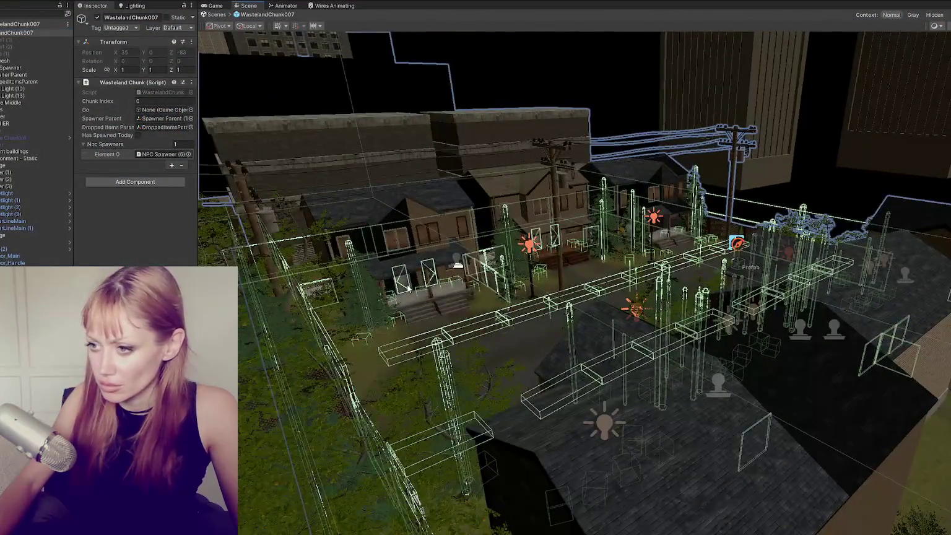
{"action": "left_click", "coordinate": [408, 288]}
{"action": "key", "text": "f"}
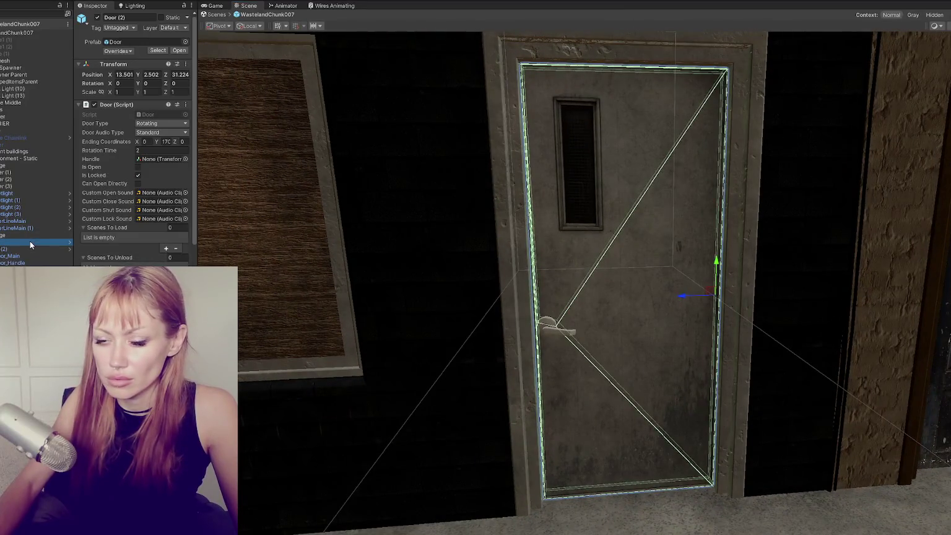
{"action": "left_click", "coordinate": [30, 243]}
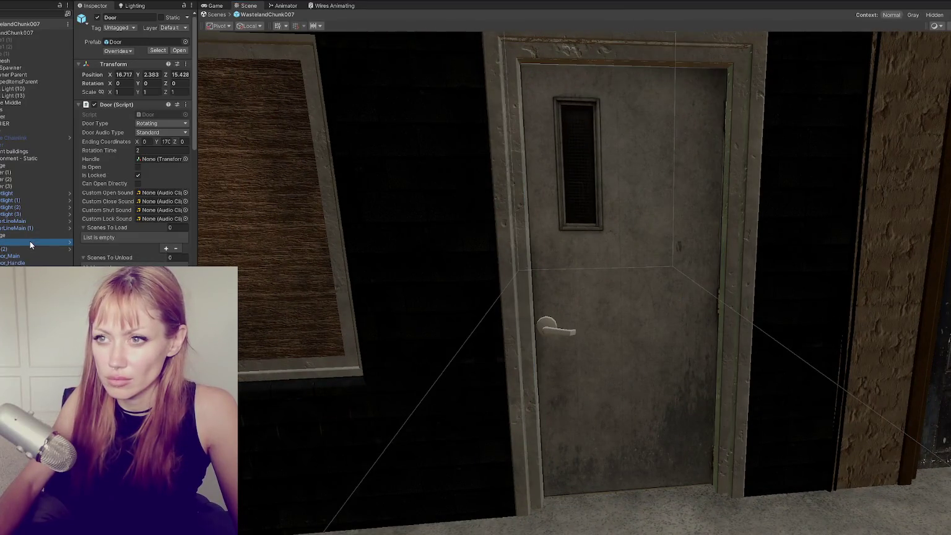
{"action": "left_click", "coordinate": [120, 105]}
{"action": "right_click", "coordinate": [120, 124]}
{"action": "left_click", "coordinate": [155, 152]}
{"action": "right_click", "coordinate": [120, 124]}
{"action": "left_click", "coordinate": [155, 152]}
Check the Door_Main and Door_Handle children, then assign Door_Handle to the Door script's Handle.
{"action": "left_click", "coordinate": [113, 114]}
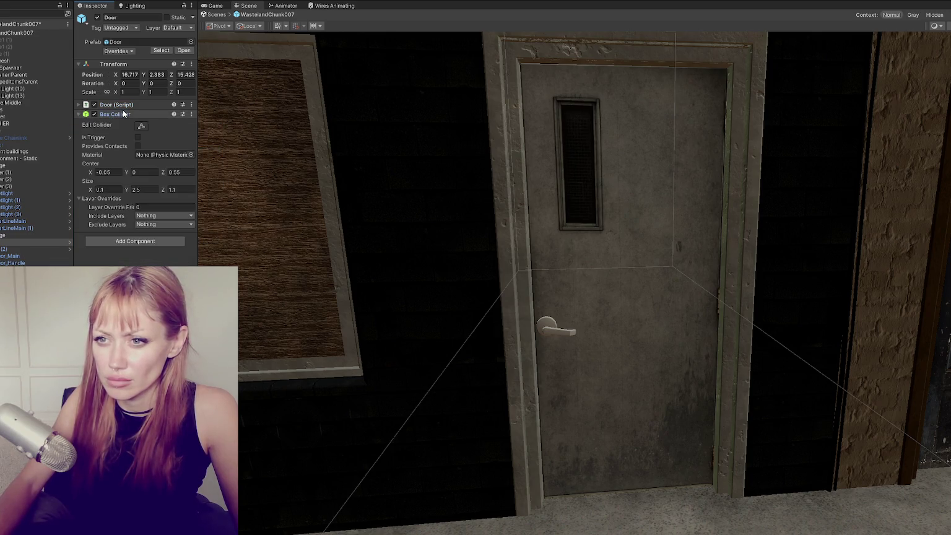
{"action": "left_click", "coordinate": [12, 256]}
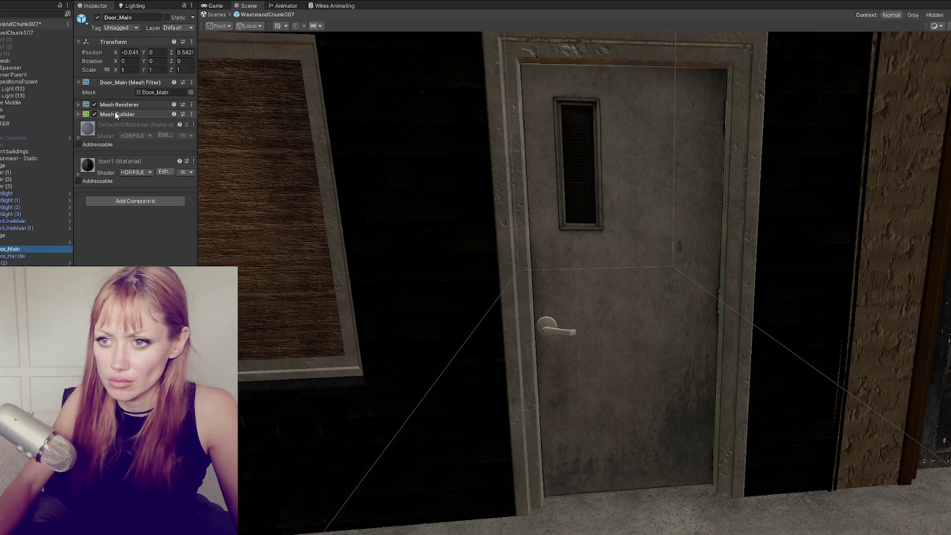
{"action": "left_click", "coordinate": [114, 114]}
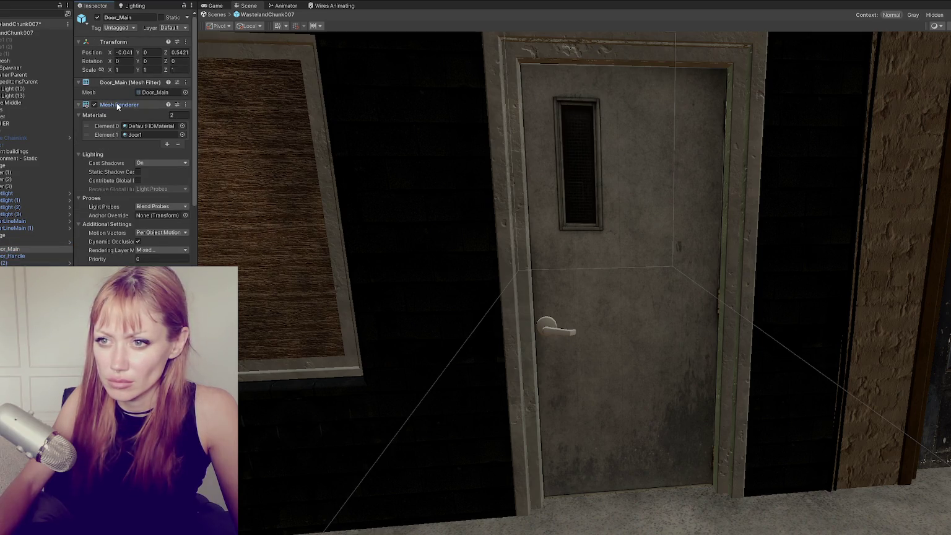
{"action": "left_click", "coordinate": [114, 114]}
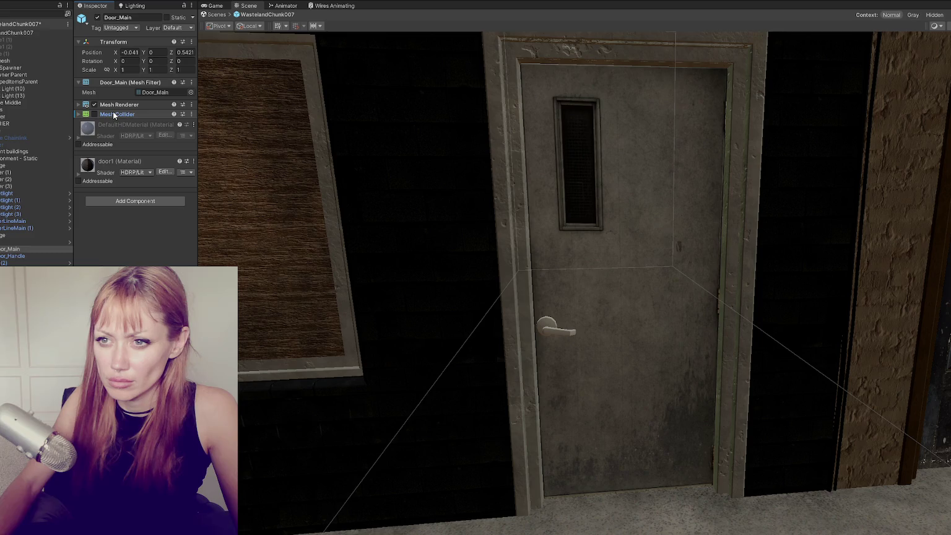
{"action": "left_click", "coordinate": [13, 256]}
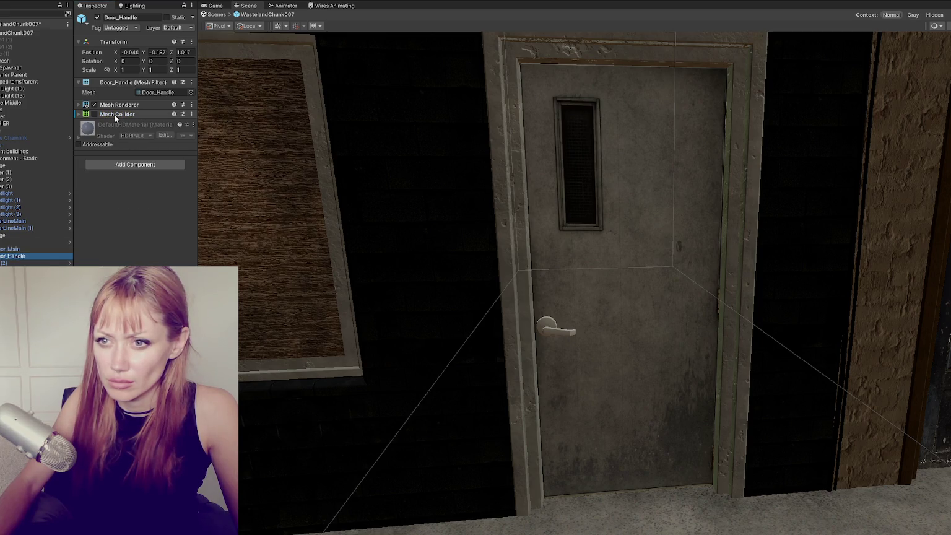
{"action": "left_click", "coordinate": [68, 242]}
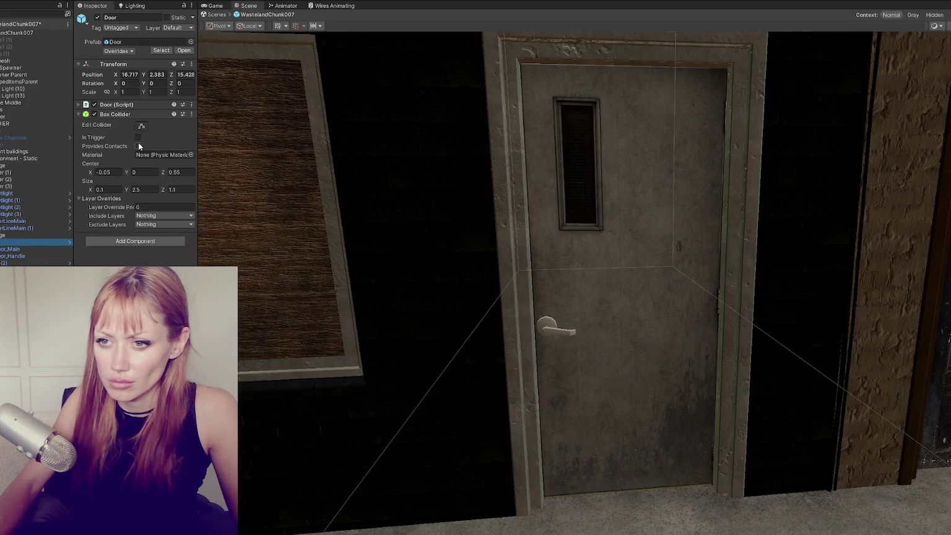
{"action": "left_click", "coordinate": [122, 104]}
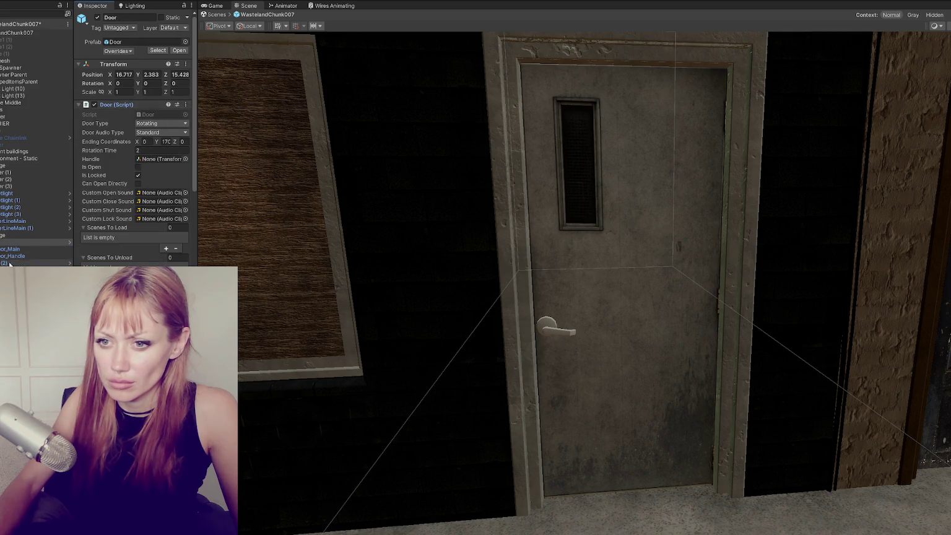
{"action": "mouse_move", "coordinate": [7, 259]}
{"action": "left_mouse_down"}
{"action": "mouse_move", "coordinate": [155, 227]}
{"action": "mouse_move", "coordinate": [163, 159]}
{"action": "left_mouse_up"}
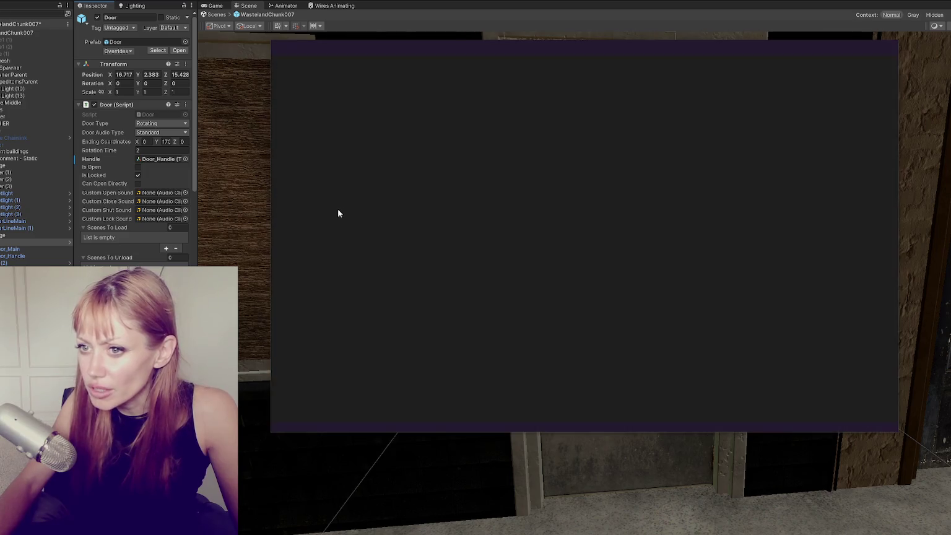
Wrap the handle.DORotate jiggle in Door.cs in an indented if(handle!=null) block and save.
{"action": "scroll", "coordinate": [484, 248], "scroll_direction": "down", "scroll_amount": 10}
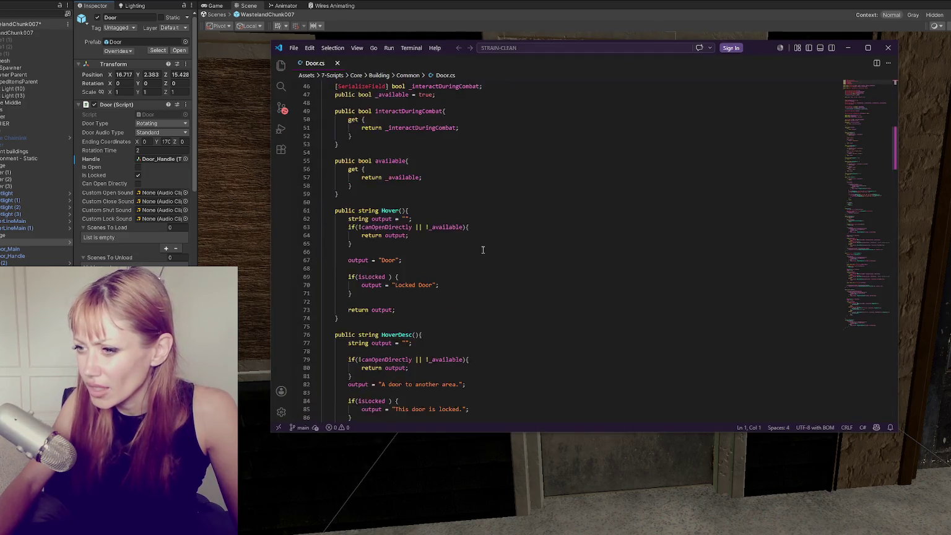
{"action": "scroll", "coordinate": [483, 246], "scroll_direction": "down", "scroll_amount": 7}
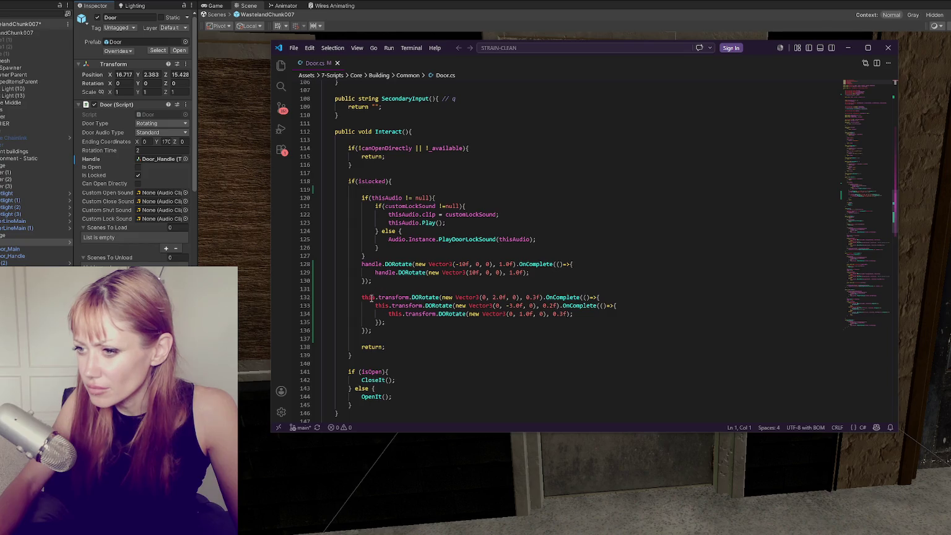
{"action": "left_click", "coordinate": [382, 256]}
{"action": "key", "text": "Return"}
{"action": "type", "text": "if(handle){"}
{"action": "left_click", "coordinate": [384, 289]}
{"action": "key", "text": "Return"}
{"action": "type", "text": "}"}
{"action": "left_click_drag", "start_coordinate": [384, 289], "coordinate": [386, 273]}
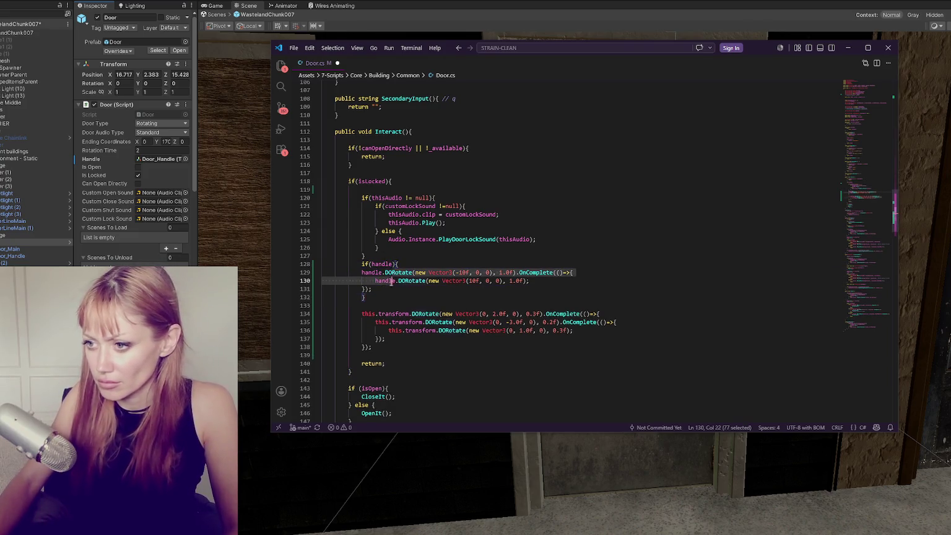
{"action": "key", "text": "Tab"}
{"action": "key", "text": "Up"}
{"action": "key", "text": "ctrl+s"}
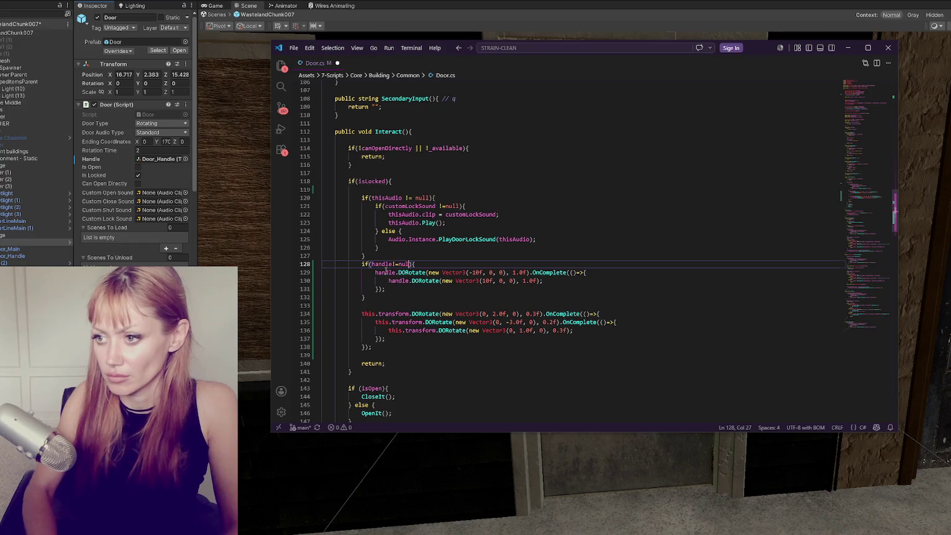
{"action": "left_click", "coordinate": [157, 175]}
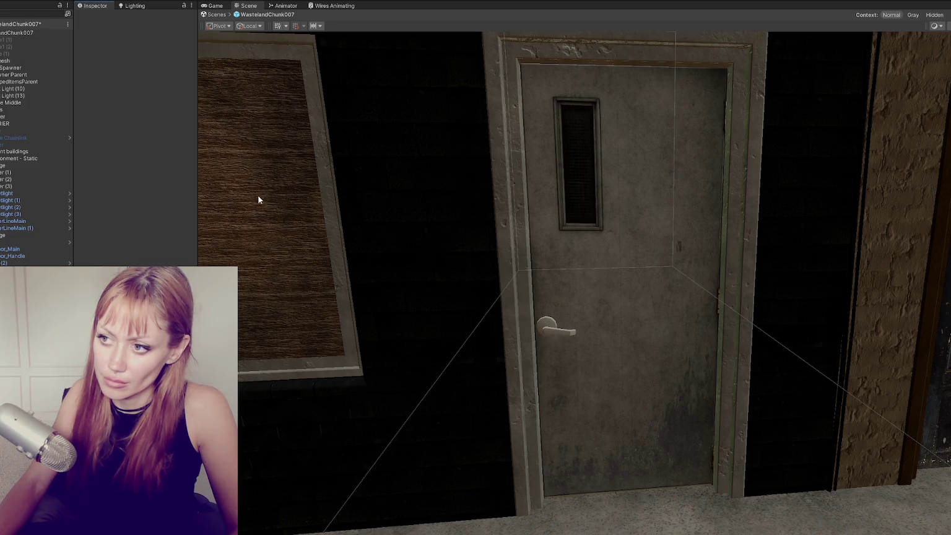
Select the locked door in the scene and enable Can Open Directly.
{"action": "left_click", "coordinate": [532, 228]}
{"action": "scroll", "coordinate": [127, 137], "scroll_direction": "down", "scroll_amount": 3}
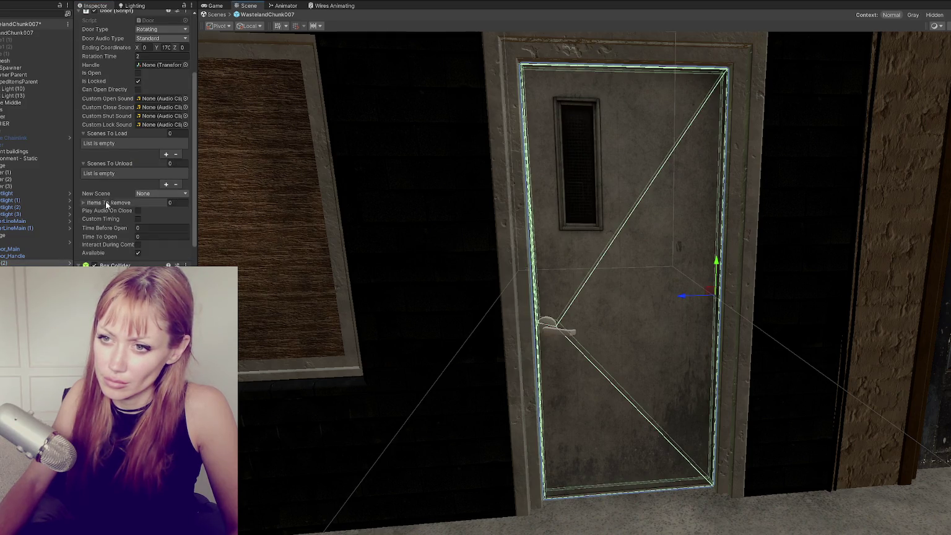
{"action": "scroll", "coordinate": [118, 159], "scroll_direction": "up", "scroll_amount": 3}
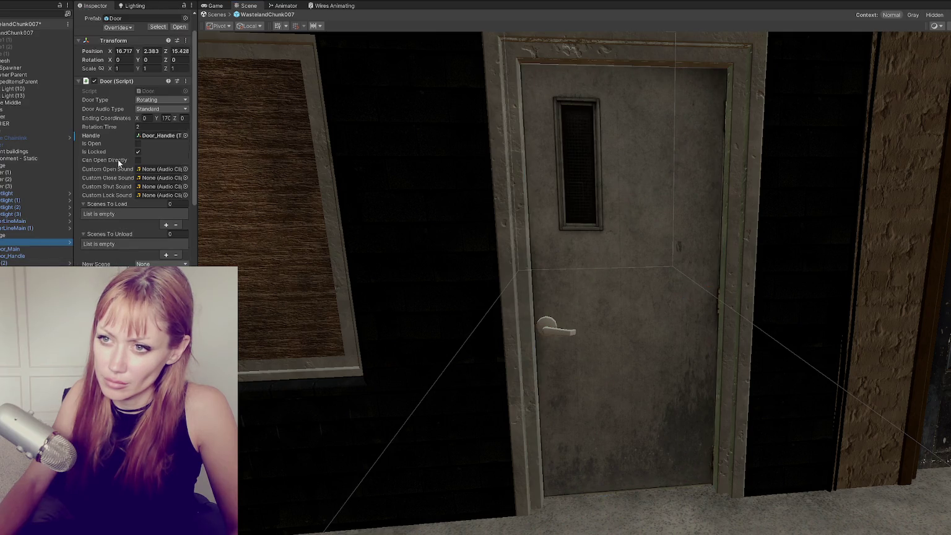
{"action": "left_click", "coordinate": [138, 160]}
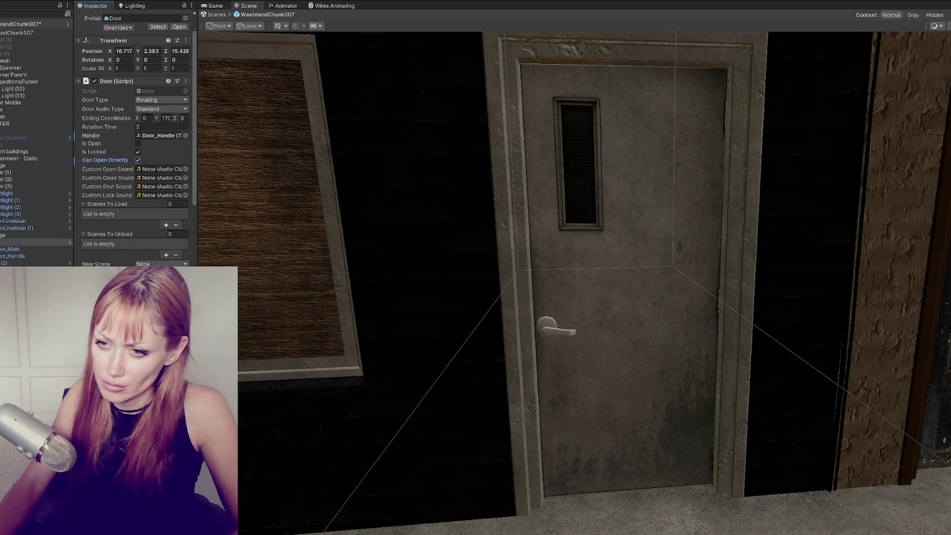
Put the door on the Interactive layer and confirm the layer change.
{"action": "scroll", "coordinate": [183, 190], "scroll_direction": "down", "scroll_amount": 3}
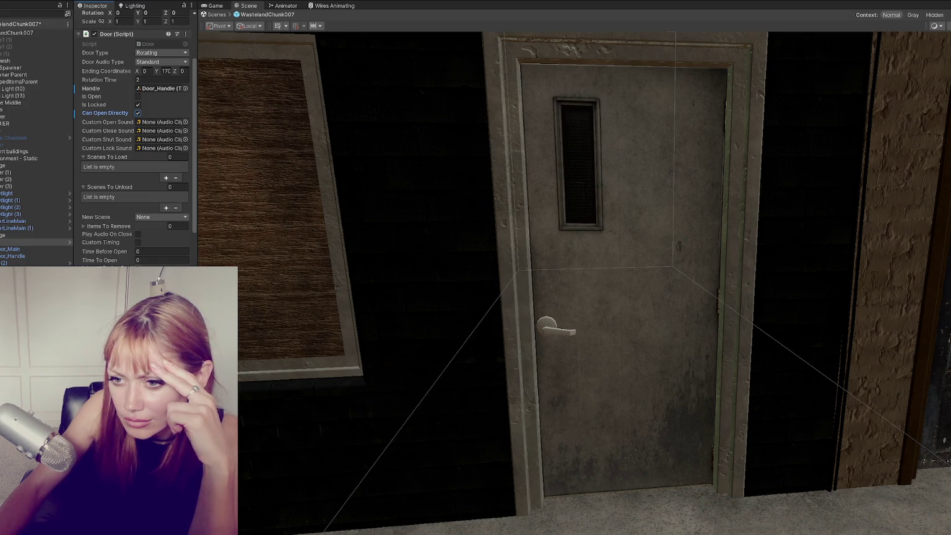
{"action": "scroll", "coordinate": [172, 241], "scroll_direction": "down", "scroll_amount": 4}
{"action": "scroll", "coordinate": [172, 240], "scroll_direction": "up", "scroll_amount": 8}
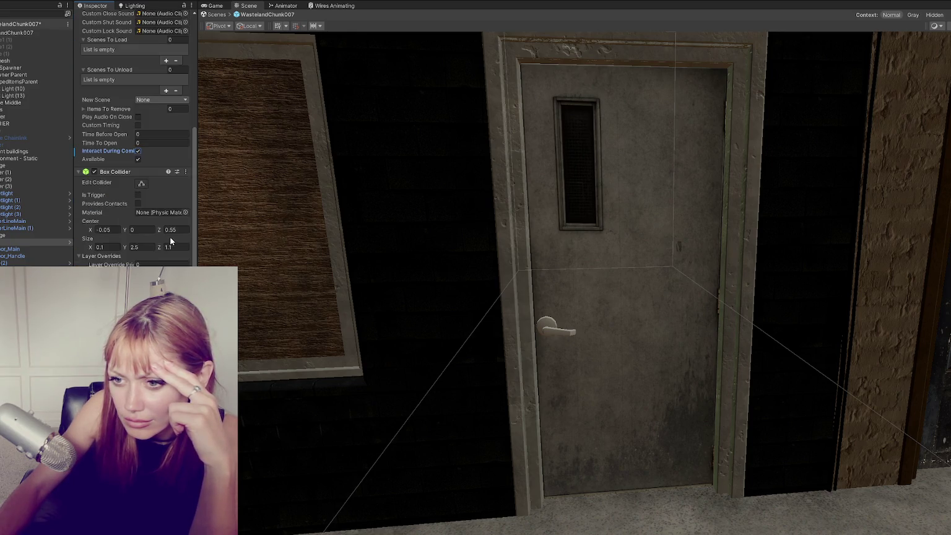
{"action": "left_click", "coordinate": [163, 27]}
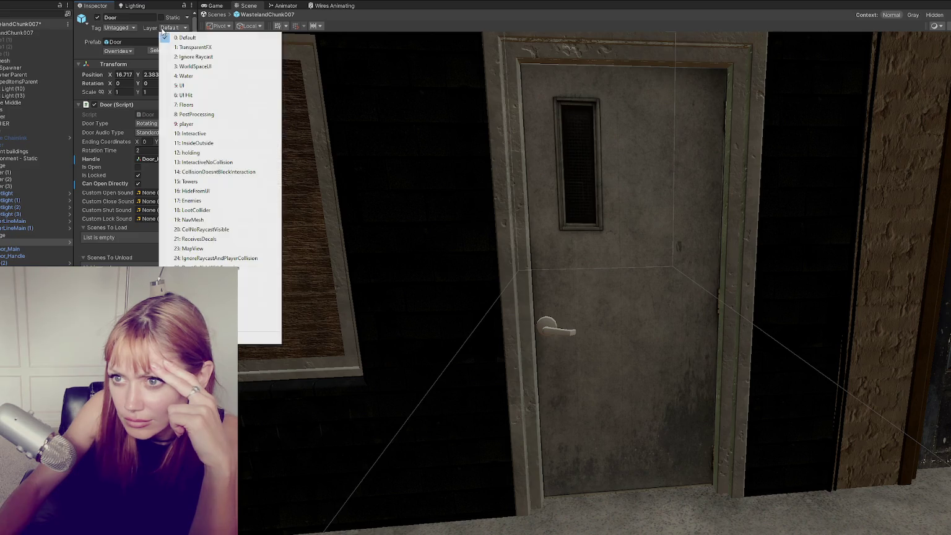
{"action": "left_click", "coordinate": [192, 128]}
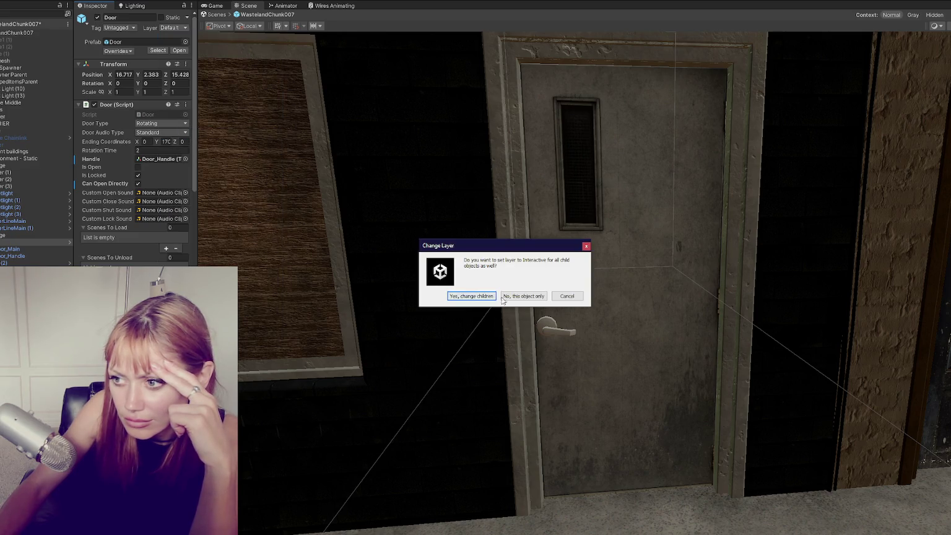
{"action": "left_click", "coordinate": [472, 296]}
Apply all overrides to the Door prefab and save the modified prefab.
{"action": "left_click", "coordinate": [117, 51]}
{"action": "left_click", "coordinate": [196, 138]}
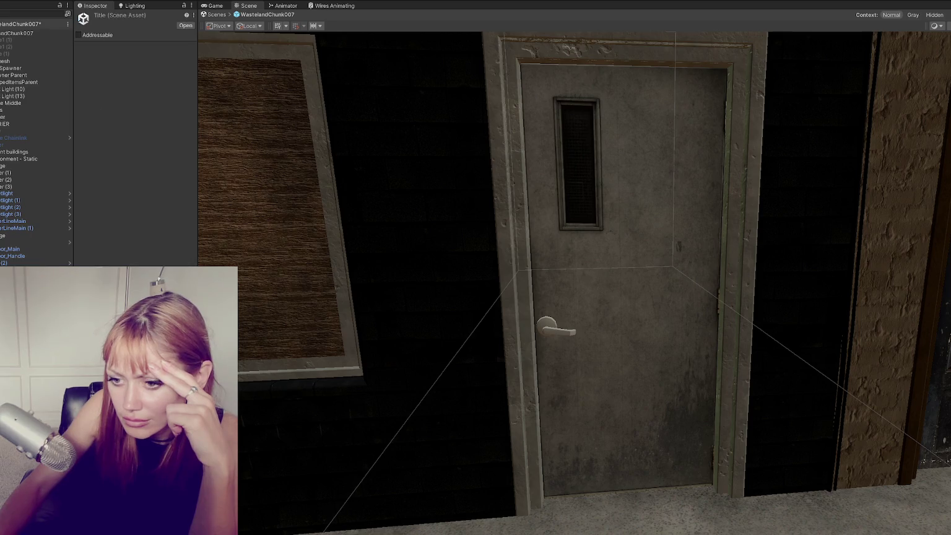
{"action": "left_click", "coordinate": [485, 296]}
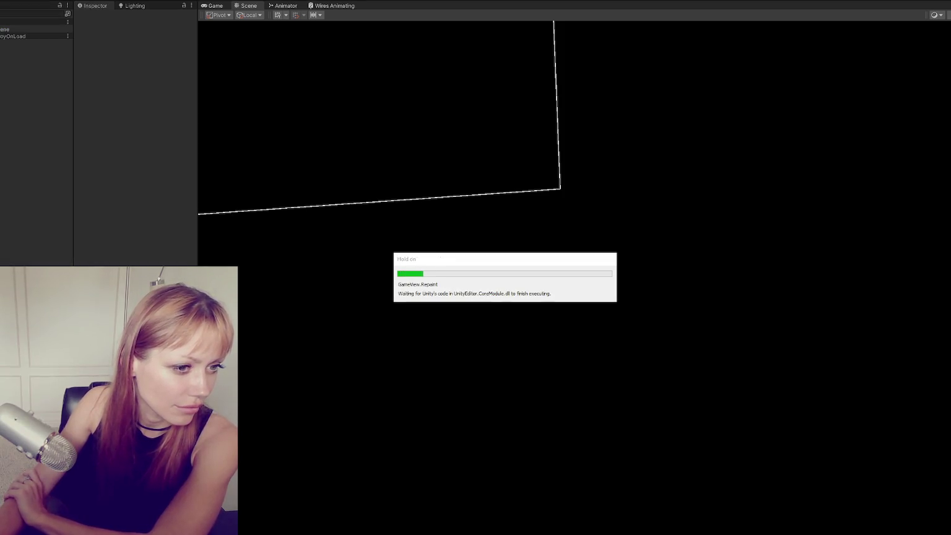
Start the play-test in DEV MODE from the STRAIN main menu.
{"action": "left_click", "coordinate": [622, 338]}
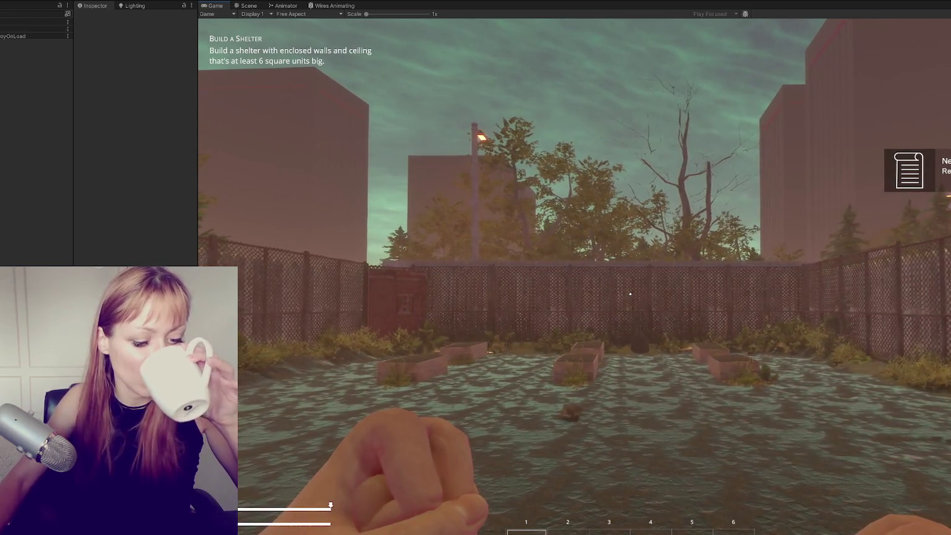
Walk the player from the yard down the alley to the house porch and test the door.
{"action": "key", "text": "w"}
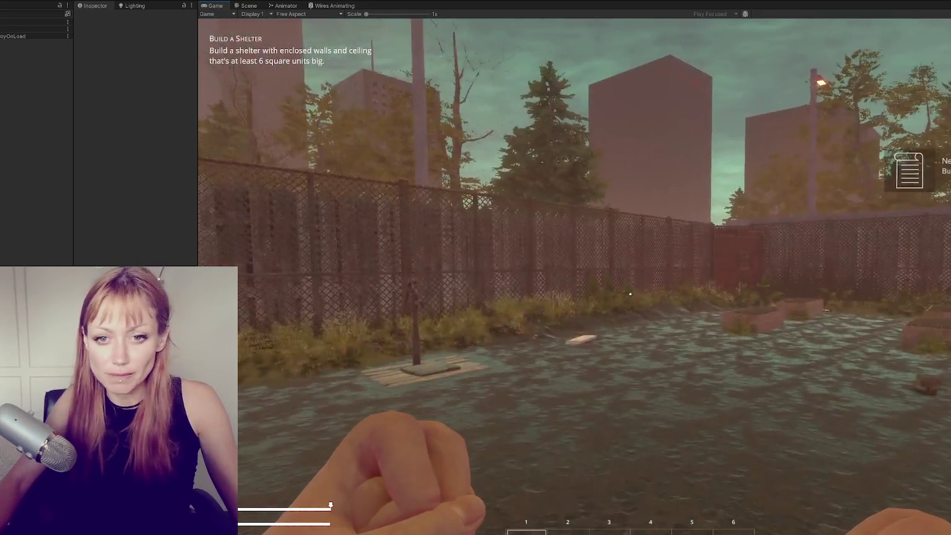
{"action": "key", "text": "w"}
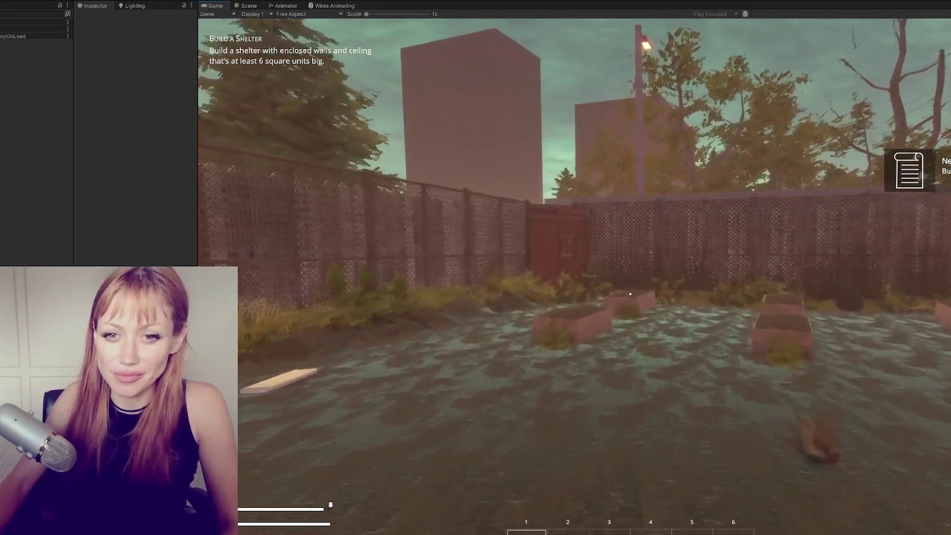
{"action": "key", "text": "w"}
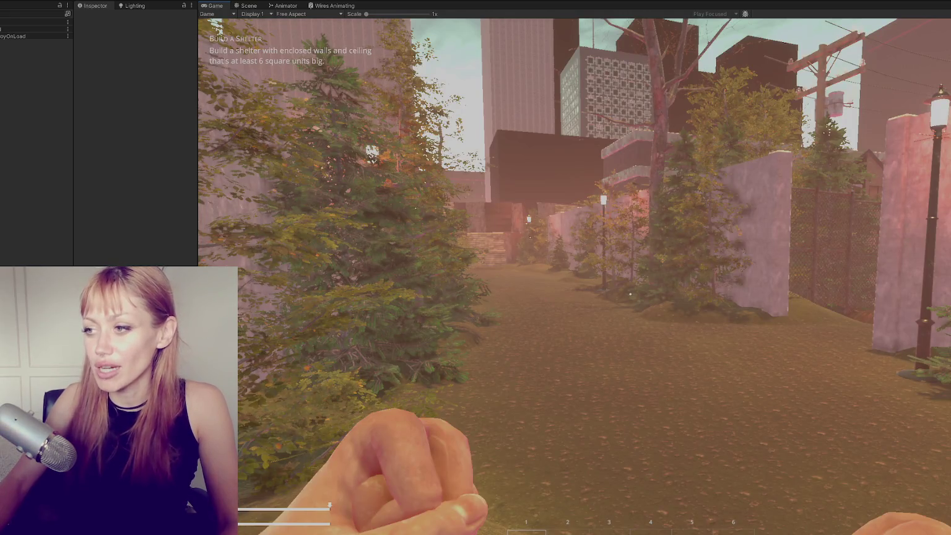
{"action": "mouse_move", "coordinate": [630, 294]}
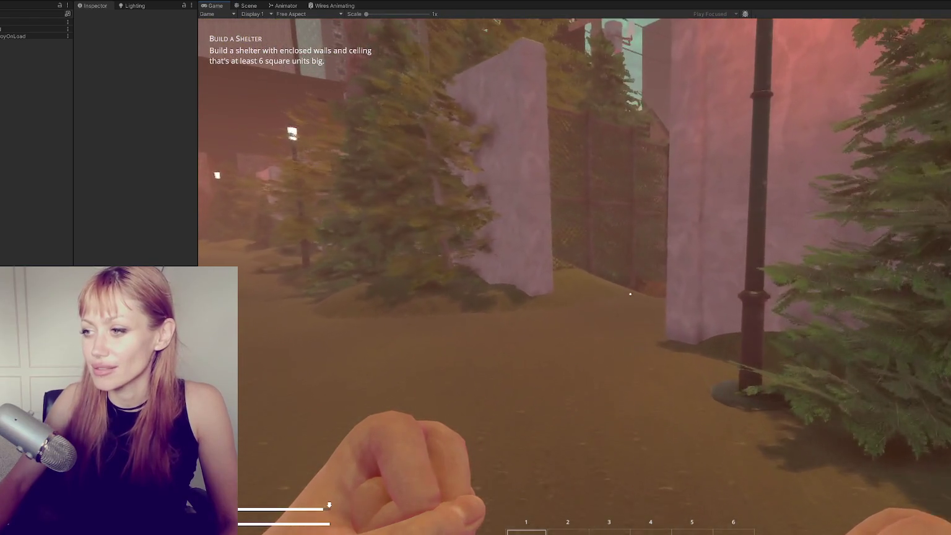
{"action": "key", "text": "shift+w"}
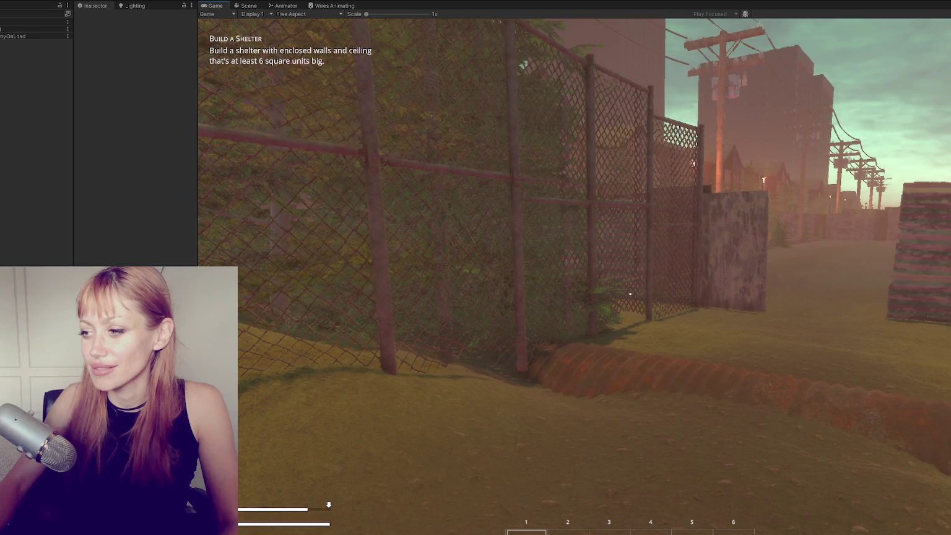
{"action": "key", "text": "w"}
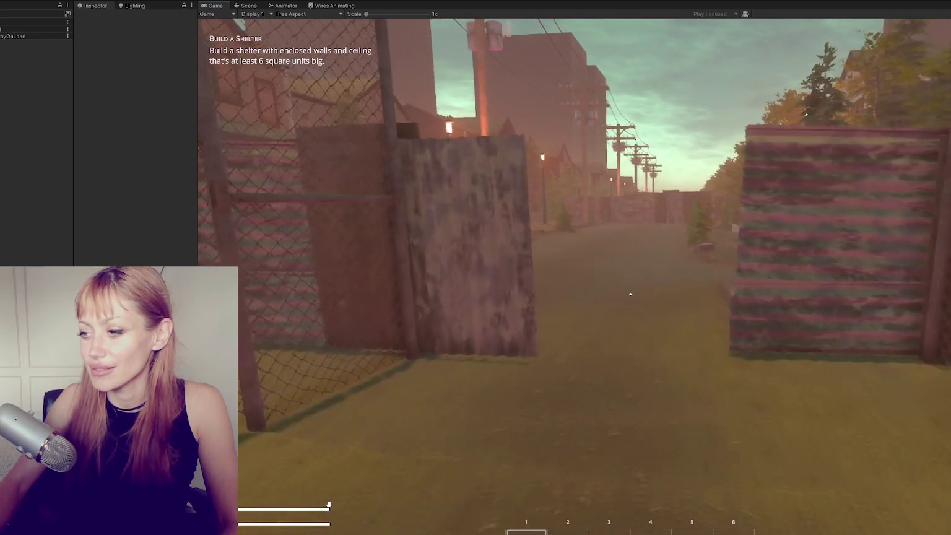
{"action": "key", "text": "w"}
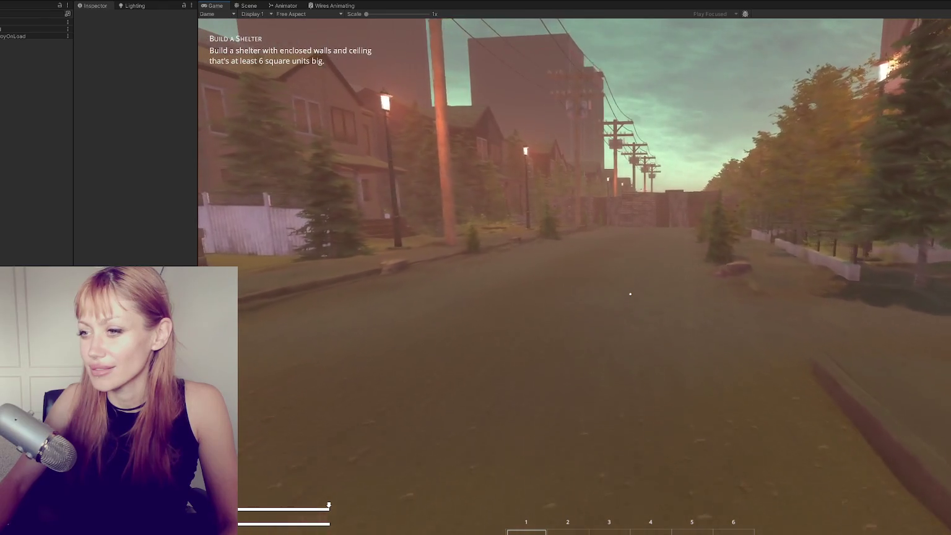
{"action": "key", "text": "w"}
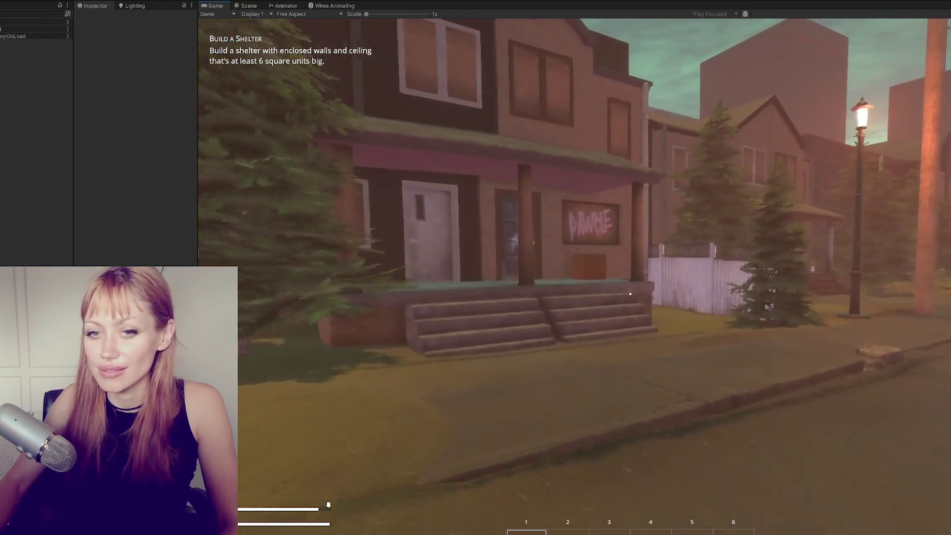
{"action": "key", "text": "w"}
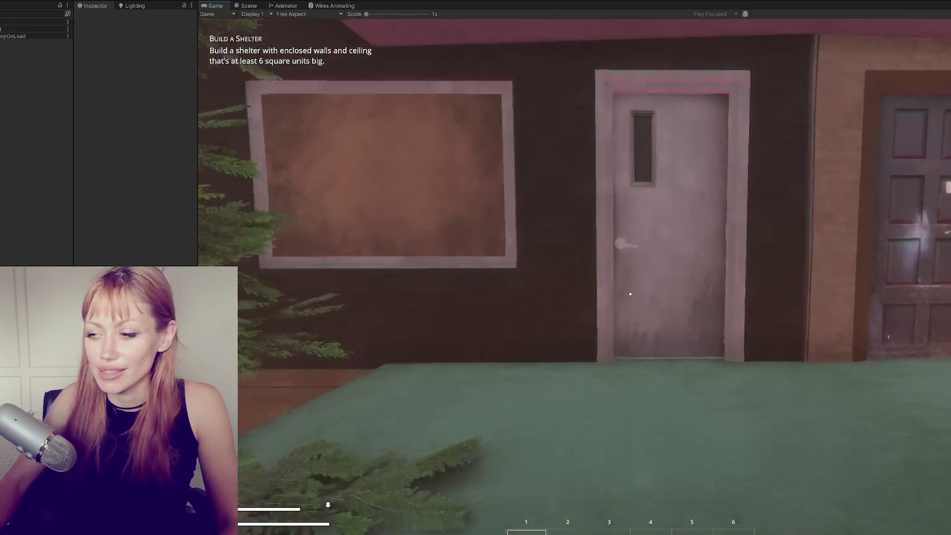
{"action": "key", "text": "w"}
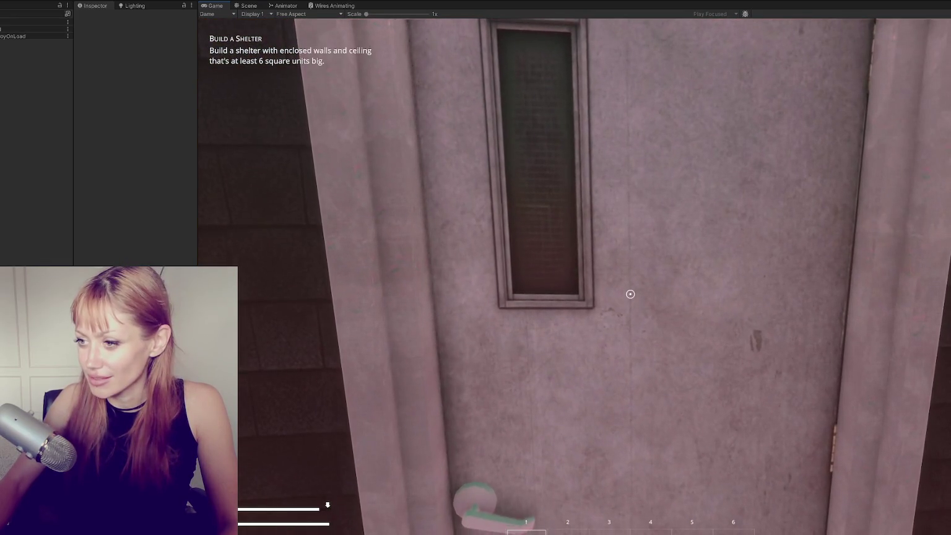
{"action": "key", "text": "s"}
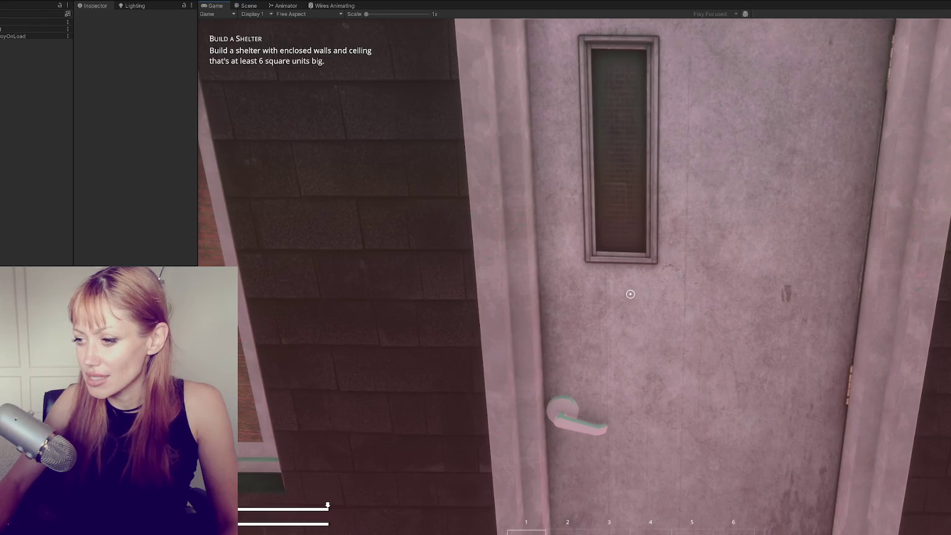
{"action": "key", "text": "s"}
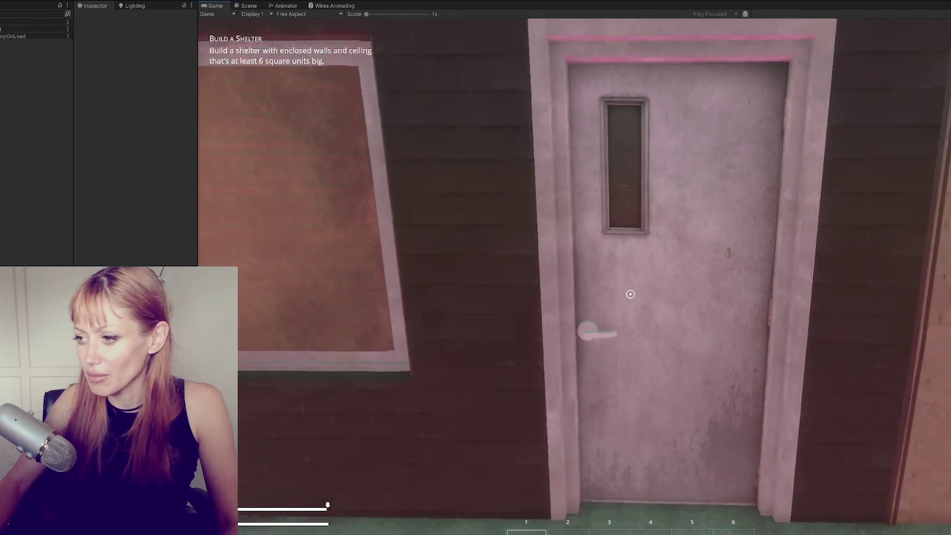
Overwrite the May 12 save slot from the in-game menu.
{"action": "key", "text": "Tab"}
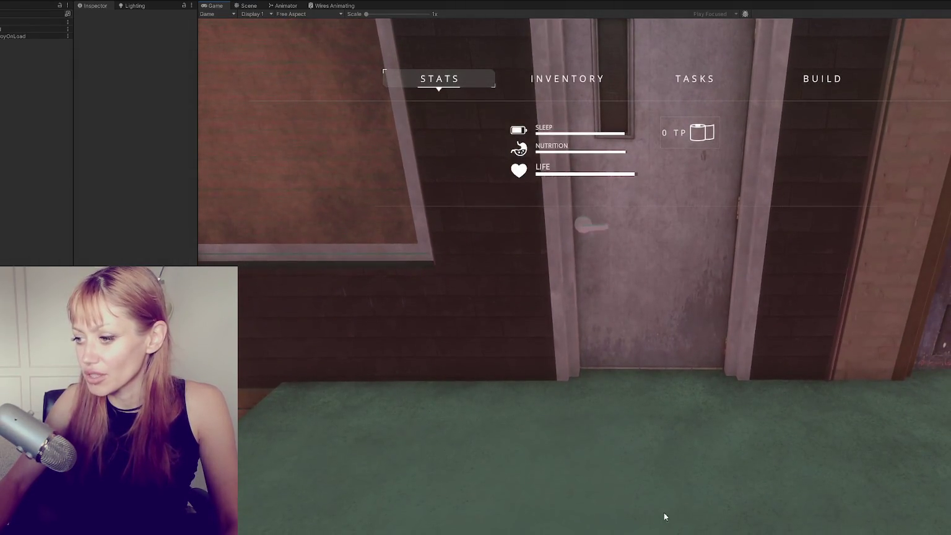
{"action": "key", "text": "Escape"}
{"action": "left_click", "coordinate": [560, 174]}
{"action": "left_click", "coordinate": [629, 306]}
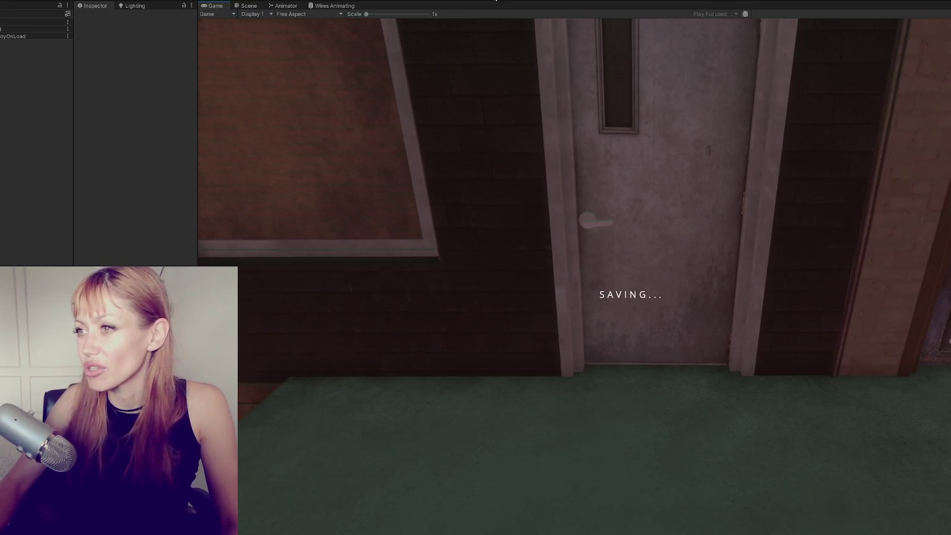
{"action": "key", "text": "Tab"}
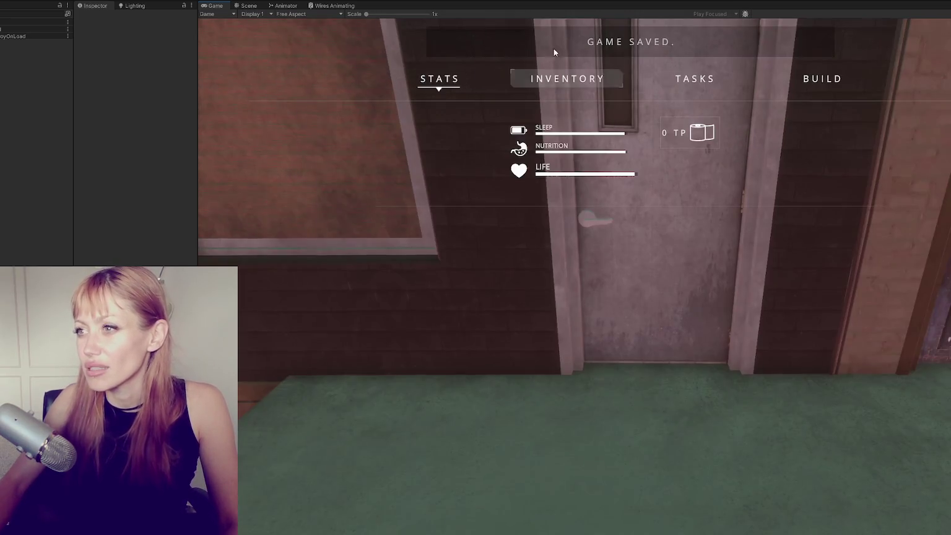
Back in Door.cs, select the this.transform DORotate door-rotation block.
{"action": "key", "text": "alt+Tab"}
{"action": "left_click", "coordinate": [442, 281]}
{"action": "left_click_drag", "start_coordinate": [406, 308], "coordinate": [373, 348]}
{"action": "key", "text": "ctrl+c"}
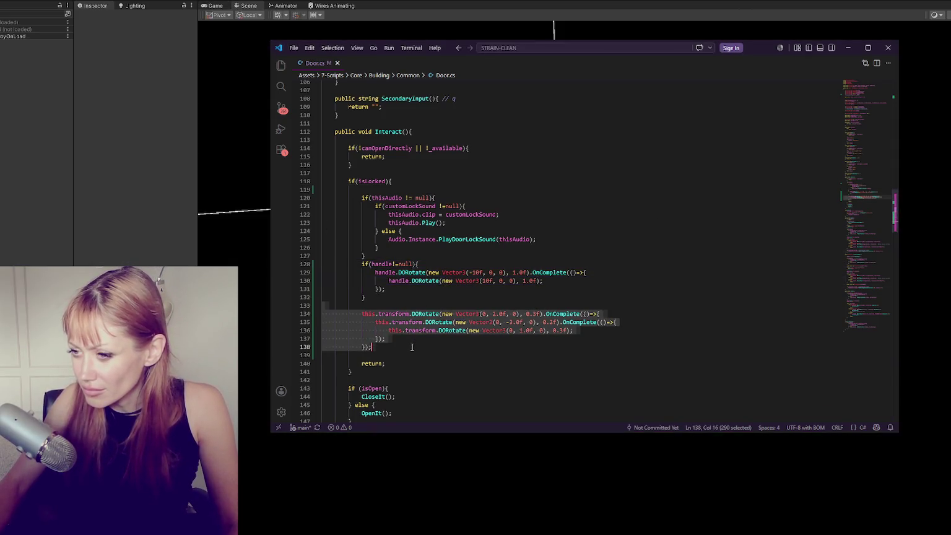
Move the door's DORotate block into the handle's OnComplete callback and indent it.
{"action": "key", "text": "BackSpace"}
{"action": "left_click", "coordinate": [620, 274]}
{"action": "key", "text": "Return"}
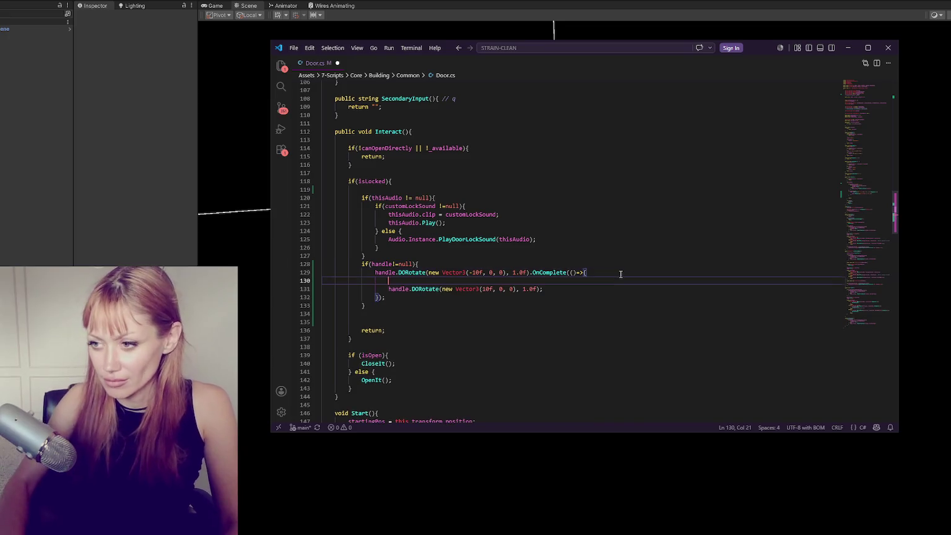
{"action": "key", "text": "ctrl+v"}
{"action": "left_click_drag", "start_coordinate": [361, 289], "coordinate": [408, 321]}
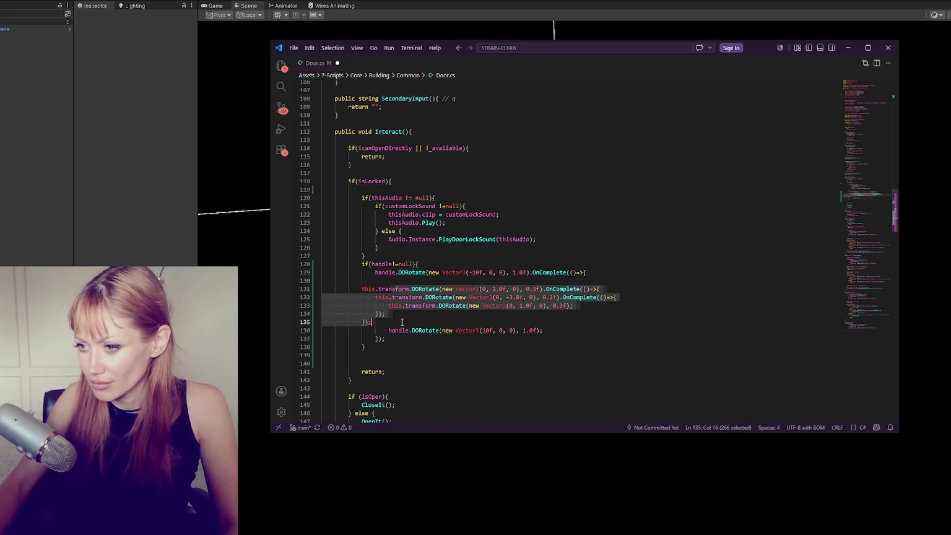
{"action": "key", "text": "Tab"}
{"action": "key", "text": "Tab"}
{"action": "left_click_drag", "start_coordinate": [398, 322], "coordinate": [546, 331]}
{"action": "key", "text": "BackSpace"}
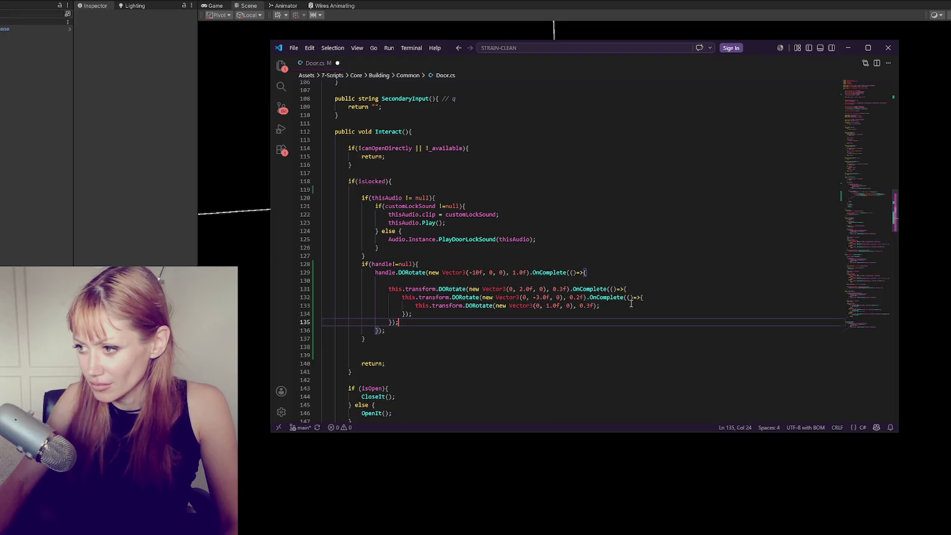
Add a final OnComplete(()=>{ }); callback and paste the handle rotation back to 10f inside it.
{"action": "left_click", "coordinate": [631, 304]}
{"action": "type", "text": "mplete(()=>{"}
{"action": "key", "text": "Return"}
{"action": "key", "text": "Return"}
{"action": "type", "text": "});"}
{"action": "left_click", "coordinate": [627, 315]}
{"action": "key", "text": "ctrl+v"}
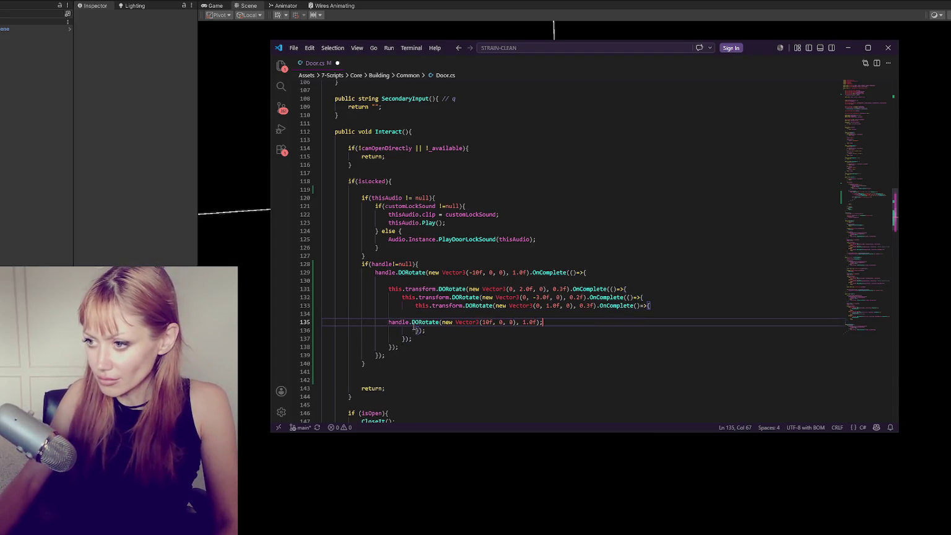
Indent the pasted handle line and delete the leftover blank lines.
{"action": "left_click", "coordinate": [388, 322]}
{"action": "key", "text": "Tab"}
{"action": "key", "text": "Tab"}
{"action": "key", "text": "Tab"}
{"action": "left_click", "coordinate": [594, 319]}
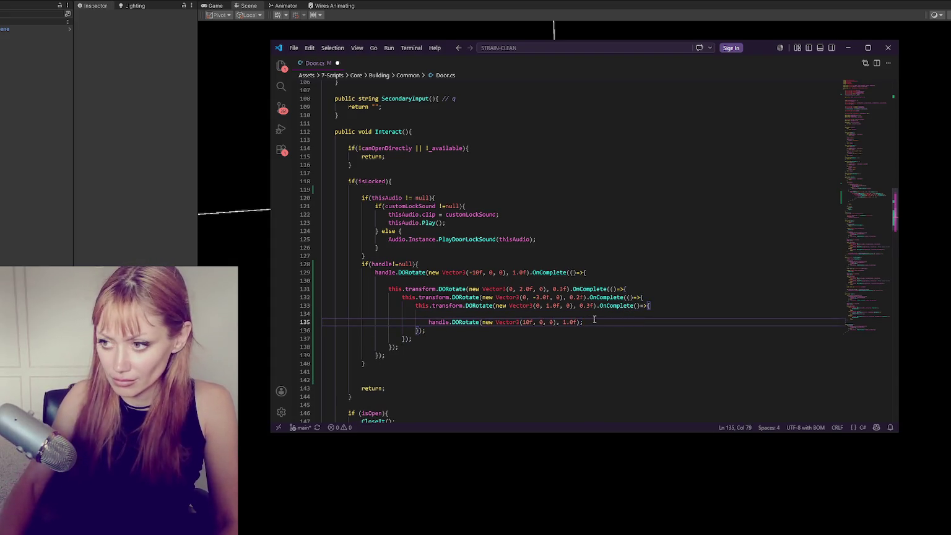
{"action": "left_click", "coordinate": [600, 315]}
{"action": "key", "text": "BackSpace"}
{"action": "left_click", "coordinate": [583, 279]}
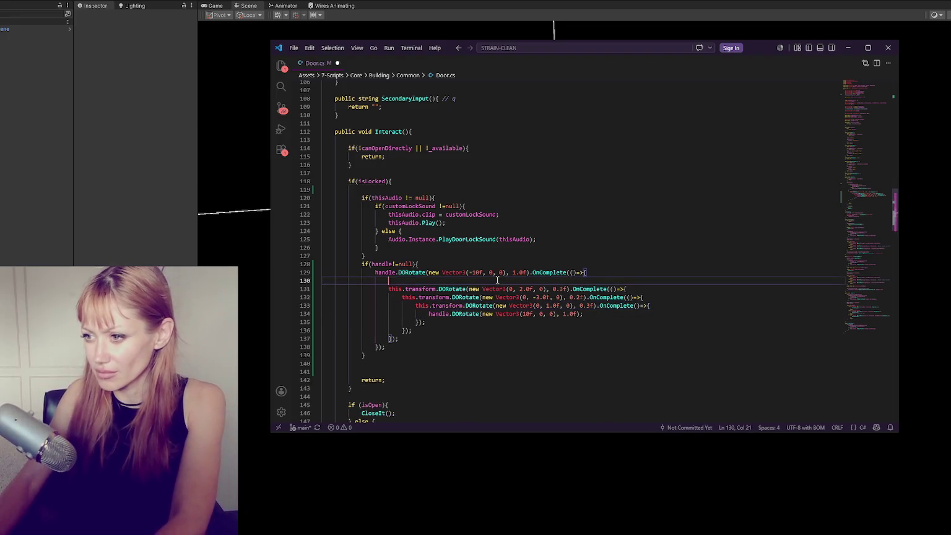
{"action": "key", "text": "BackSpace"}
Set the first handle duration to 0.5 and try door angles 1, 1.5 and 0.7.
{"action": "left_click_drag", "start_coordinate": [512, 273], "coordinate": [525, 273]}
{"action": "type", "text": "0.5"}
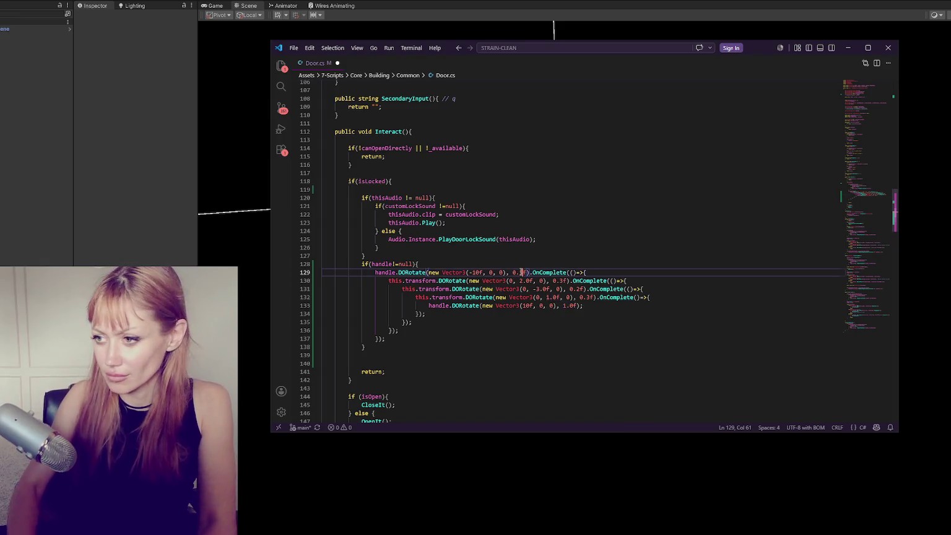
{"action": "double_click", "coordinate": [522, 281]}
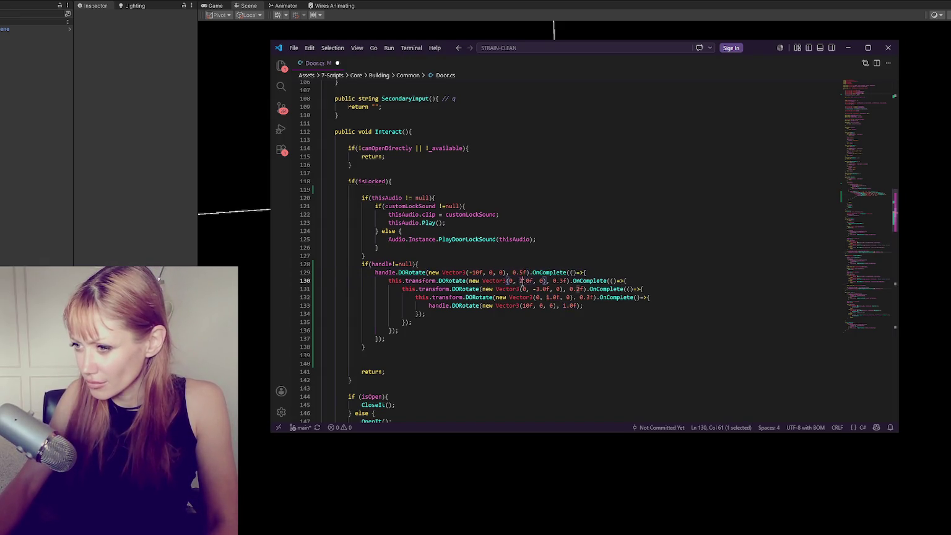
{"action": "type", "text": "1"}
{"action": "double_click", "coordinate": [537, 288]}
{"action": "type", "text": "1.5"}
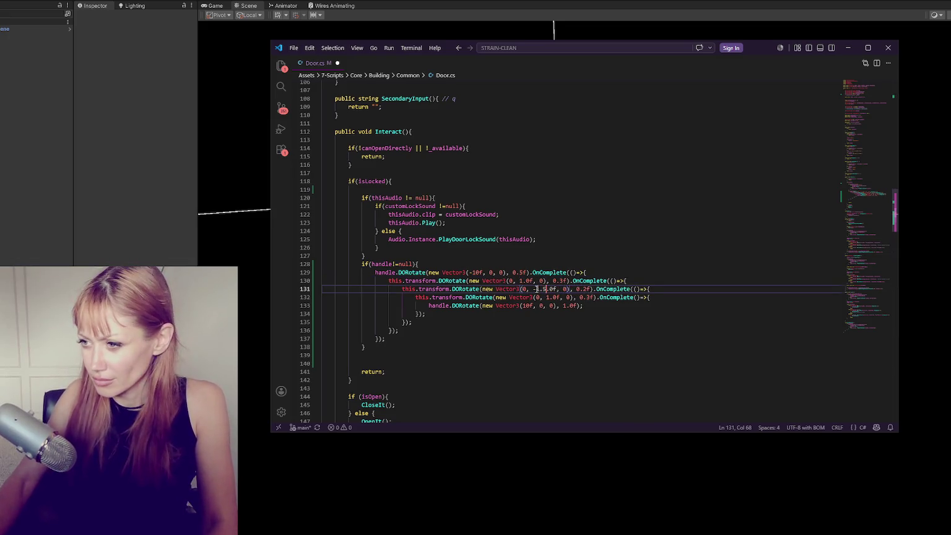
{"action": "key", "text": "Delete"}
{"action": "key", "text": "Delete"}
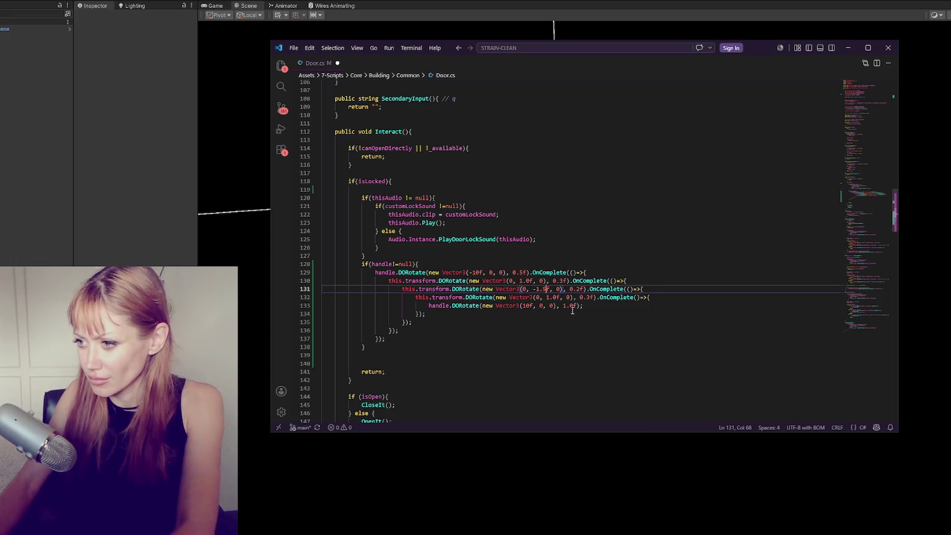
{"action": "left_click_drag", "start_coordinate": [547, 298], "coordinate": [556, 298]}
{"action": "type", "text": "0.7"}
Keep tuning the door angles, trying 1.3 and 0.6, then 0.5 for the third step.
{"action": "left_click", "coordinate": [544, 289]}
{"action": "key", "text": "shift+Right"}
{"action": "type", "text": "3"}
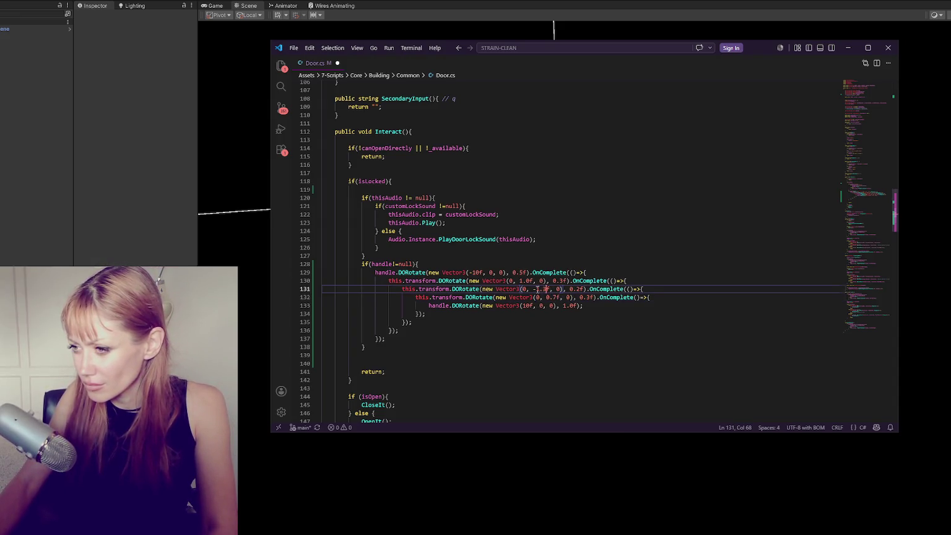
{"action": "mouse_move", "coordinate": [546, 298]}
{"action": "left_mouse_down"}
{"action": "mouse_move", "coordinate": [557, 298]}
{"action": "mouse_move", "coordinate": [547, 289]}
{"action": "mouse_move", "coordinate": [556, 297]}
{"action": "left_mouse_up"}
{"action": "type", "text": "0.7"}
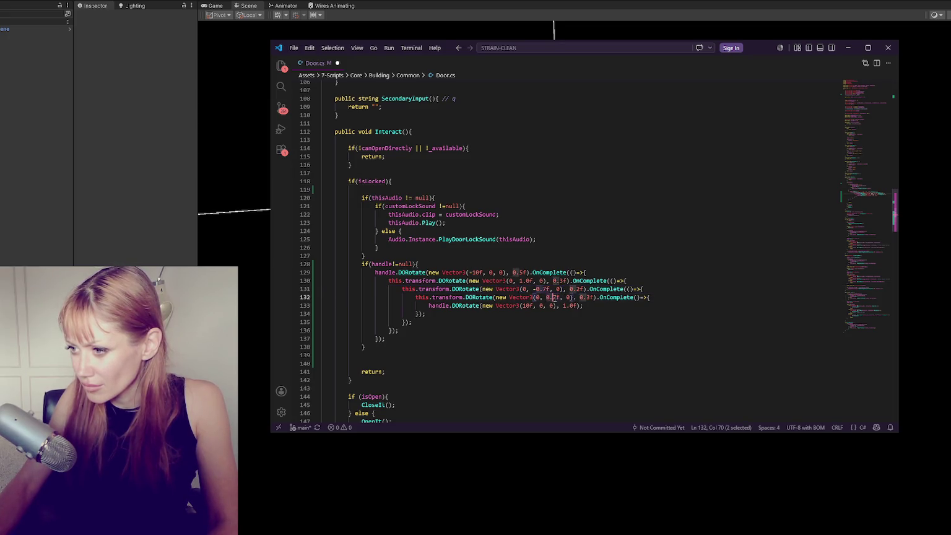
{"action": "type", "text": "1.3"}
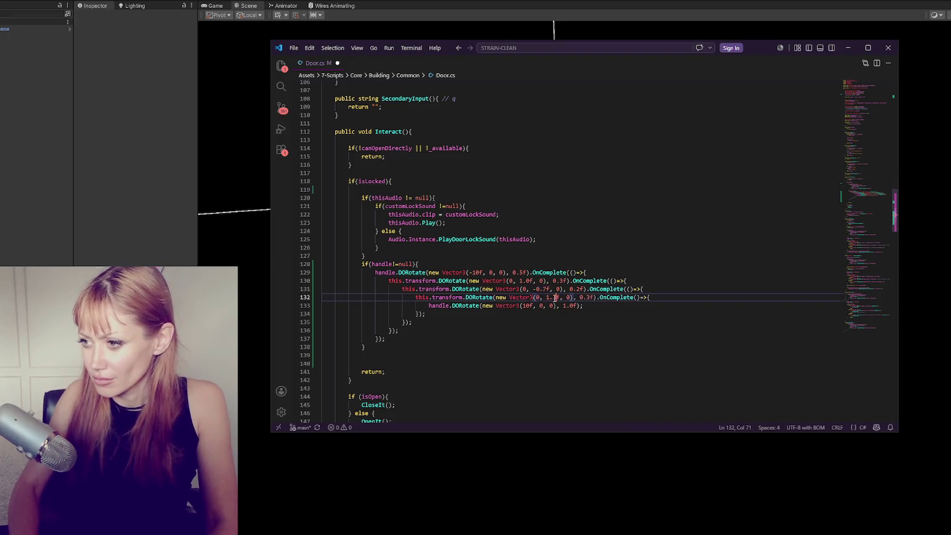
{"action": "left_click_drag", "start_coordinate": [520, 281], "coordinate": [526, 281]}
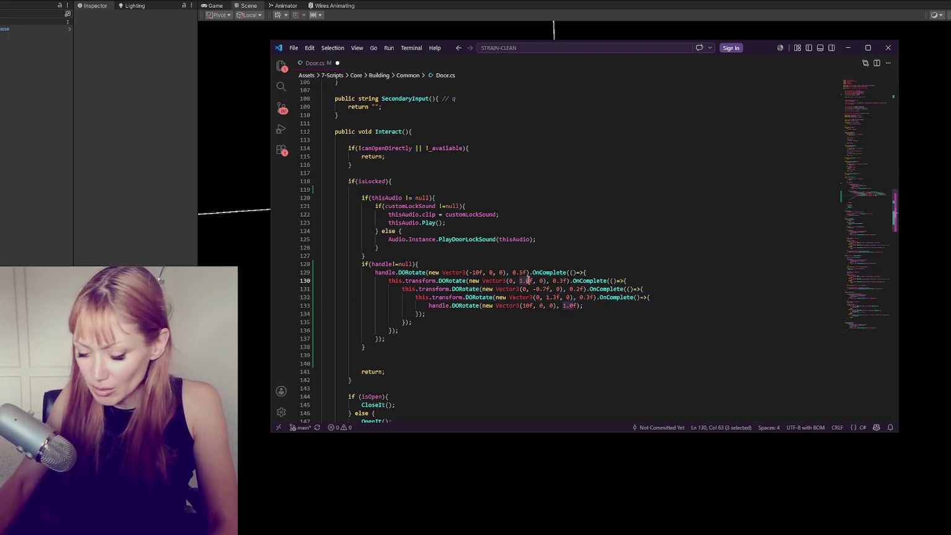
{"action": "type", "text": "0.6"}
{"action": "left_click_drag", "start_coordinate": [545, 297], "coordinate": [556, 298]}
{"action": "type", "text": "0.5"}
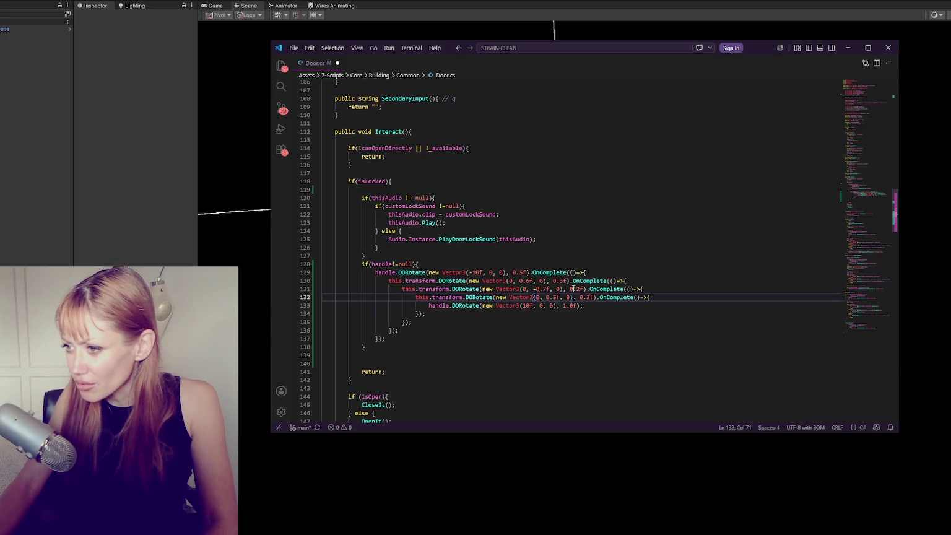
Shorten the door step durations to 0.1 and 0.2 and set the door angles to 0.3 and 0.4.
{"action": "left_click", "coordinate": [562, 280]}
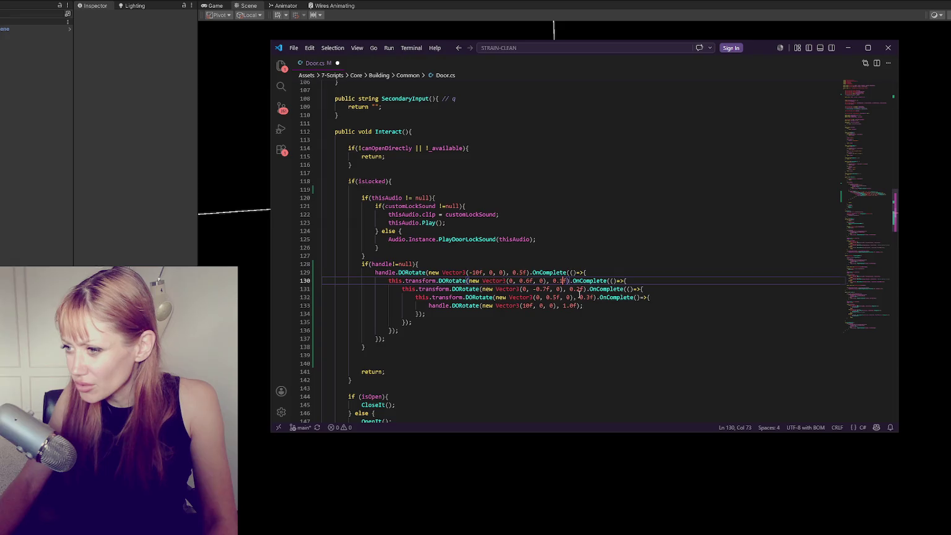
{"action": "mouse_move", "coordinate": [579, 288]}
{"action": "left_mouse_down"}
{"action": "mouse_move", "coordinate": [570, 288]}
{"action": "mouse_move", "coordinate": [580, 297]}
{"action": "left_mouse_up"}
{"action": "type", "text": "0.1"}
{"action": "type", "text": "0.2"}
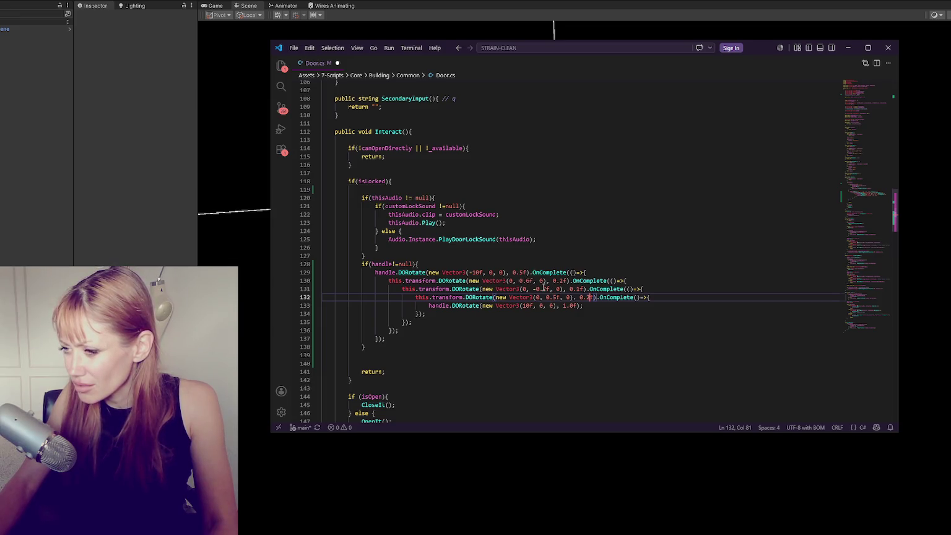
{"action": "left_click_drag", "start_coordinate": [520, 280], "coordinate": [546, 297]}
{"action": "type", "text": "0.3"}
{"action": "type", "text": "0.4"}
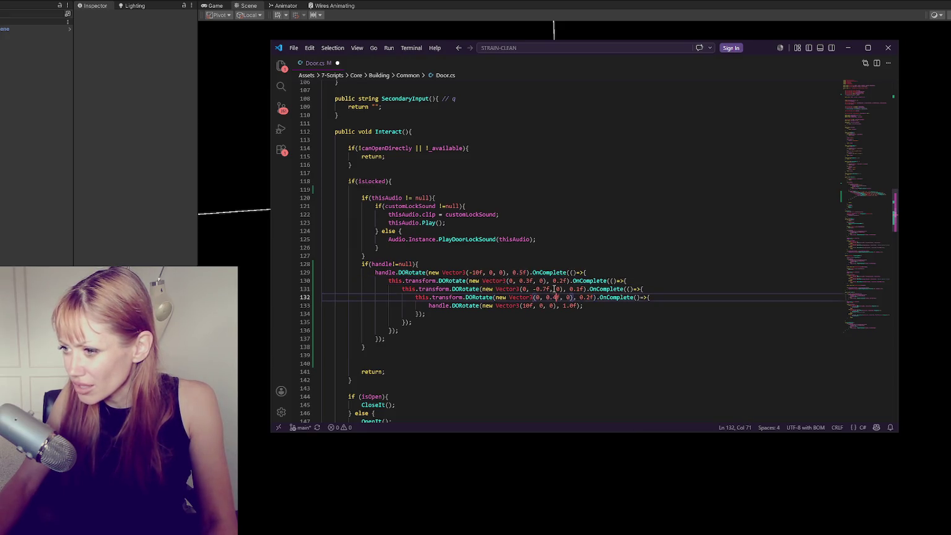
Change both handle rotation durations to 0.3f.
{"action": "left_click", "coordinate": [589, 304]}
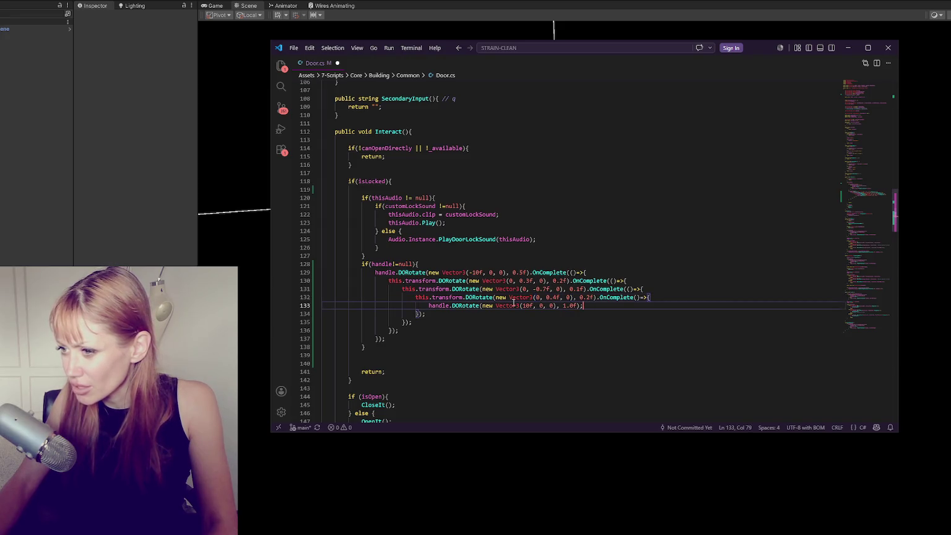
{"action": "left_click_drag", "start_coordinate": [564, 306], "coordinate": [573, 306]}
{"action": "type", "text": "03"}
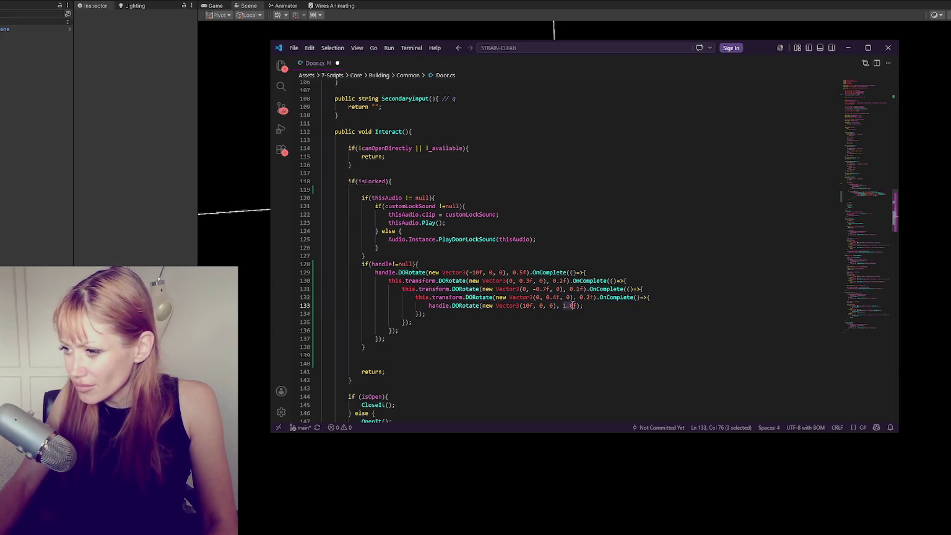
{"action": "type", "text": "."}
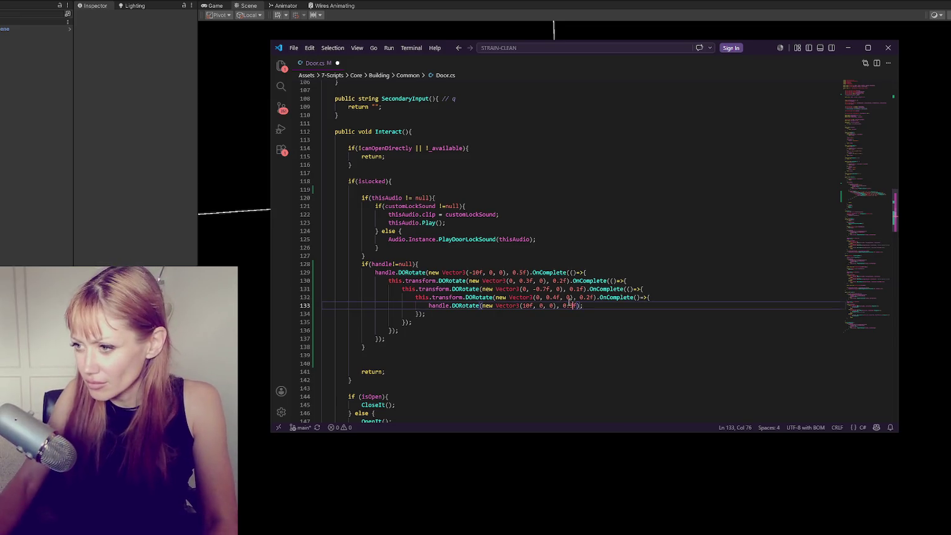
{"action": "left_click_drag", "start_coordinate": [518, 272], "coordinate": [522, 273]}
{"action": "type", "text": "3"}
{"action": "left_click", "coordinate": [596, 308]}
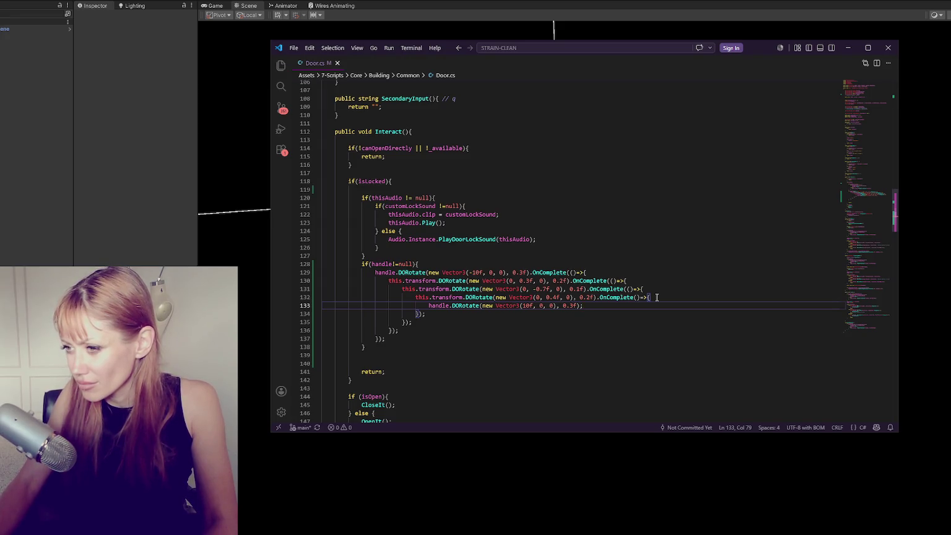
{"action": "left_click_drag", "start_coordinate": [661, 295], "coordinate": [664, 290]}
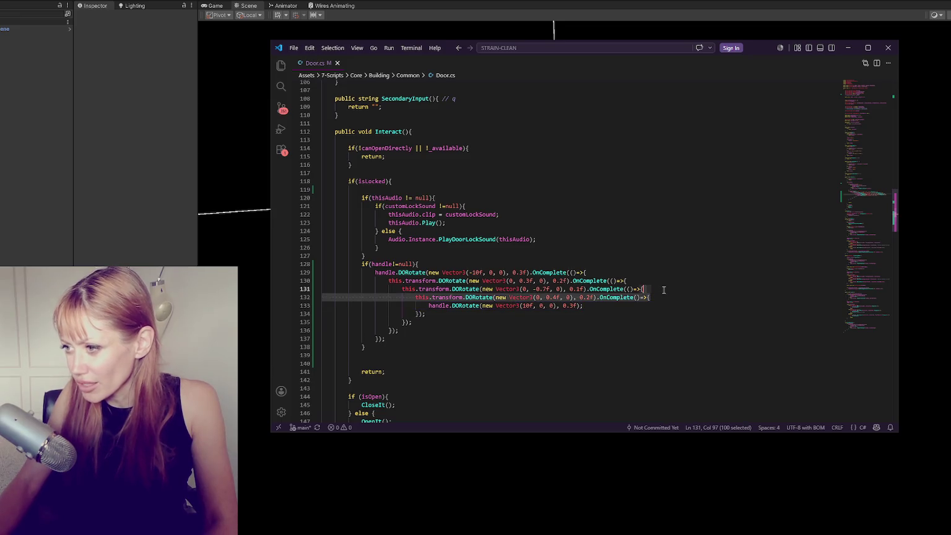
Duplicate the door rotation step and nest the final handle rotation inside the new step.
{"action": "key", "text": "ctrl+c"}
{"action": "key", "text": "Right"}
{"action": "key", "text": "ctrl+v"}
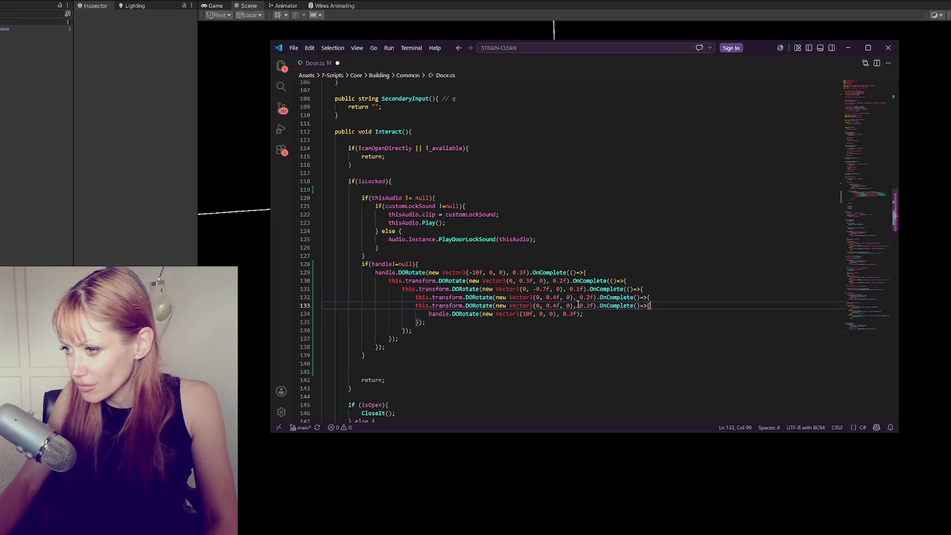
{"action": "left_click", "coordinate": [417, 306]}
{"action": "key", "text": "Tab"}
{"action": "left_click", "coordinate": [423, 312]}
{"action": "type", "text": "q"}
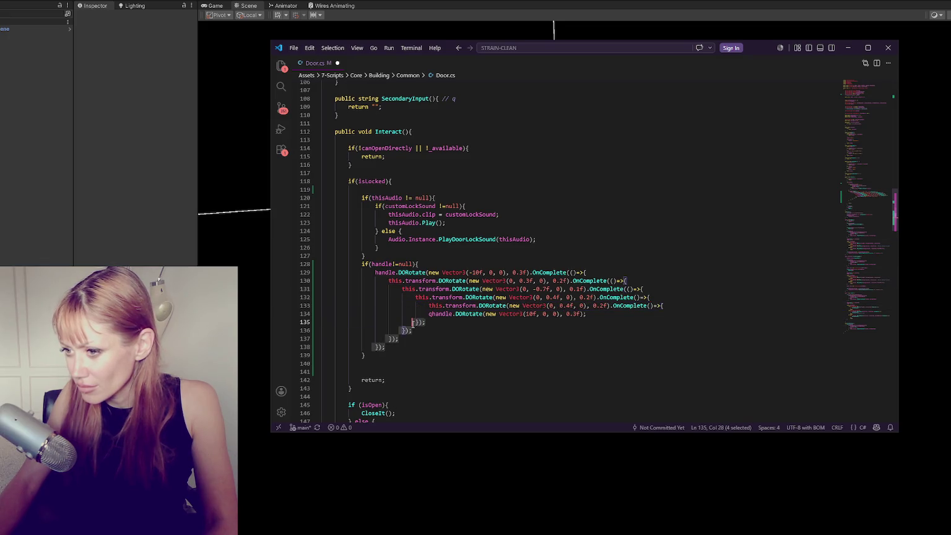
{"action": "left_click", "coordinate": [637, 313]}
{"action": "key", "text": "Return"}
{"action": "type", "text": "});"}
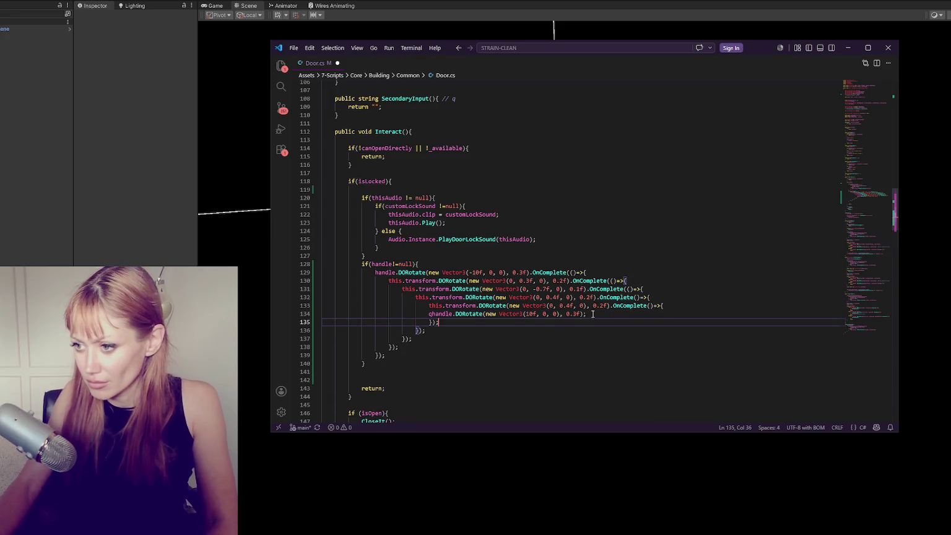
{"action": "left_click", "coordinate": [430, 314]}
{"action": "key", "text": "Tab"}
Set the four door wobble angles to 0.3f, -0.4f, 0.4f, -0.3f and save Door.cs.
{"action": "left_click", "coordinate": [613, 306]}
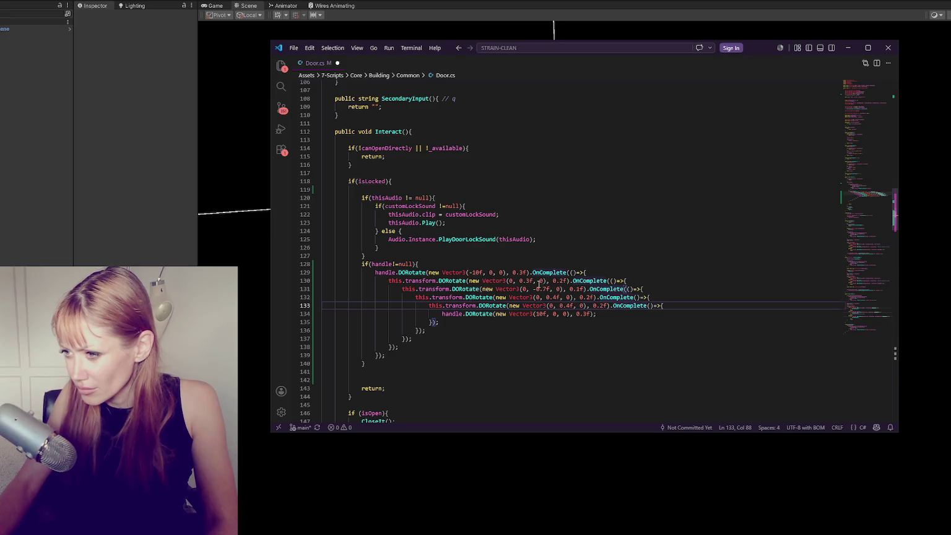
{"action": "left_click", "coordinate": [519, 273]}
{"action": "left_click", "coordinate": [525, 281]}
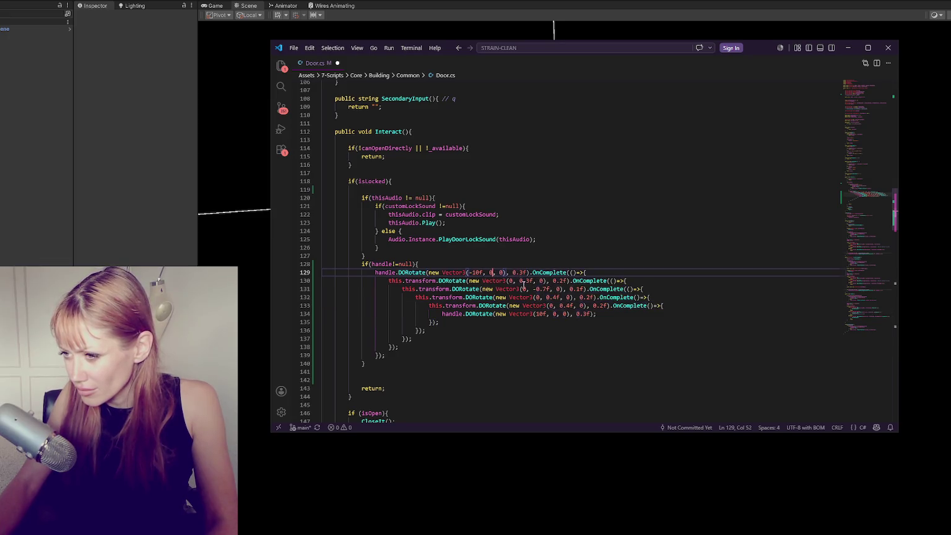
{"action": "left_click_drag", "start_coordinate": [543, 289], "coordinate": [548, 289]}
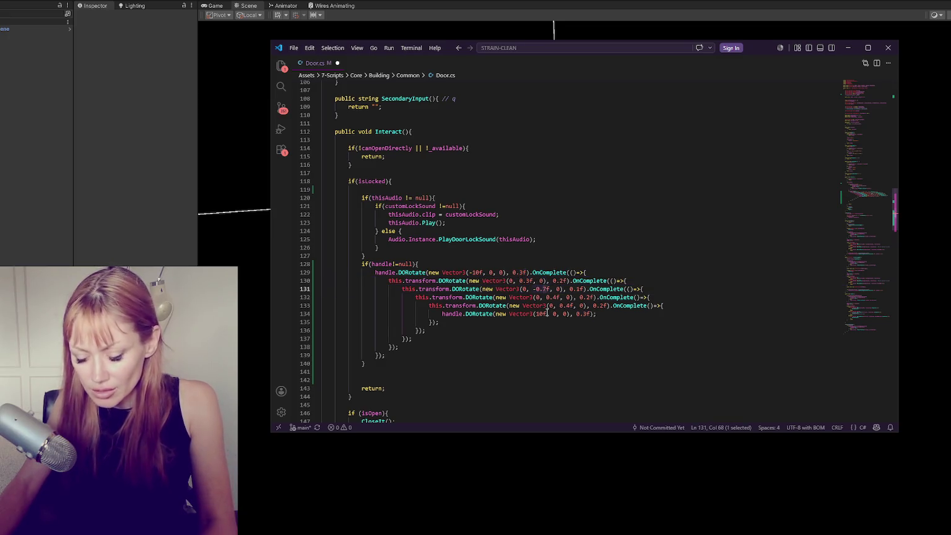
{"action": "type", "text": "4"}
{"action": "left_click_drag", "start_coordinate": [563, 306], "coordinate": [568, 306]}
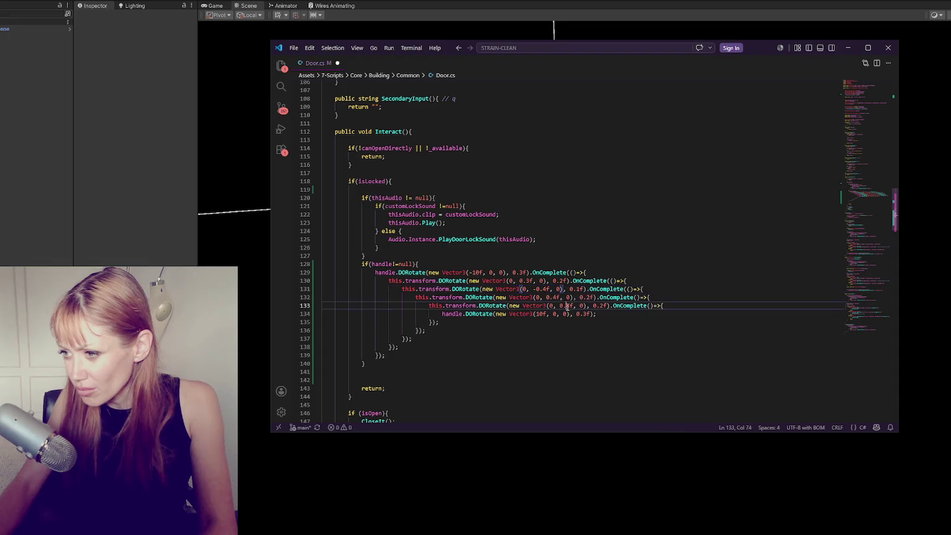
{"action": "type", "text": "3(0, -"}
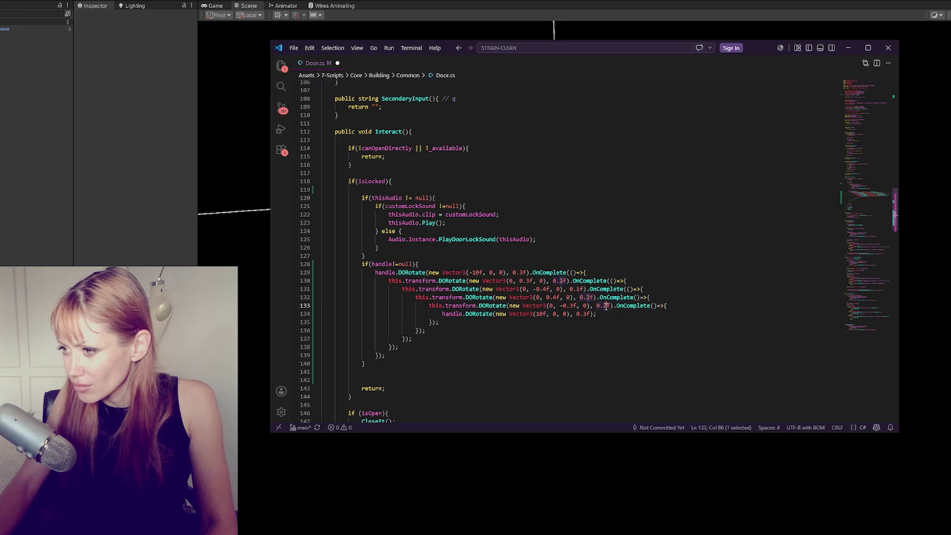
{"action": "key", "text": "ctrl+s"}
Change the handle rotations to -5f on line 129 and 5f on line 134, then save.
{"action": "left_click", "coordinate": [651, 286]}
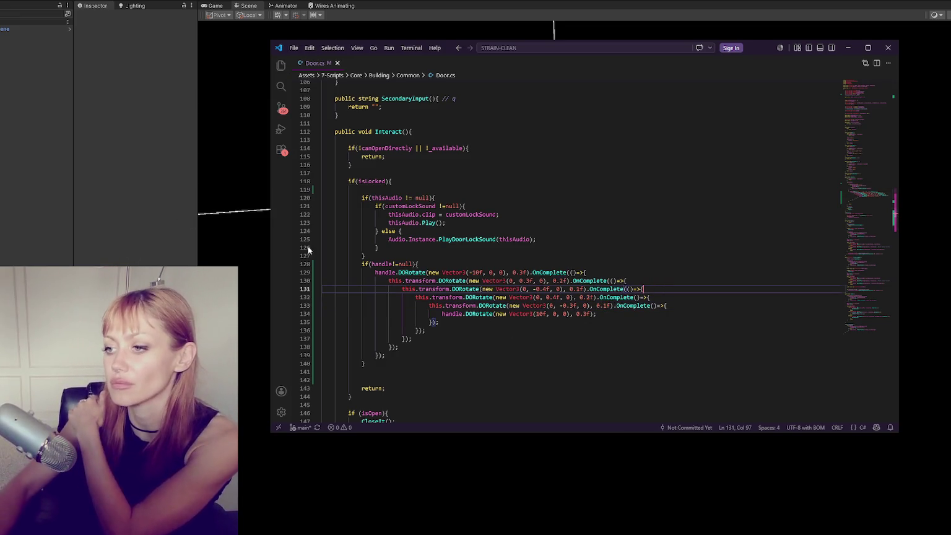
{"action": "left_click", "coordinate": [475, 273]}
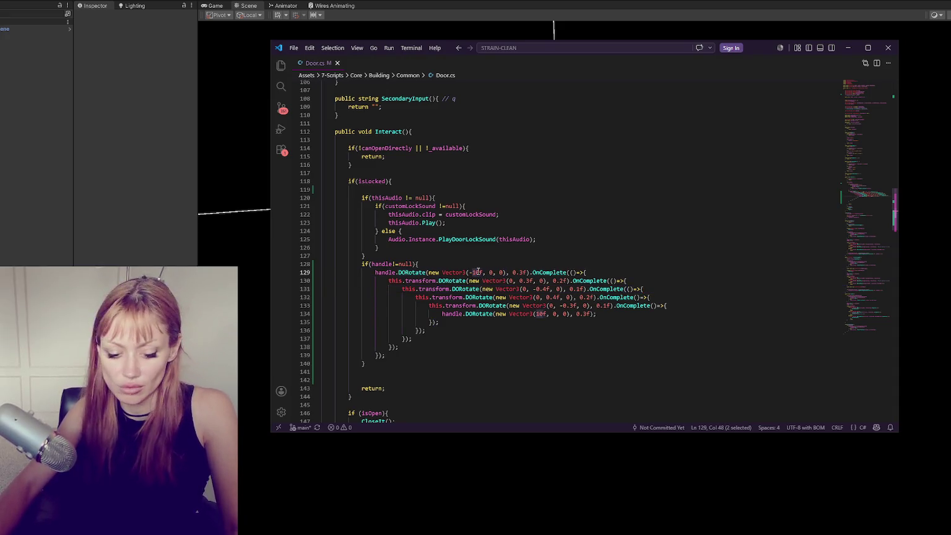
{"action": "key", "text": "BackSpace"}
{"action": "key", "text": "BackSpace"}
{"action": "type", "text": "5"}
{"action": "left_click_drag", "start_coordinate": [536, 314], "coordinate": [542, 314]}
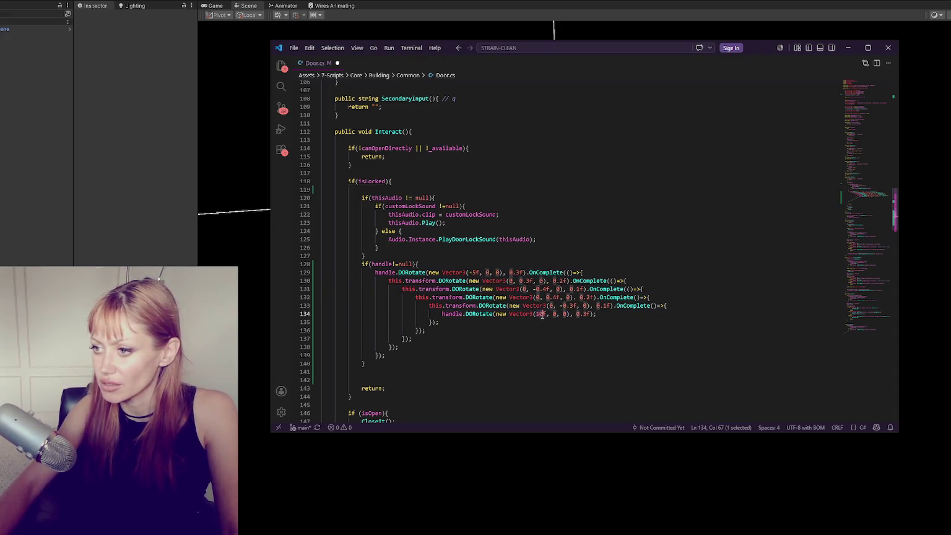
{"action": "type", "text": "5"}
{"action": "key", "text": "ctrl+s"}
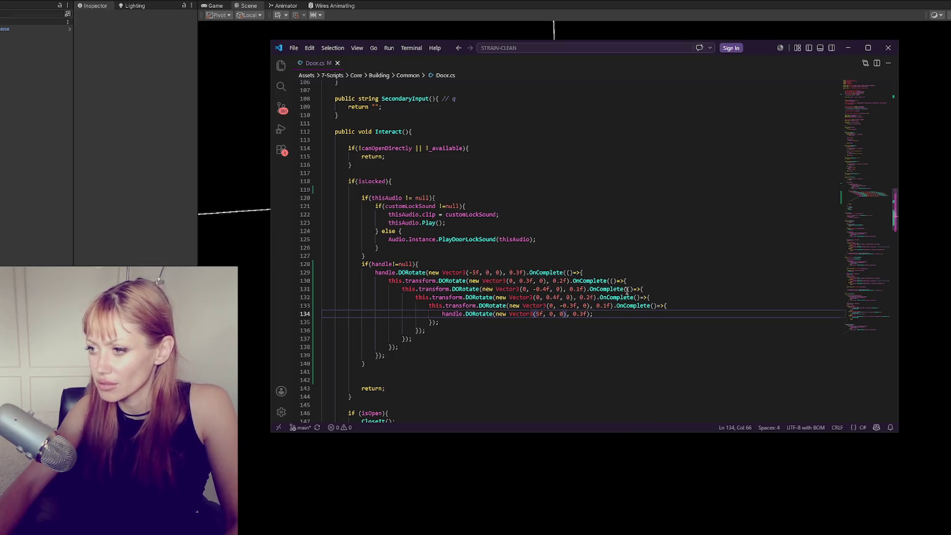
{"action": "left_click", "coordinate": [644, 289]}
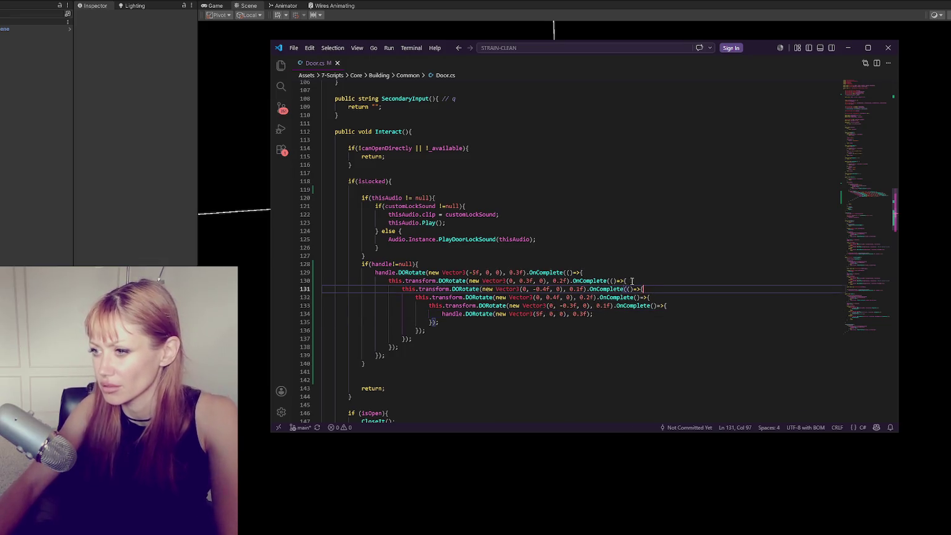
Recompile in Unity and try Play Mode, which compiler errors block, then return to Door.cs.
{"action": "left_click", "coordinate": [103, 228]}
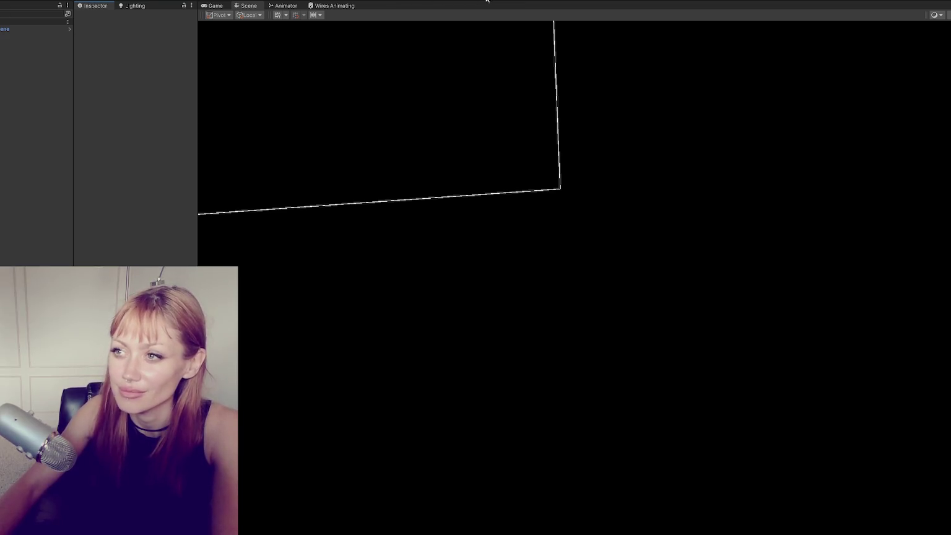
{"action": "left_click", "coordinate": [488, 3]}
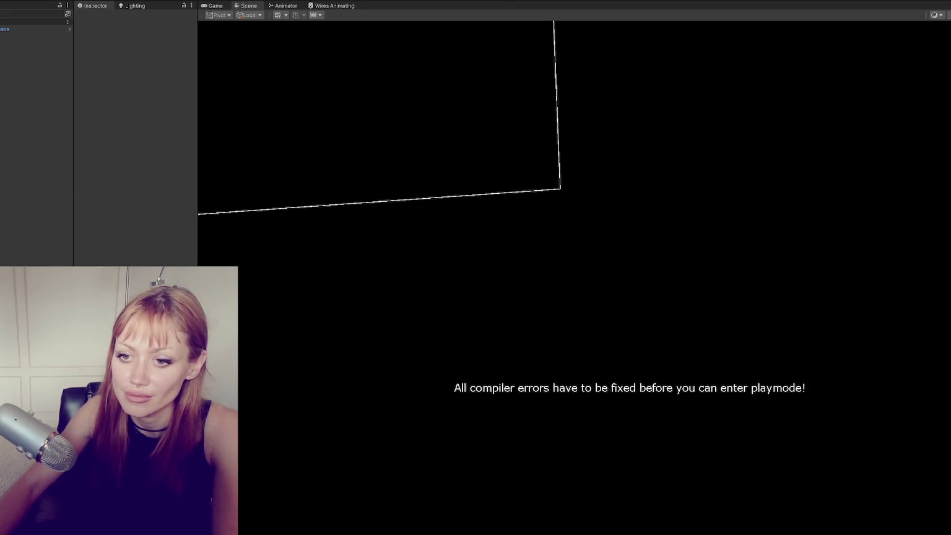
{"action": "key", "text": "alt+Tab"}
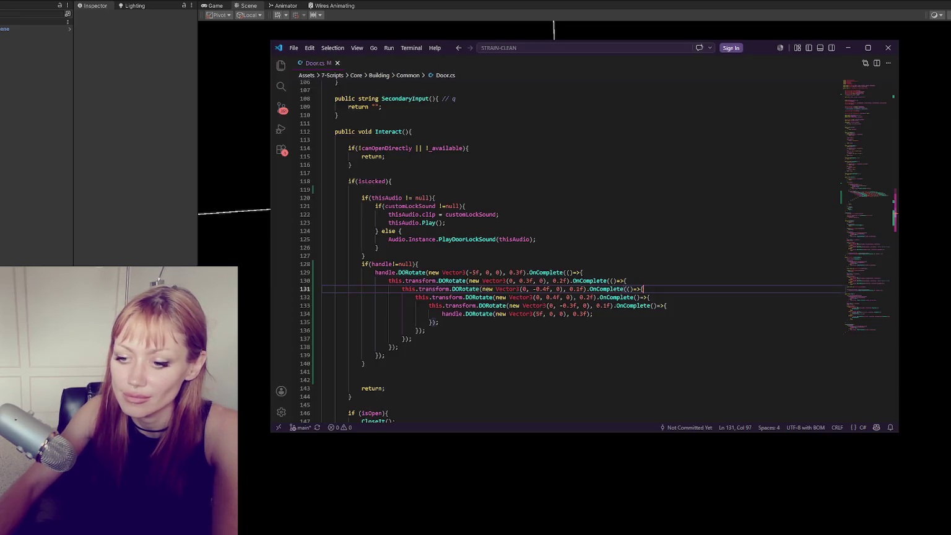
{"action": "left_click", "coordinate": [639, 311]}
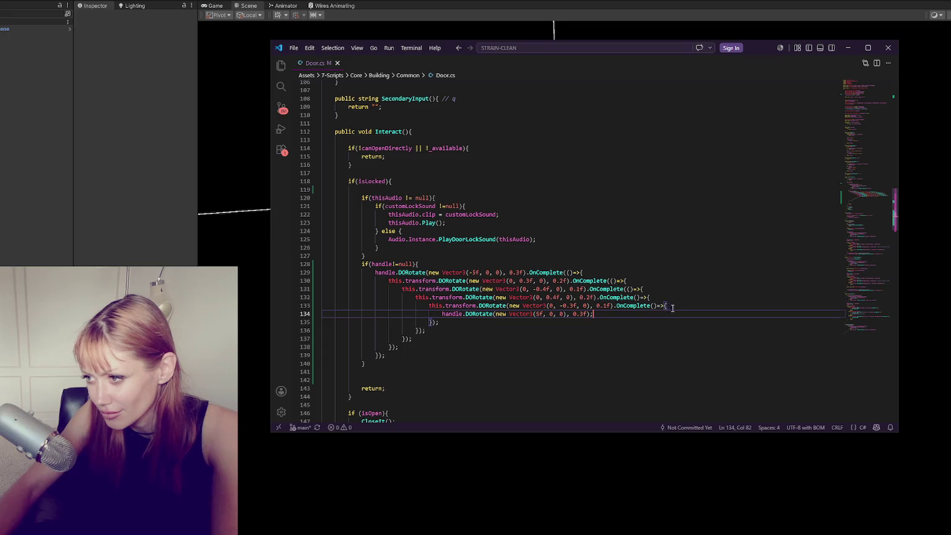
{"action": "key", "text": "Home"}
{"action": "key", "text": "Up"}
{"action": "key", "text": "Home"}
{"action": "key", "text": "Down"}
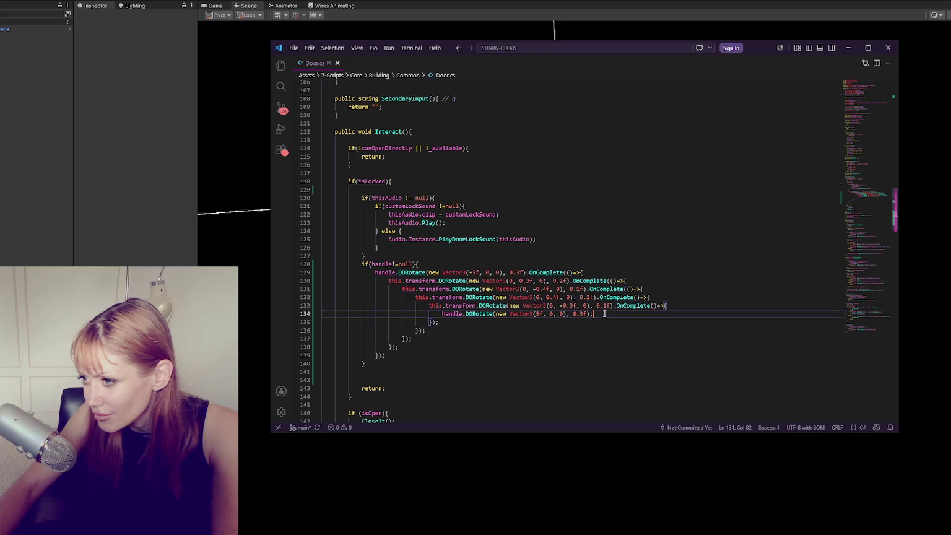
{"action": "key", "text": "Down"}
{"action": "key", "text": "Right"}
{"action": "key", "text": "Right"}
{"action": "key", "text": "Up"}
{"action": "key", "text": "Up"}
{"action": "key", "text": "Up"}
{"action": "key", "text": "Home"}
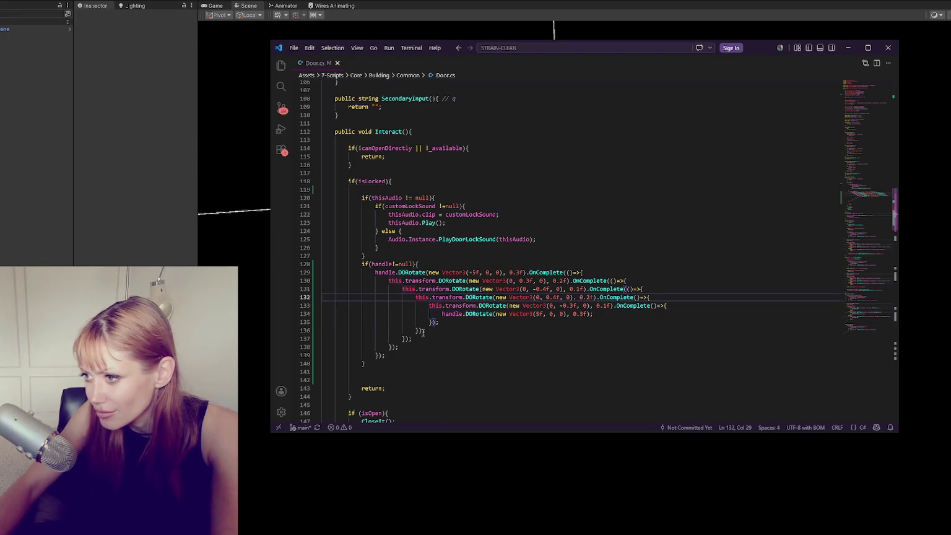
{"action": "key", "text": "Down"}
{"action": "key", "text": "Down"}
{"action": "key", "text": "Down"}
{"action": "key", "text": "Left"}
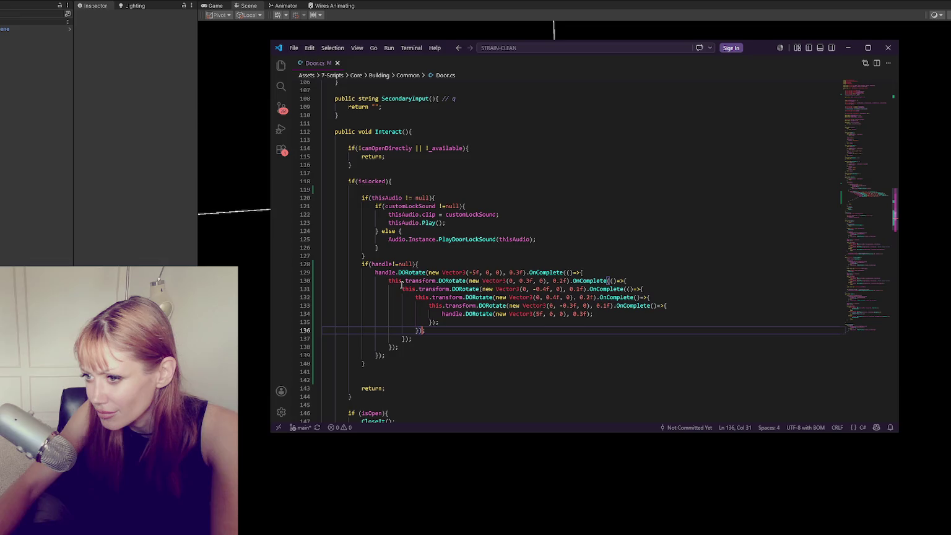
{"action": "key", "text": "Down"}
{"action": "key", "text": "Down"}
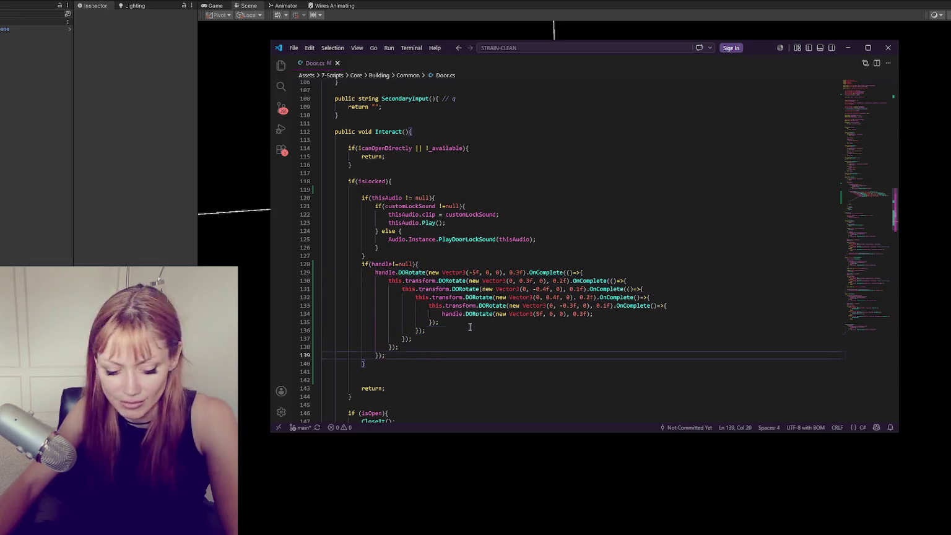
{"action": "left_click", "coordinate": [117, 249]}
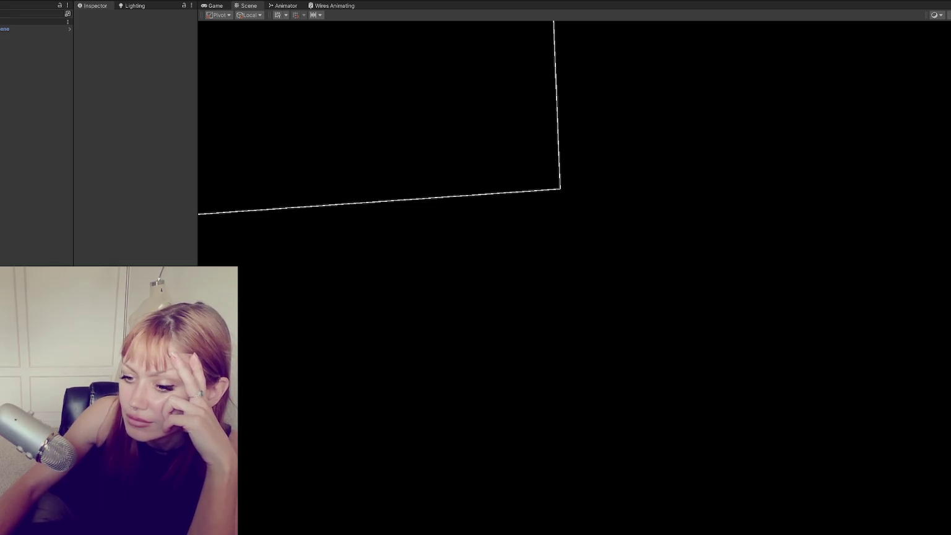
{"action": "key", "text": "alt+Tab"}
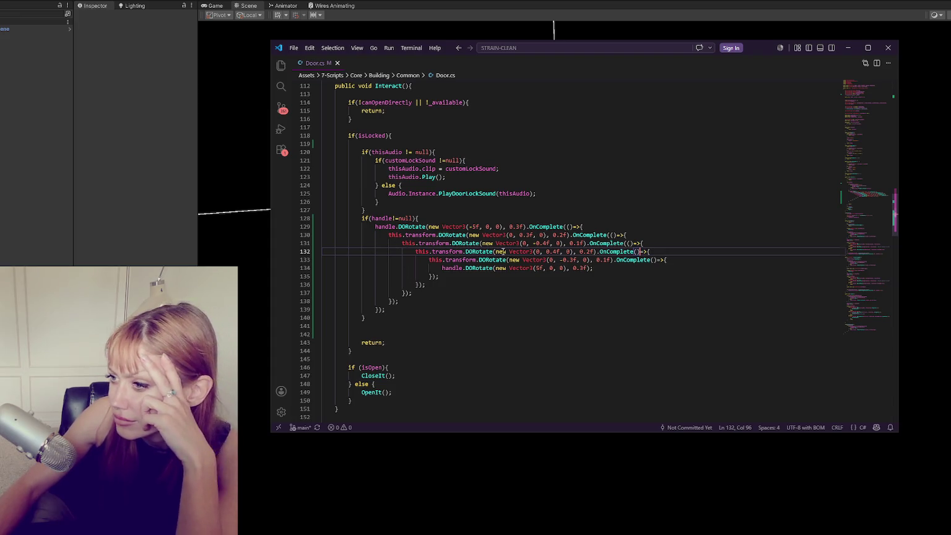
{"action": "left_click", "coordinate": [600, 252]}
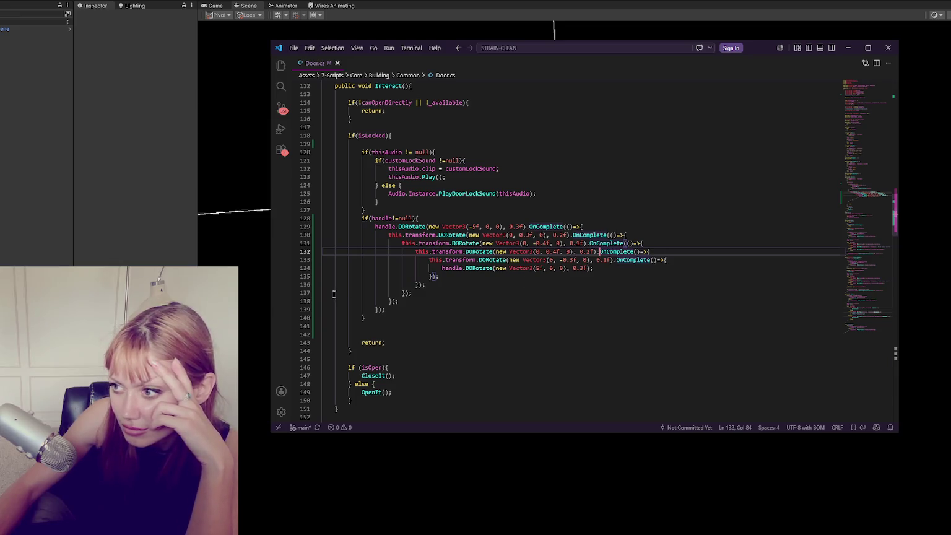
{"action": "left_click", "coordinate": [198, 311]}
Check the error list, then add the missing '(' after OnComplete on lines 133 and 132.
{"action": "mouse_move", "coordinate": [199, 311]}
{"action": "left_mouse_down"}
{"action": "mouse_move", "coordinate": [304, 311]}
{"action": "mouse_move", "coordinate": [266, 310]}
{"action": "left_mouse_up"}
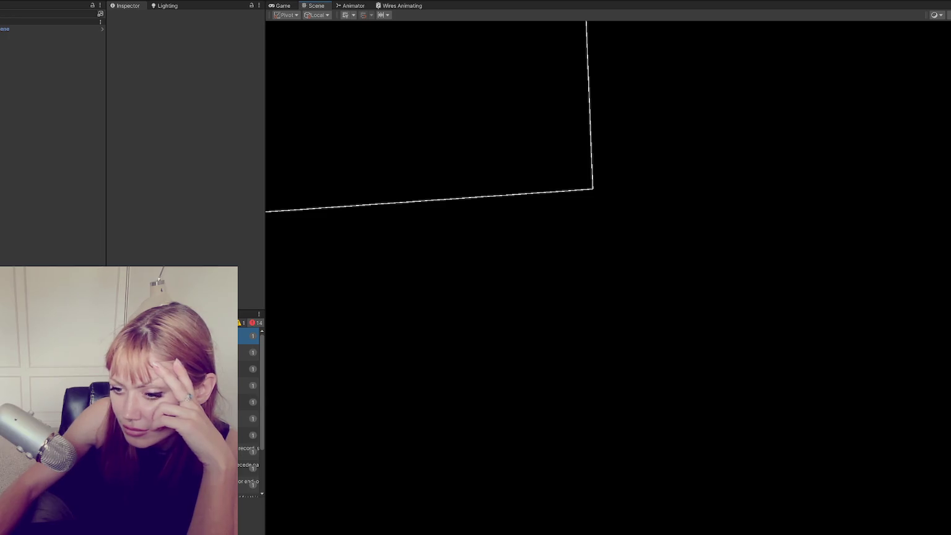
{"action": "key", "text": "alt+Tab"}
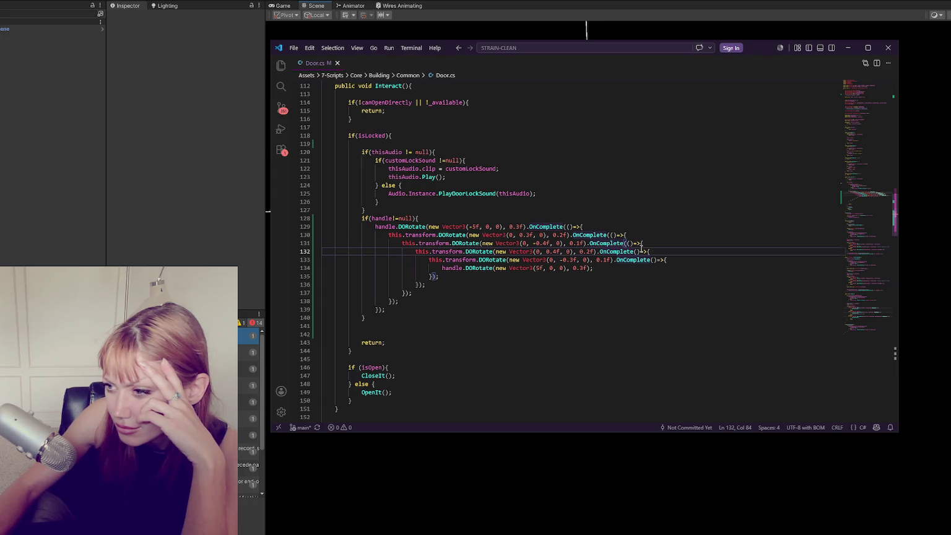
{"action": "left_click", "coordinate": [640, 271]}
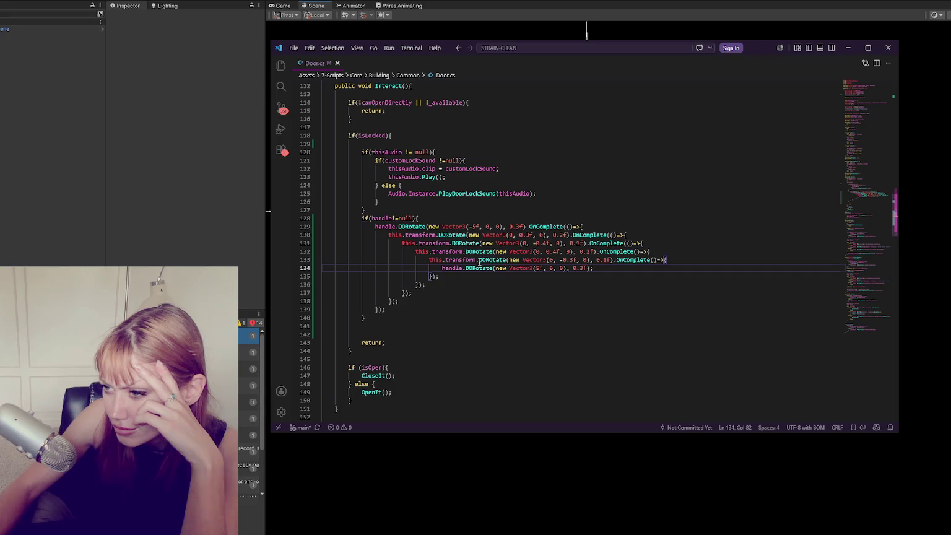
{"action": "left_click", "coordinate": [651, 259]}
{"action": "type", "text": "("}
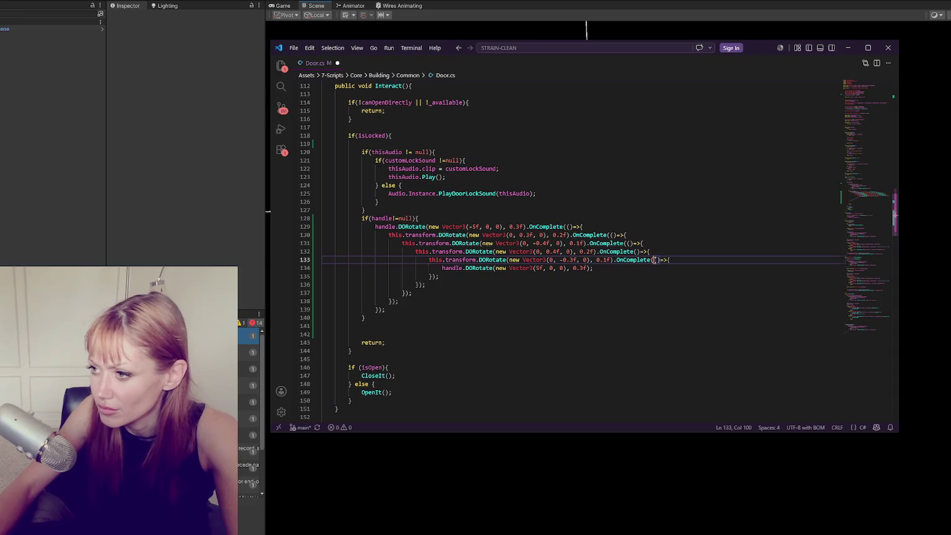
{"action": "left_click", "coordinate": [633, 252]}
{"action": "type", "text": "("}
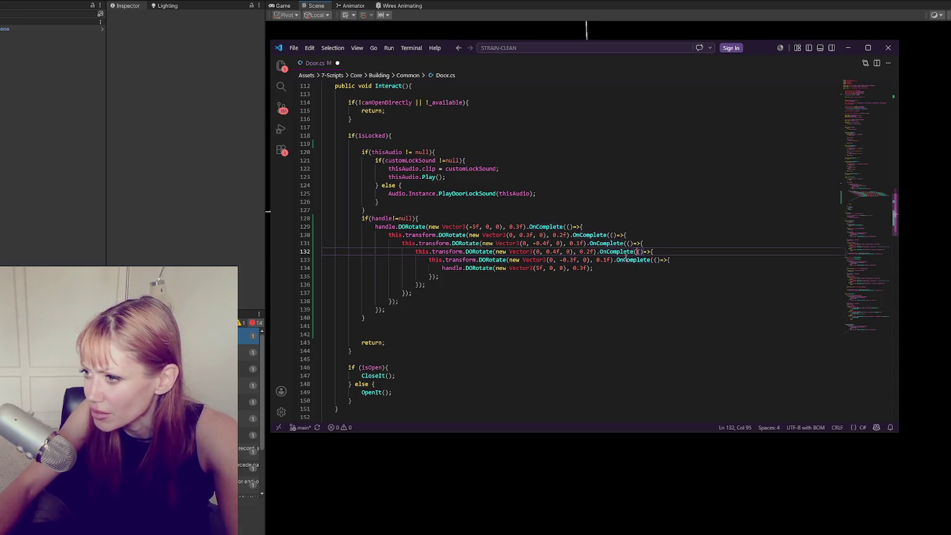
{"action": "left_click", "coordinate": [243, 222]}
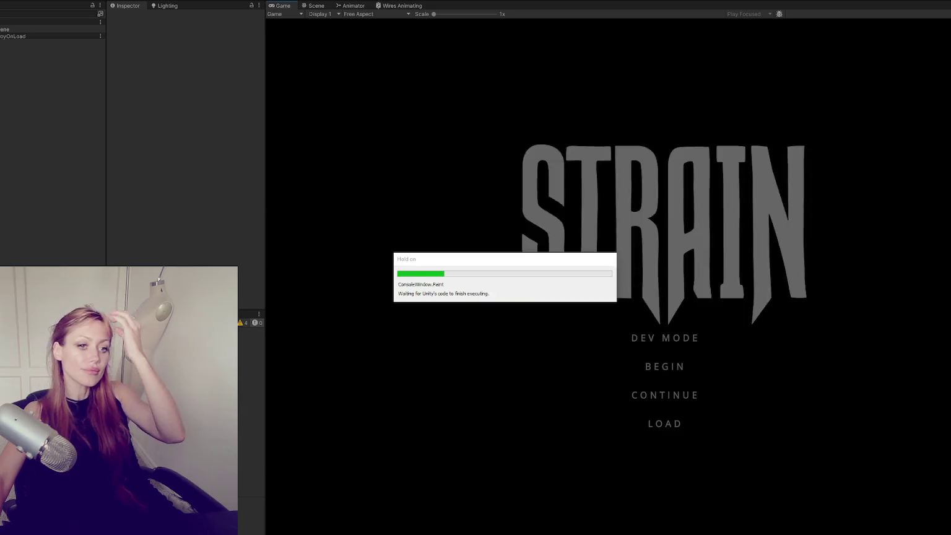
Choose DEV MODE on the STRAIN title menu to start loading the level.
{"action": "left_click", "coordinate": [658, 339]}
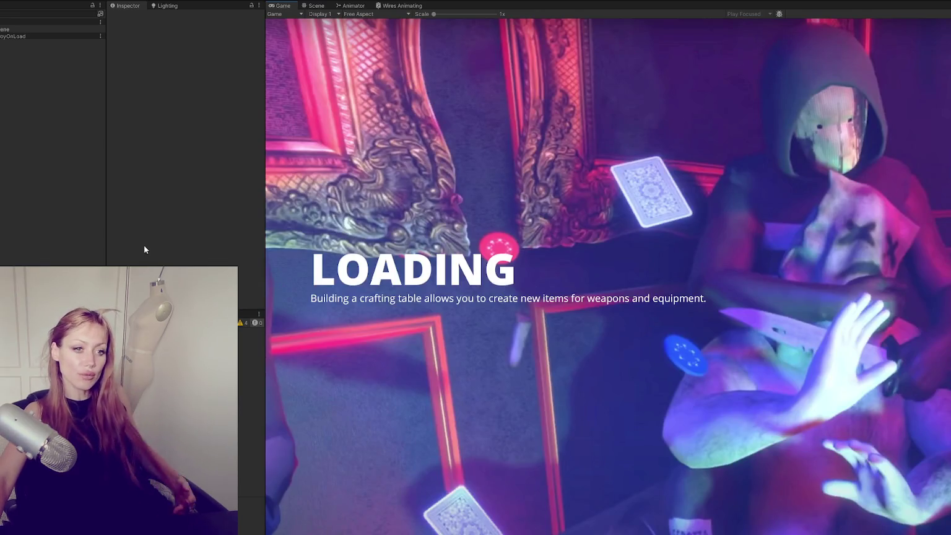
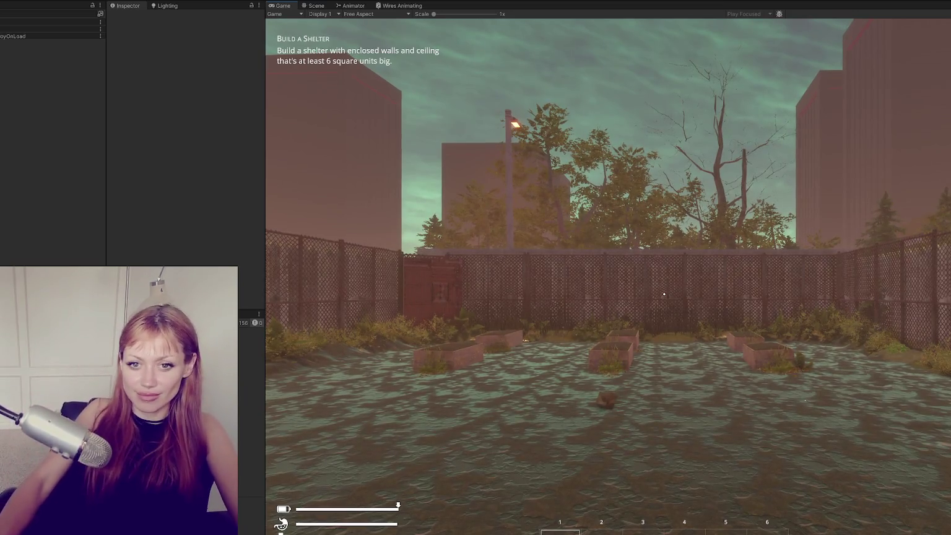
Walk the player across the fenced yard toward the red container and widen the Game view.
{"action": "key", "text": "e"}
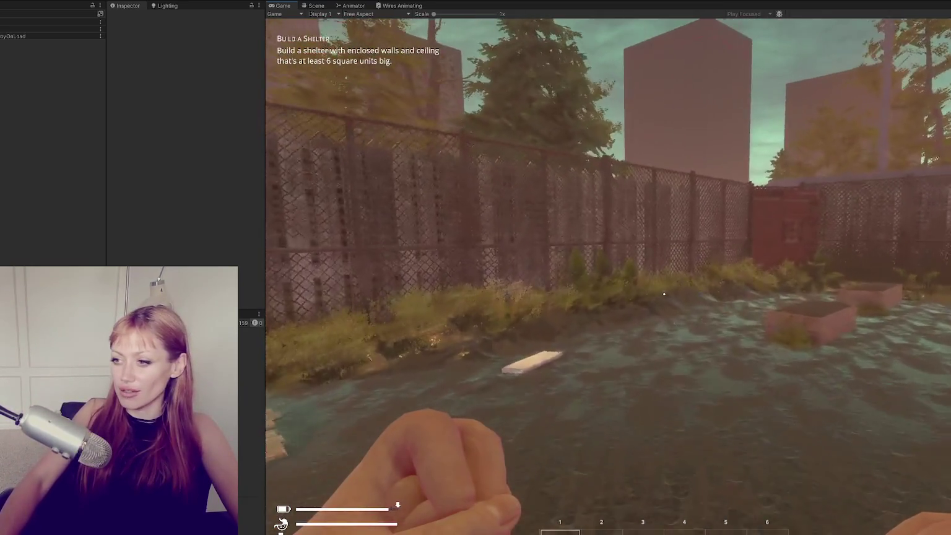
{"action": "key", "text": "w"}
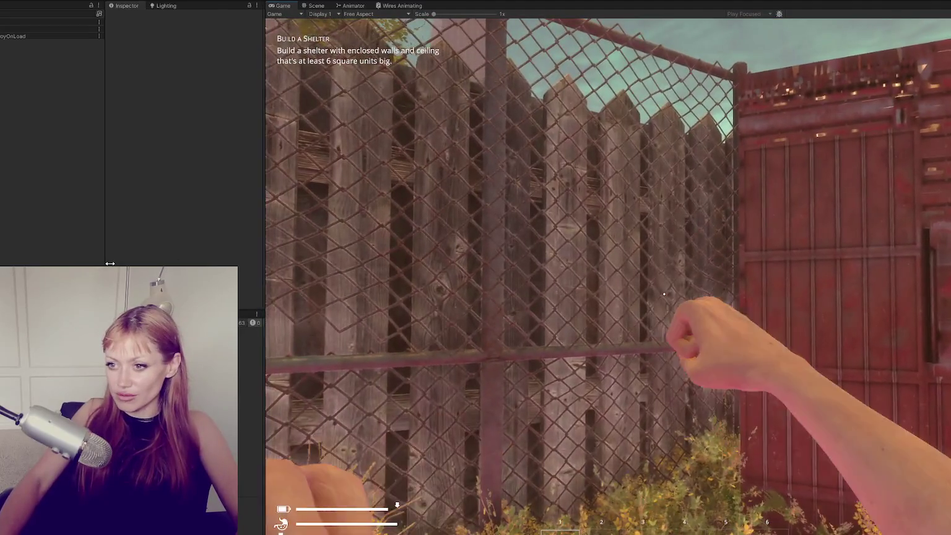
{"action": "left_click_drag", "start_coordinate": [267, 257], "coordinate": [102, 257]}
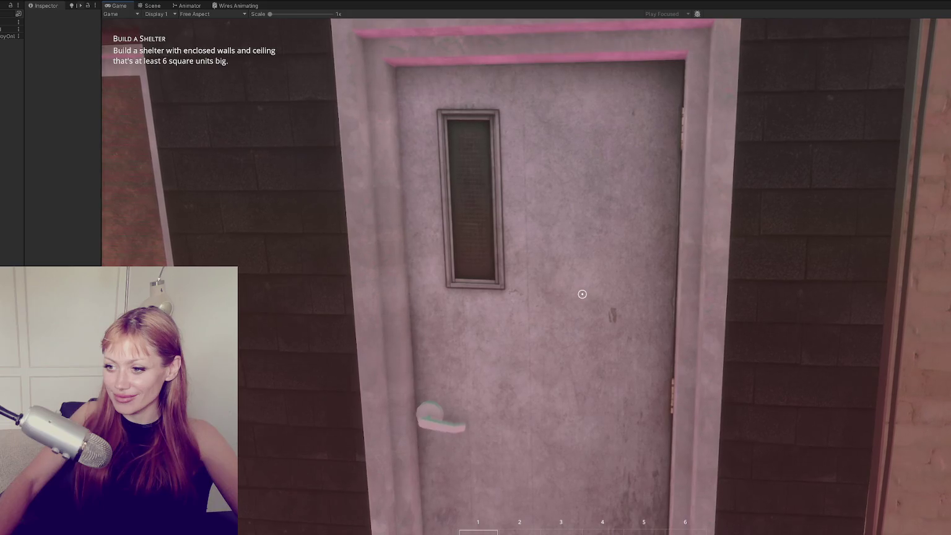
Check the in-game stats menu, then close it and resume control of the player.
{"action": "key", "text": "Tab"}
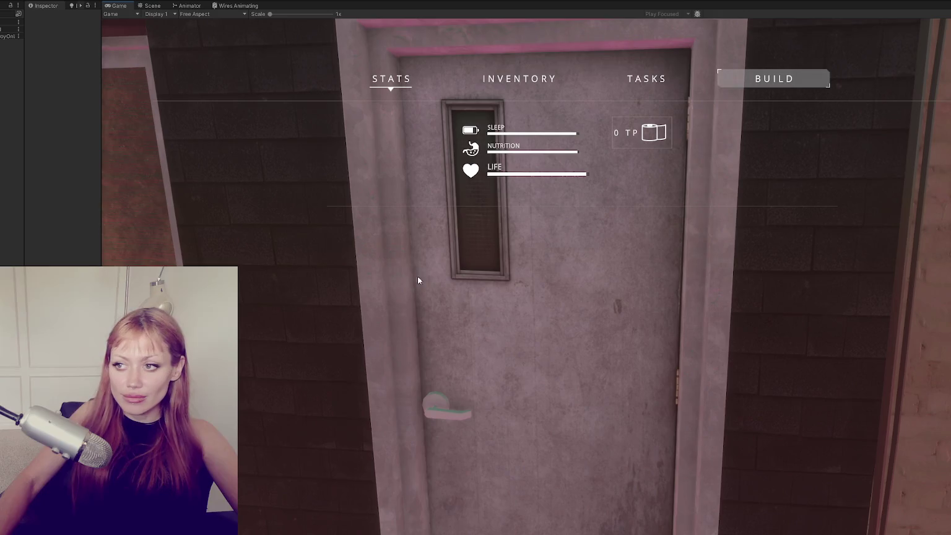
{"action": "key", "text": "Escape"}
{"action": "left_click", "coordinate": [477, 307]}
Walk onto the porch, open the grey door, back away and bring up the stats menu.
{"action": "key", "text": "w"}
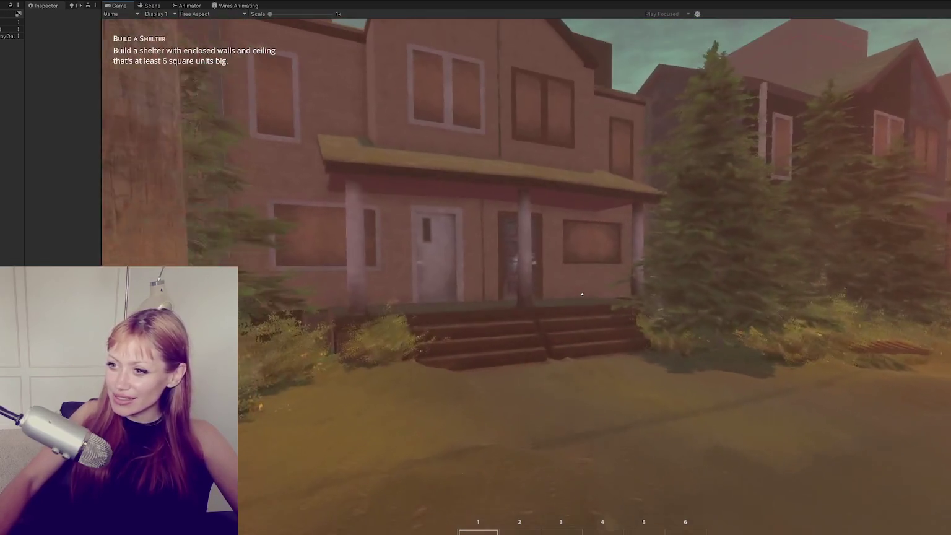
{"action": "key", "text": "w"}
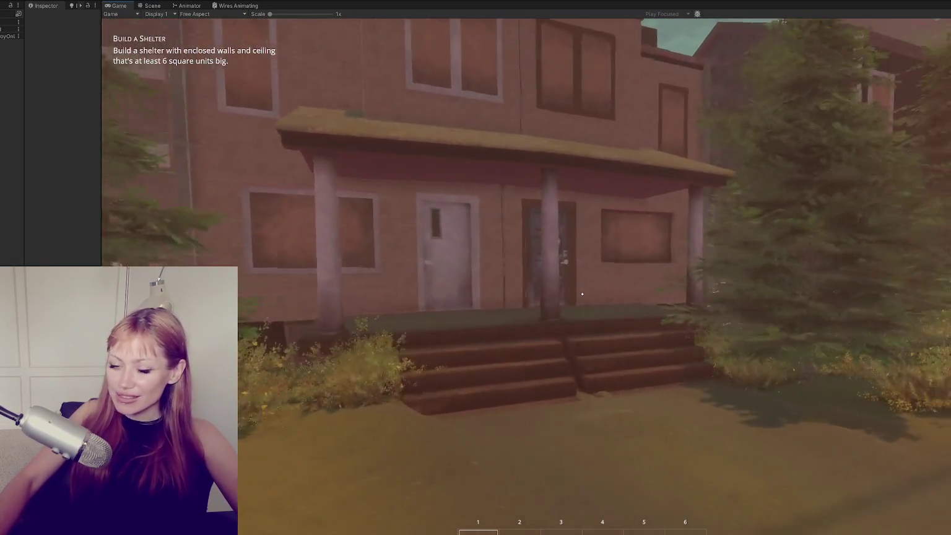
{"action": "key", "text": "w"}
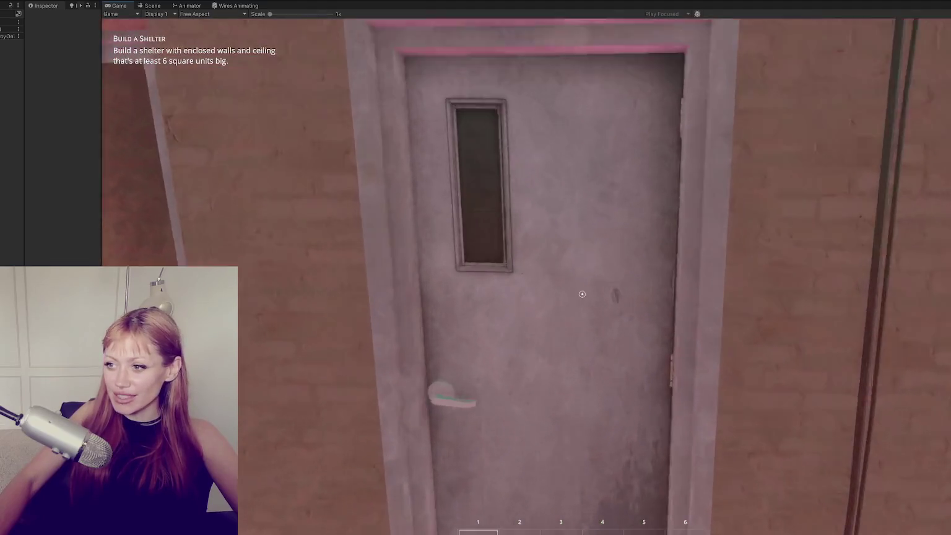
{"action": "left_click", "coordinate": [582, 294]}
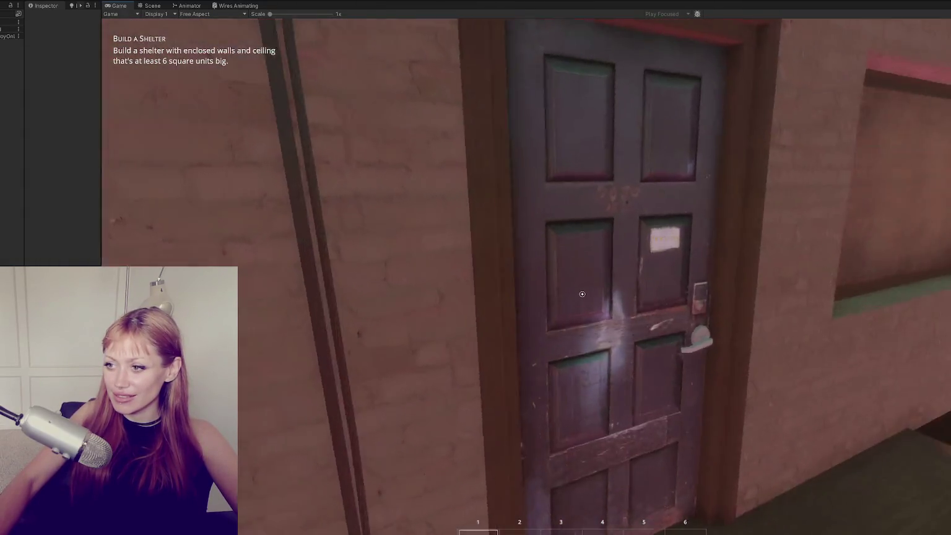
{"action": "key", "text": "s"}
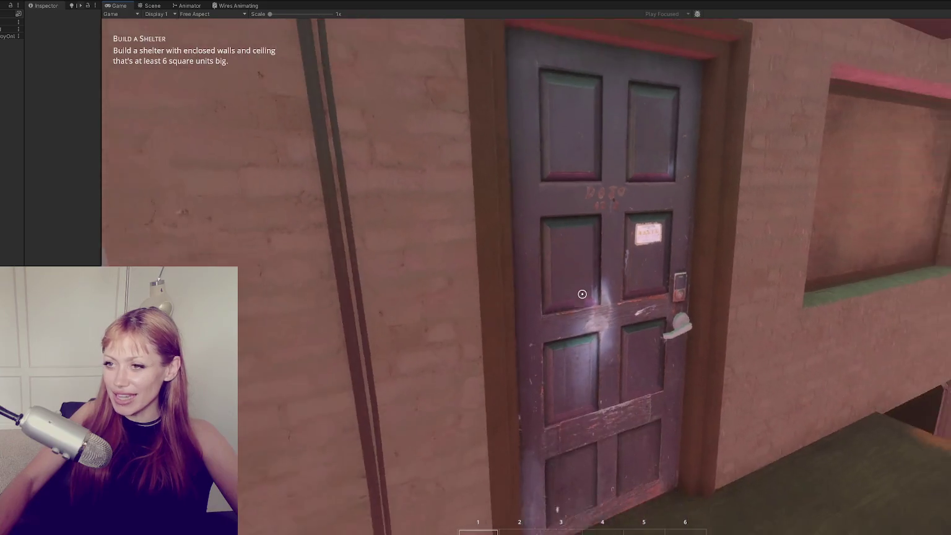
{"action": "key", "text": "Tab"}
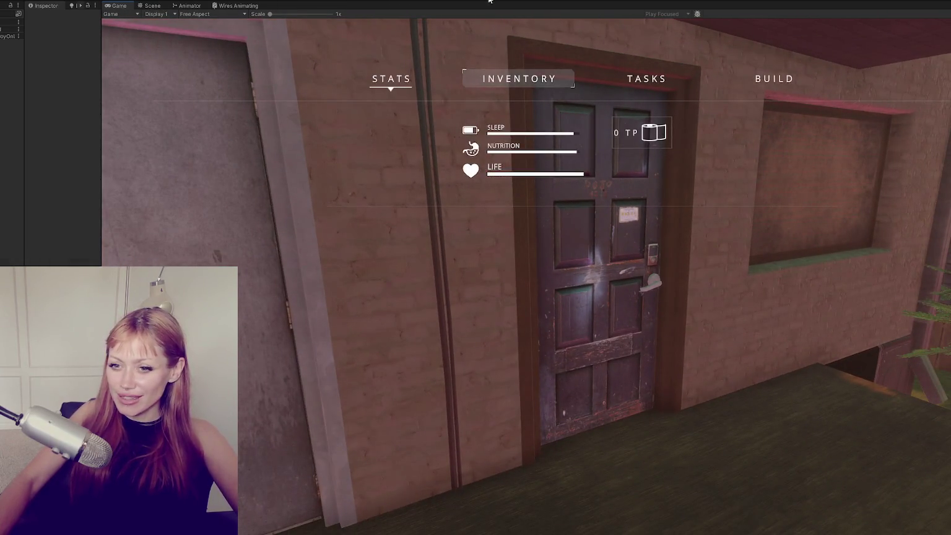
Zoom out and orbit the Scene view to survey the street, toggling between Game and Scene.
{"action": "left_click", "coordinate": [148, 5]}
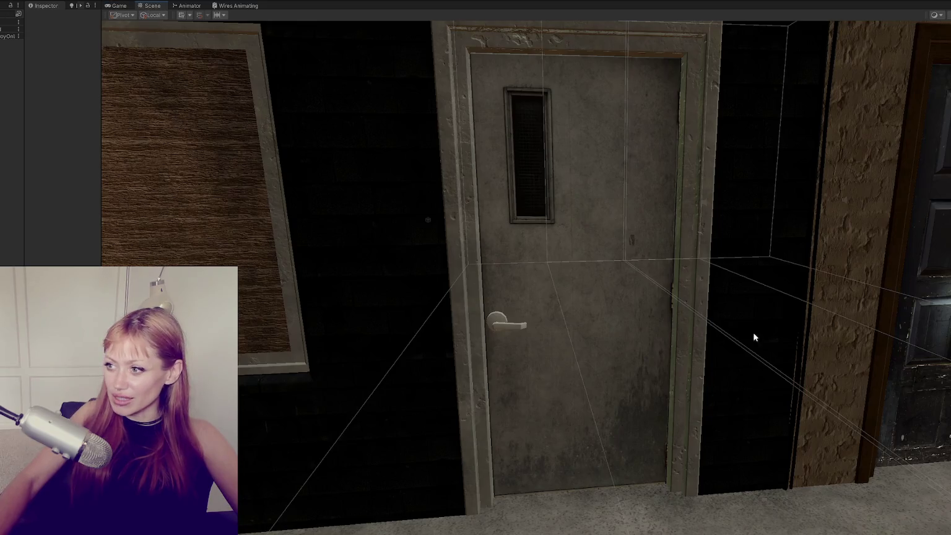
{"action": "scroll", "coordinate": [610, 327], "scroll_direction": "down", "scroll_amount": 10}
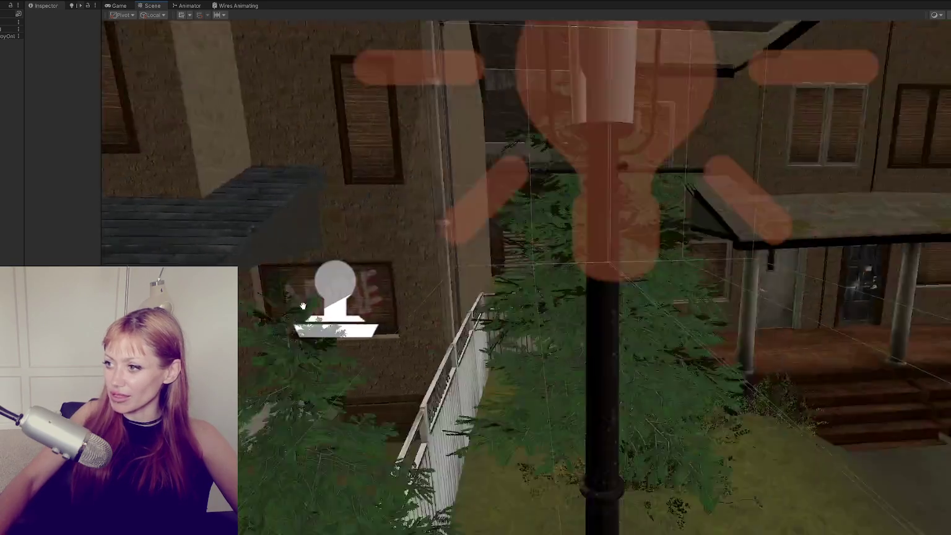
{"action": "scroll", "coordinate": [367, 281], "scroll_direction": "down", "scroll_amount": 10}
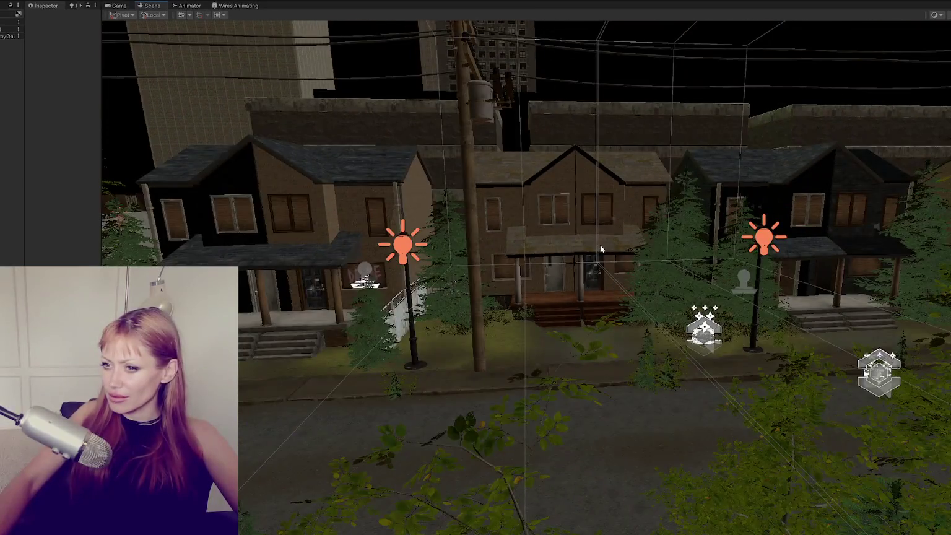
{"action": "left_click_drag", "start_coordinate": [601, 245], "coordinate": [672, 344]}
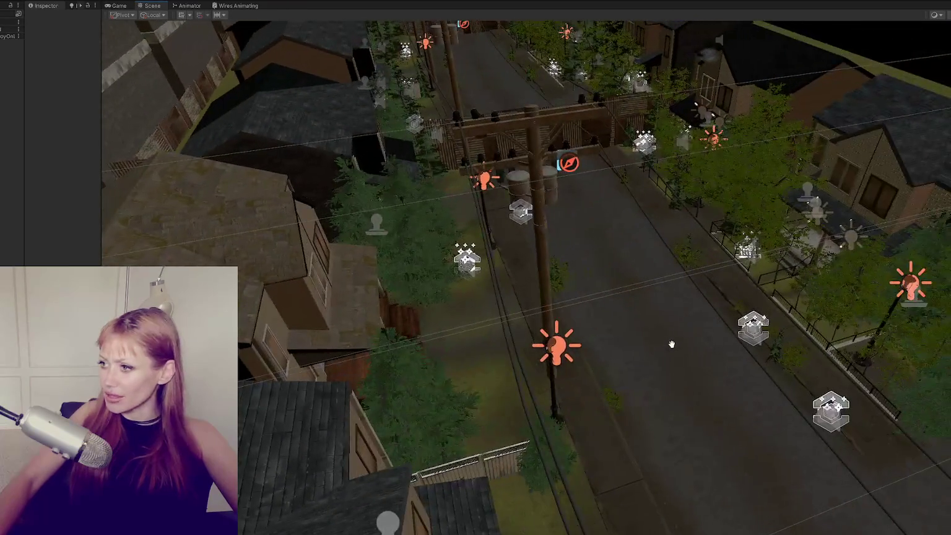
{"action": "left_click", "coordinate": [117, 6]}
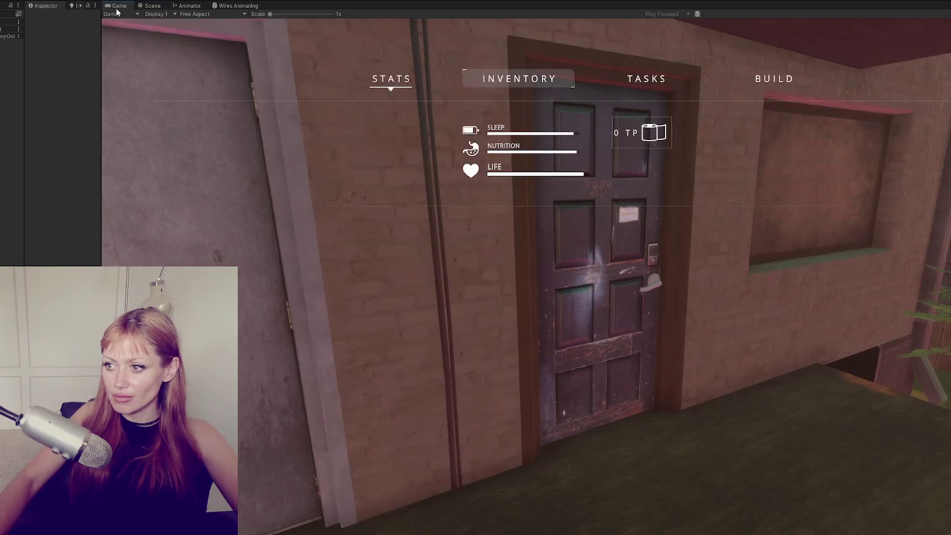
{"action": "key", "text": "ctrl+1"}
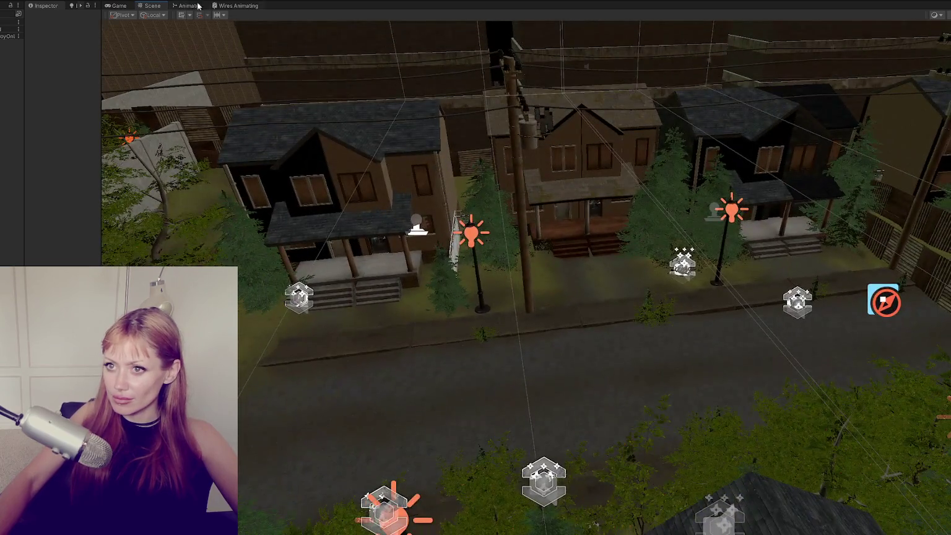
{"action": "left_click", "coordinate": [119, 7]}
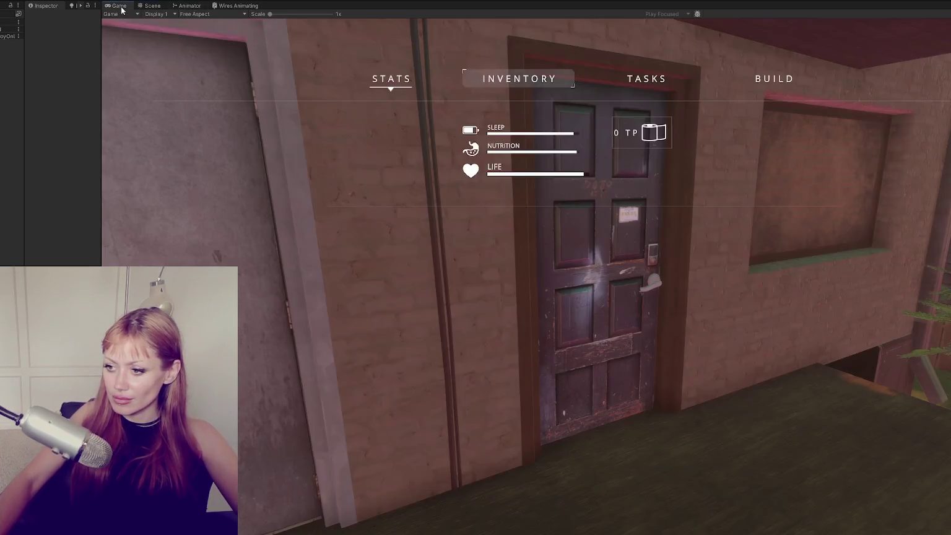
{"action": "left_click", "coordinate": [151, 6]}
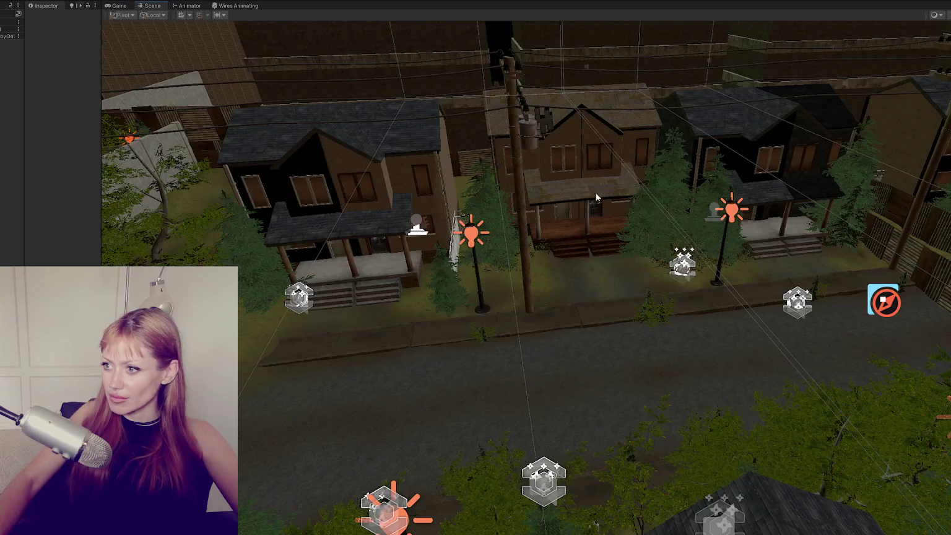
Select the grey front-porch door and frame it, showing the porch roof.
{"action": "left_click", "coordinate": [558, 213]}
{"action": "key", "text": "f"}
{"action": "mouse_move", "coordinate": [657, 221]}
{"action": "left_mouse_down"}
{"action": "mouse_move", "coordinate": [676, 241]}
{"action": "mouse_move", "coordinate": [732, 226]}
{"action": "left_mouse_up"}
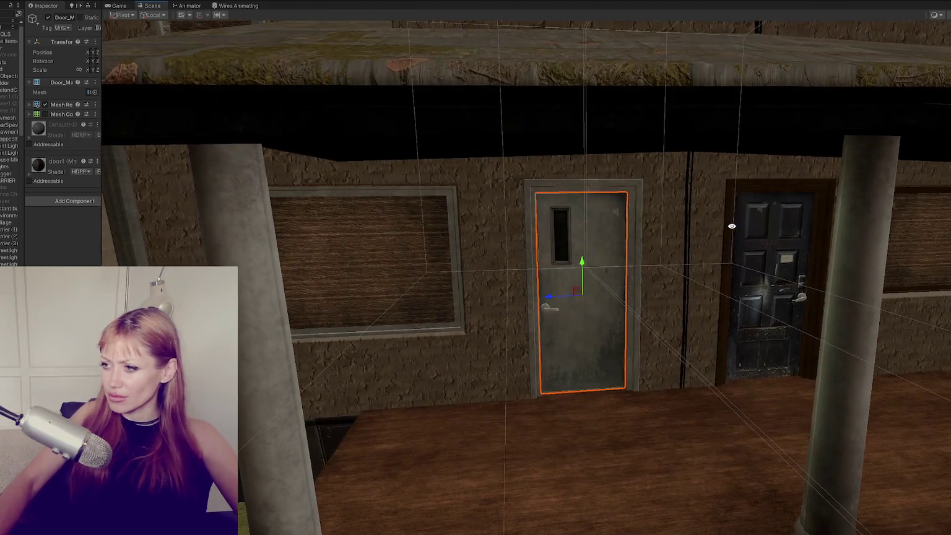
Widen the Inspector, select the parent Door and preview the alarm-clock-old and padlock unlock clips.
{"action": "left_click_drag", "start_coordinate": [99, 200], "coordinate": [239, 200]}
{"action": "scroll", "coordinate": [21, 210], "scroll_direction": "down", "scroll_amount": 6}
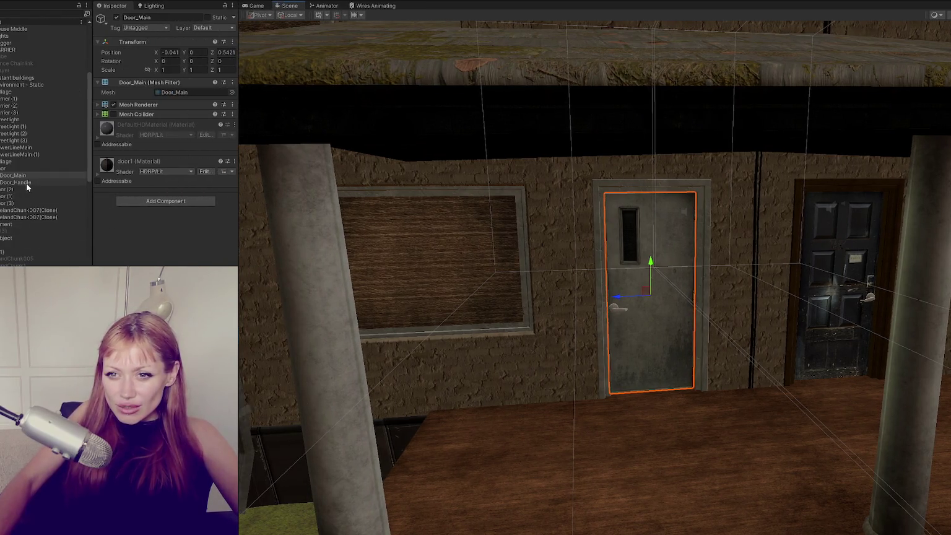
{"action": "left_click", "coordinate": [29, 169]}
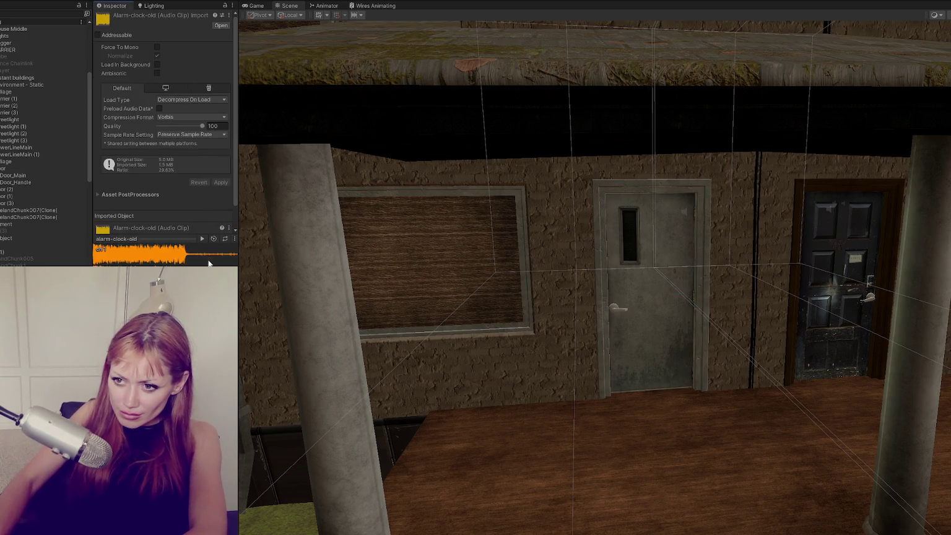
{"action": "left_click", "coordinate": [211, 239]}
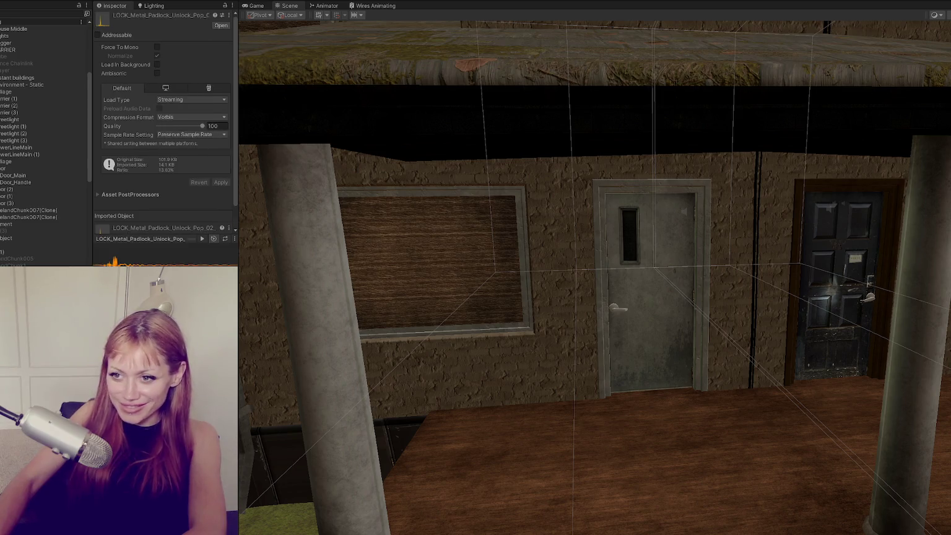
{"action": "left_click", "coordinate": [202, 239]}
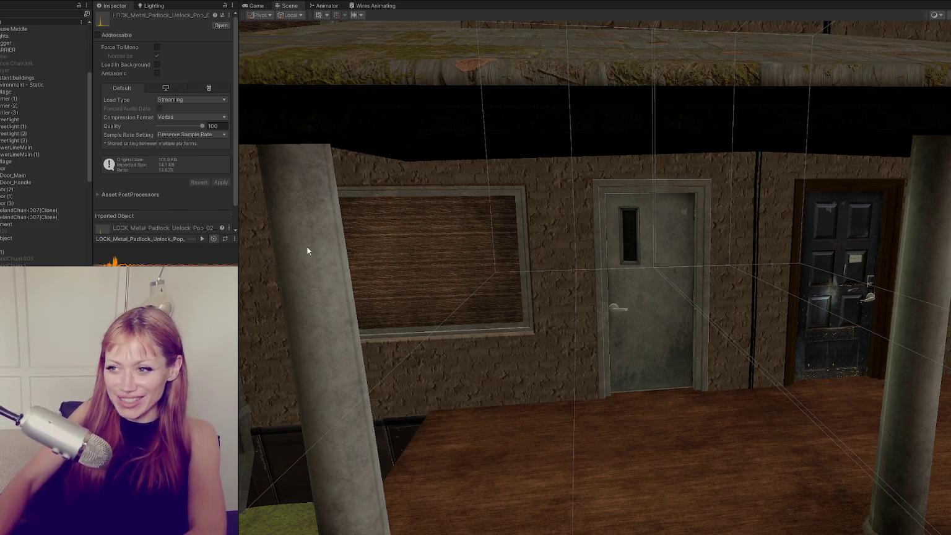
Reselect the parent Door and set LOCK_Metal_Padlock_Unlock as its Custom Lock Sound.
{"action": "left_click", "coordinate": [677, 283]}
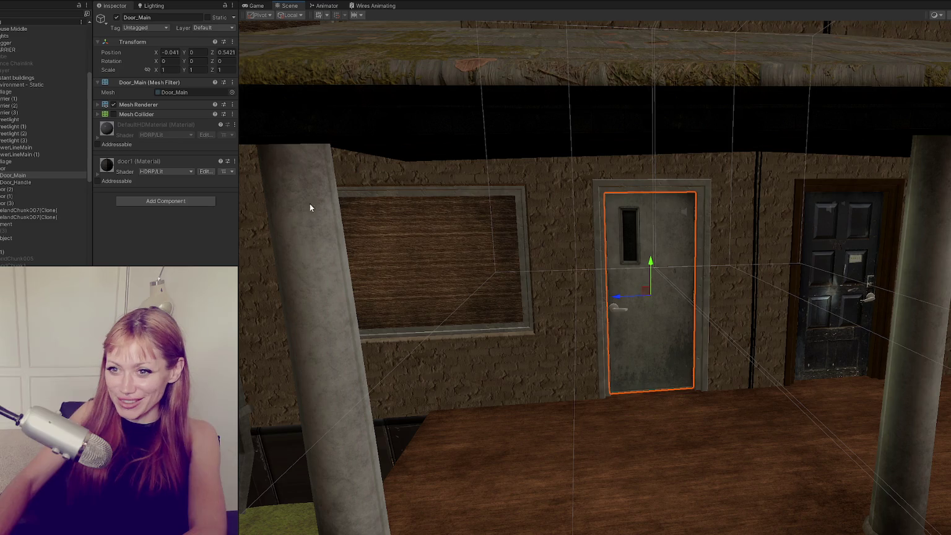
{"action": "left_click", "coordinate": [34, 168]}
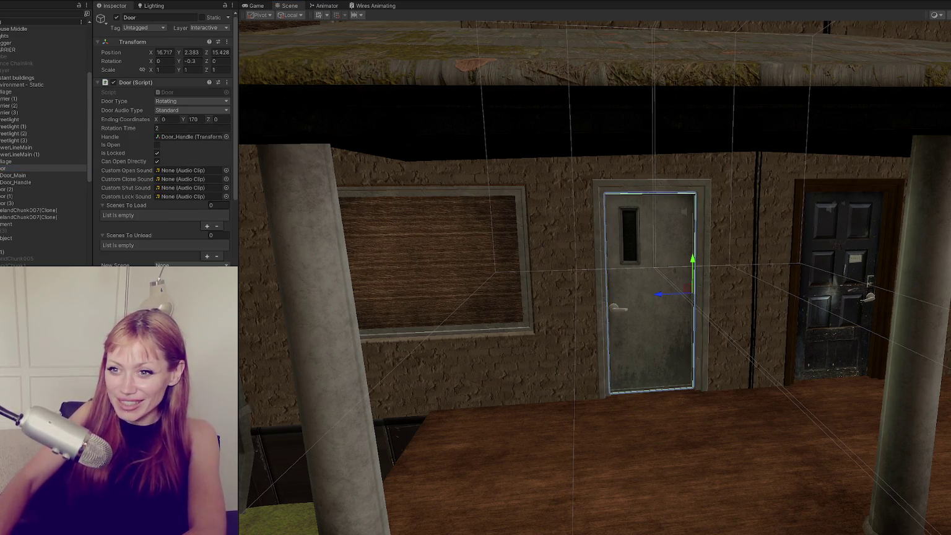
{"action": "scroll", "coordinate": [187, 146], "scroll_direction": "down", "scroll_amount": 3}
{"action": "left_click", "coordinate": [259, 5]}
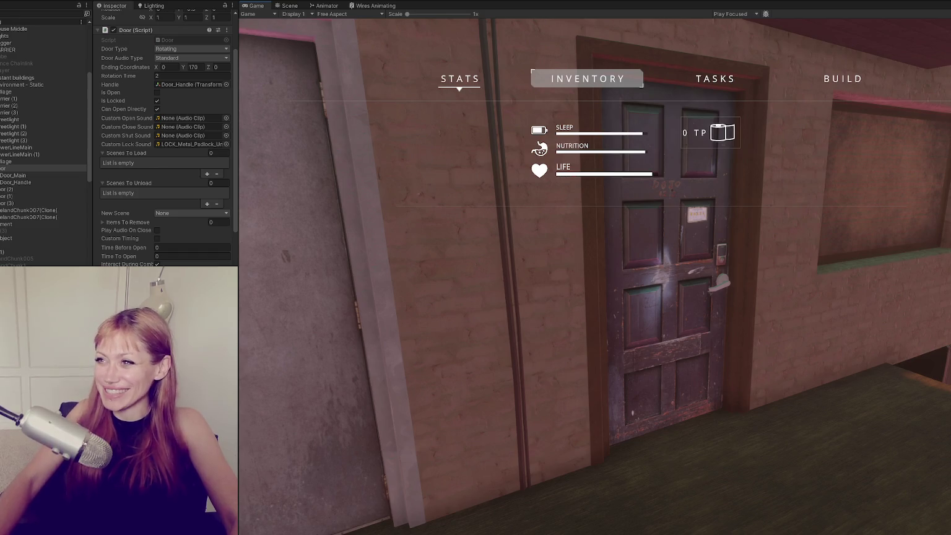
Walk from the grey door across the street to the house porch door and reopen the stats menu.
{"action": "key", "text": "Tab"}
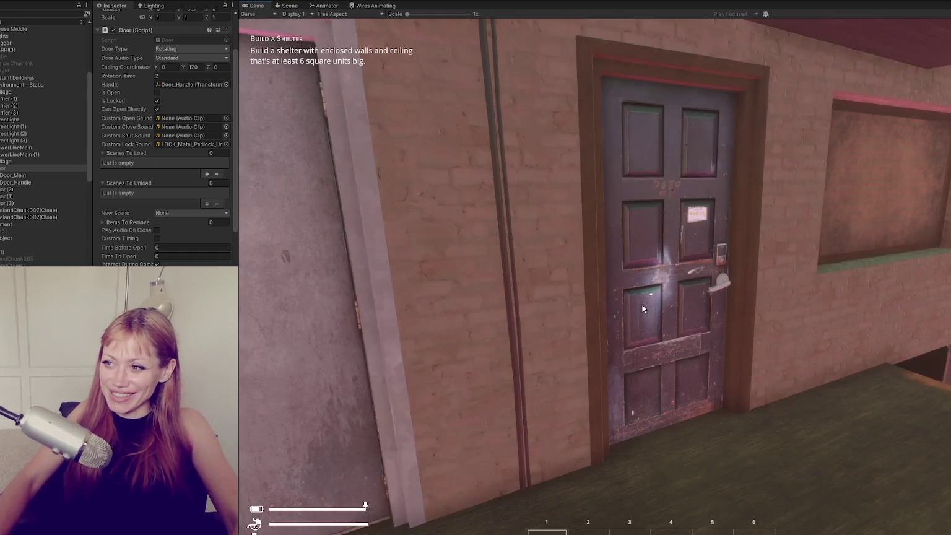
{"action": "key", "text": "w"}
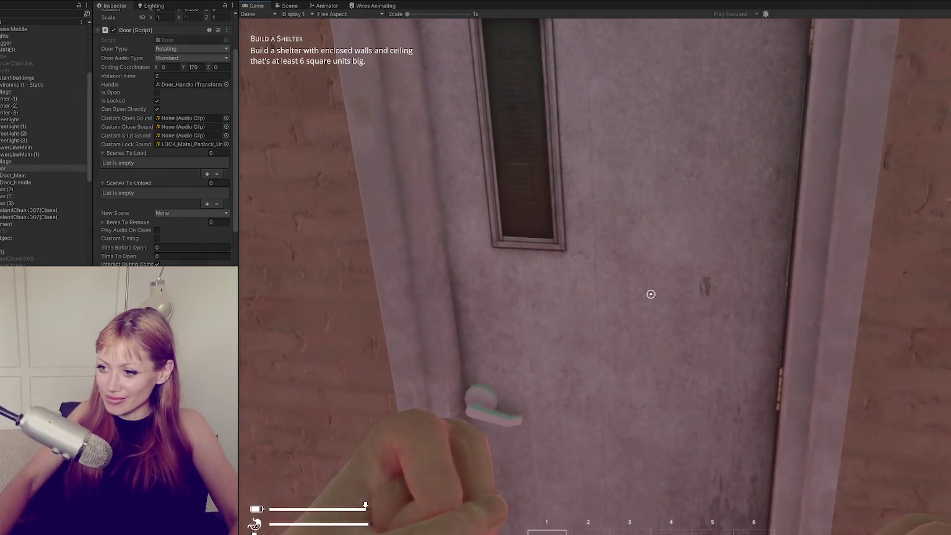
{"action": "key", "text": "s"}
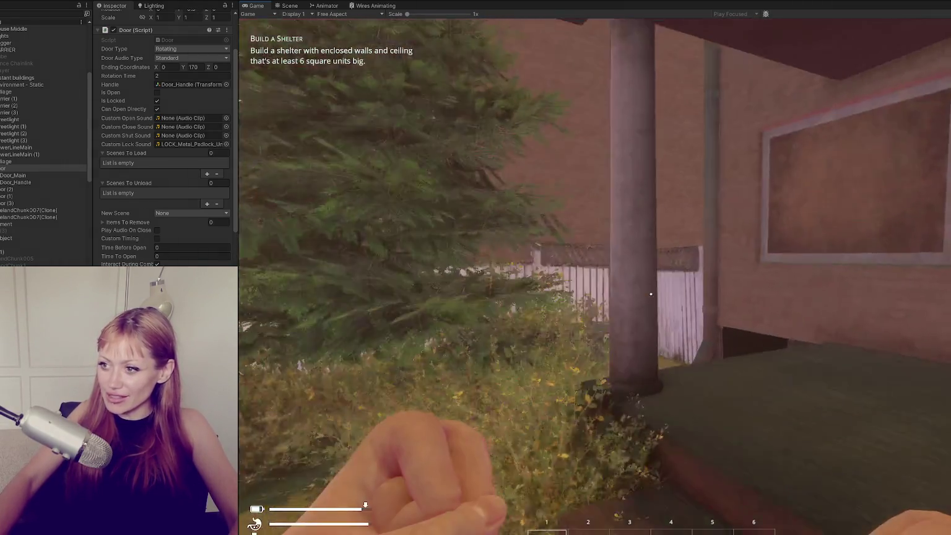
{"action": "key", "text": "w"}
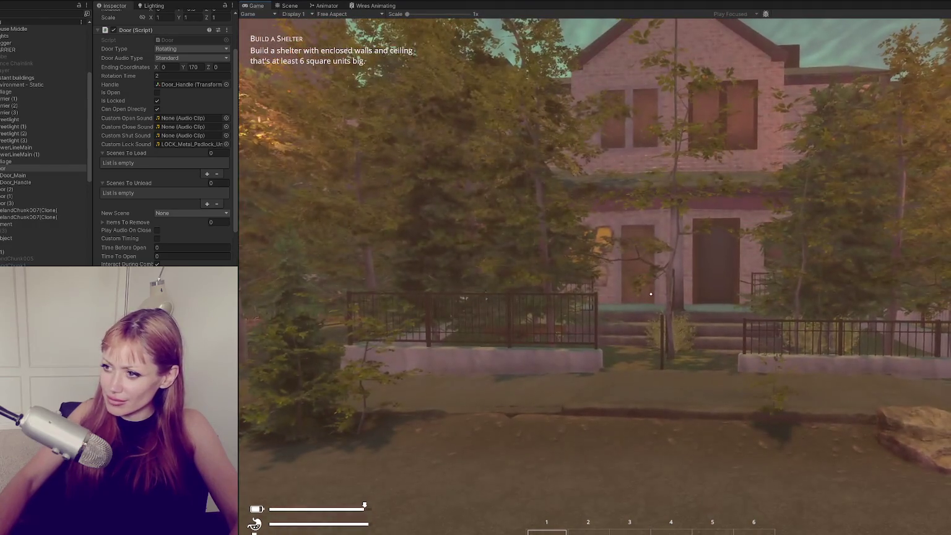
{"action": "key", "text": "w"}
{"action": "key", "text": "w"}
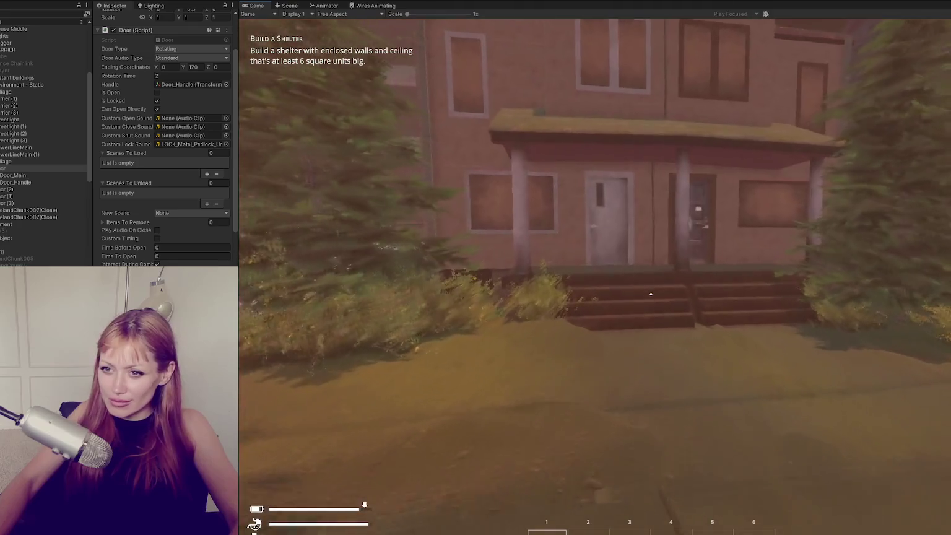
{"action": "key", "text": "w"}
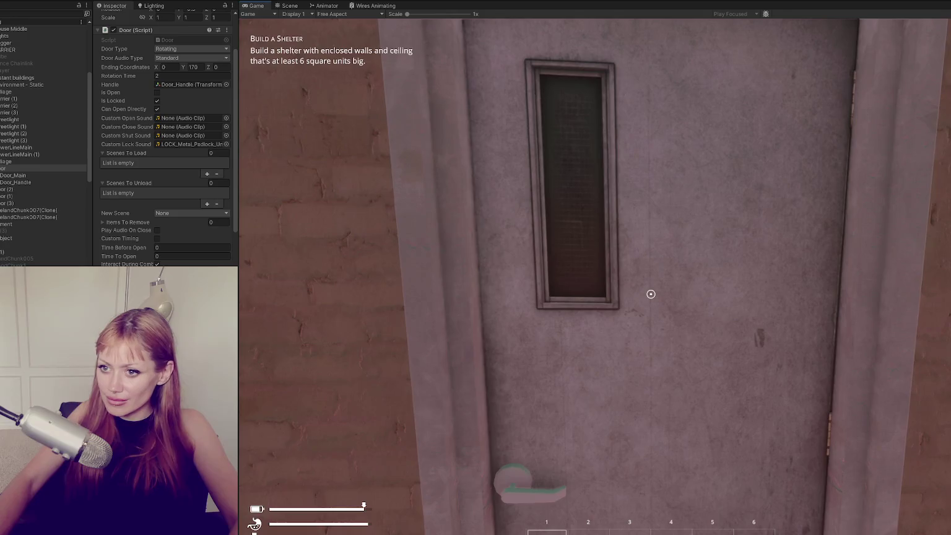
{"action": "key", "text": "Tab"}
{"action": "scroll", "coordinate": [180, 157], "scroll_direction": "down", "scroll_amount": 4}
{"action": "scroll", "coordinate": [171, 140], "scroll_direction": "up", "scroll_amount": 3}
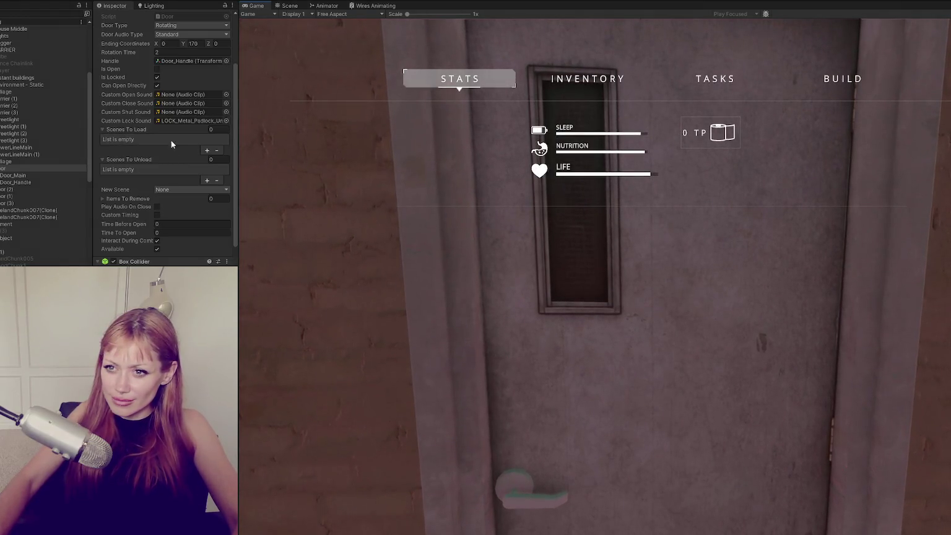
Set the Door script's Door Audio Type to None.
{"action": "scroll", "coordinate": [142, 137], "scroll_direction": "up", "scroll_amount": 3}
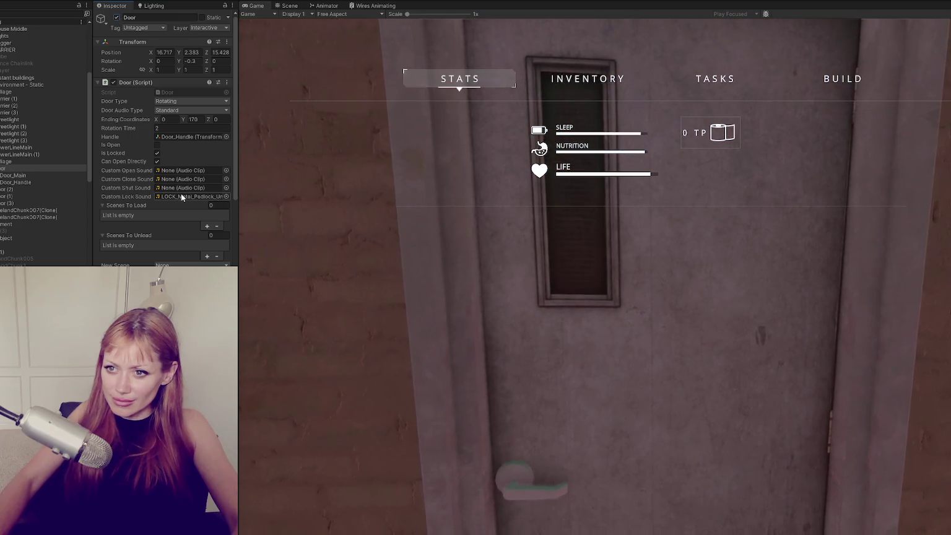
{"action": "left_click", "coordinate": [182, 197]}
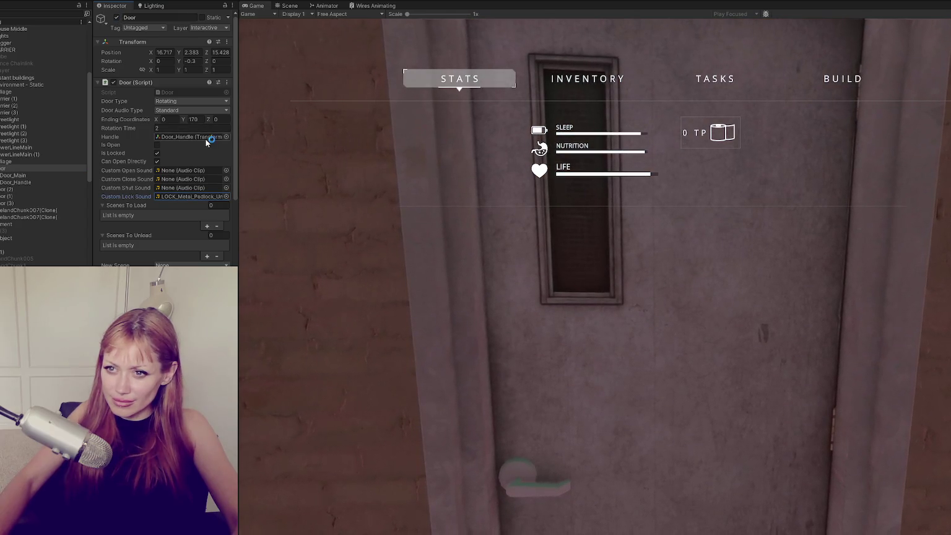
{"action": "left_click", "coordinate": [193, 110]}
{"action": "left_click", "coordinate": [193, 120]}
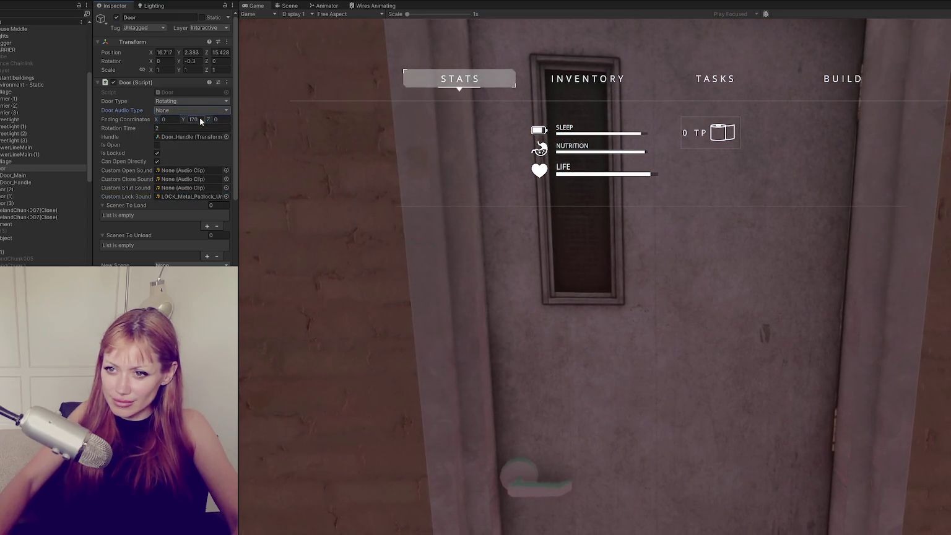
Try the locked door in play, reopen the stats menu, then stop the play test.
{"action": "key", "text": "Tab"}
{"action": "key", "text": "w"}
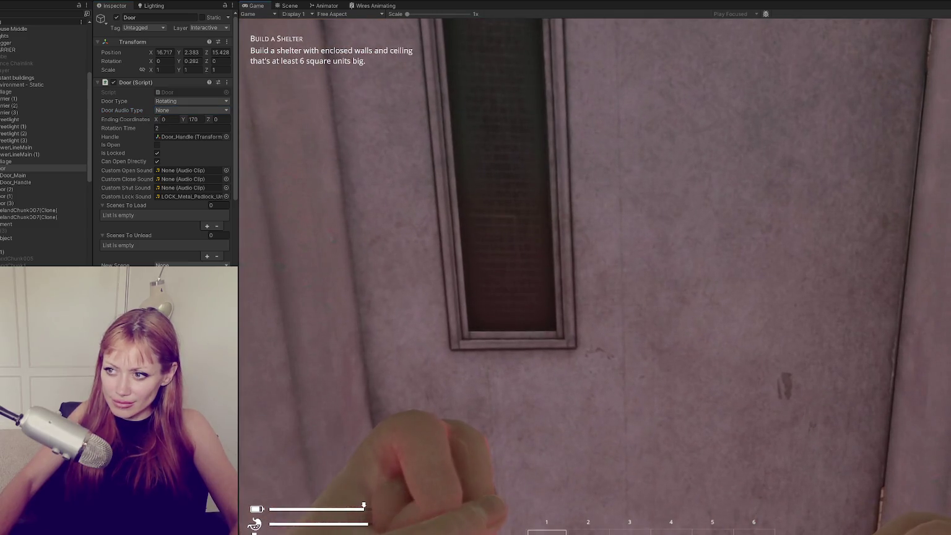
{"action": "key", "text": "s"}
{"action": "key", "text": "Tab"}
{"action": "scroll", "coordinate": [137, 148], "scroll_direction": "down", "scroll_amount": 2}
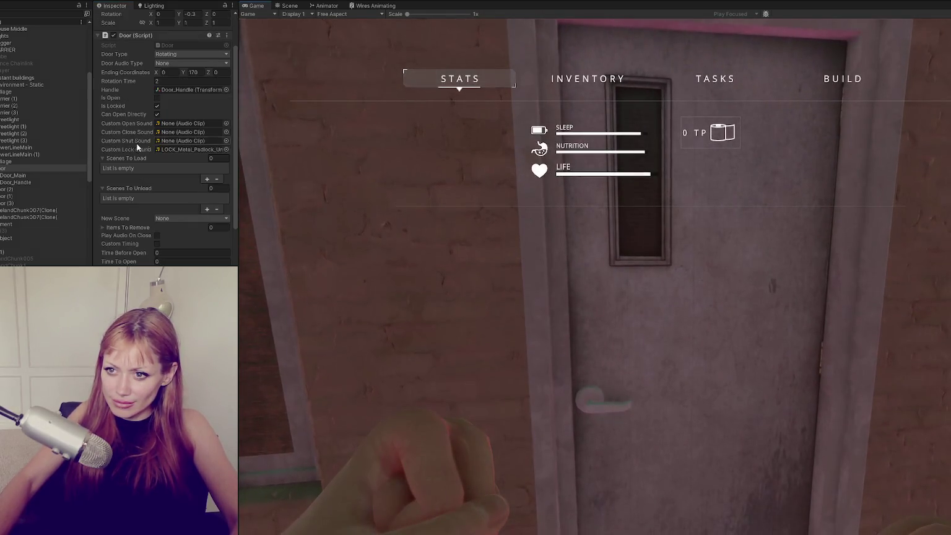
{"action": "scroll", "coordinate": [182, 140], "scroll_direction": "down", "scroll_amount": 2}
{"action": "scroll", "coordinate": [173, 155], "scroll_direction": "down", "scroll_amount": 3}
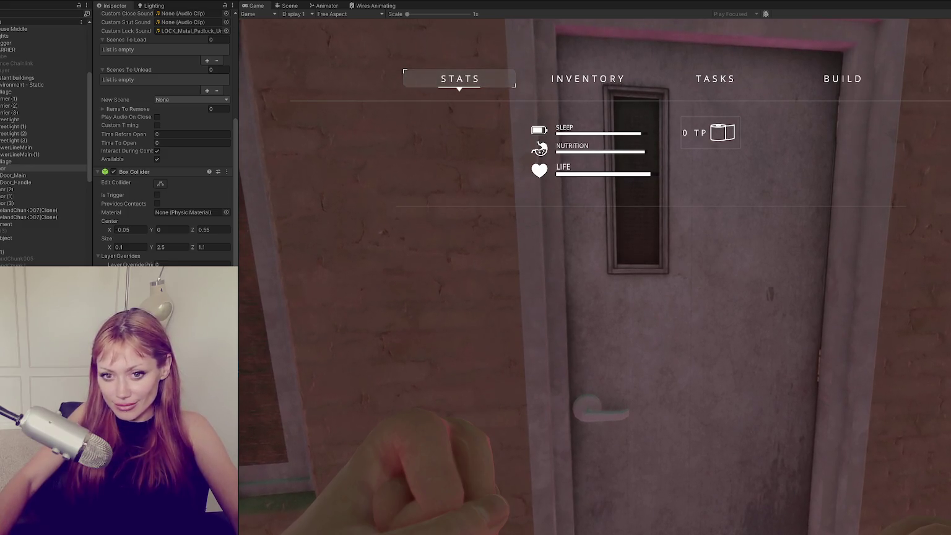
{"action": "key", "text": "ctrl+p"}
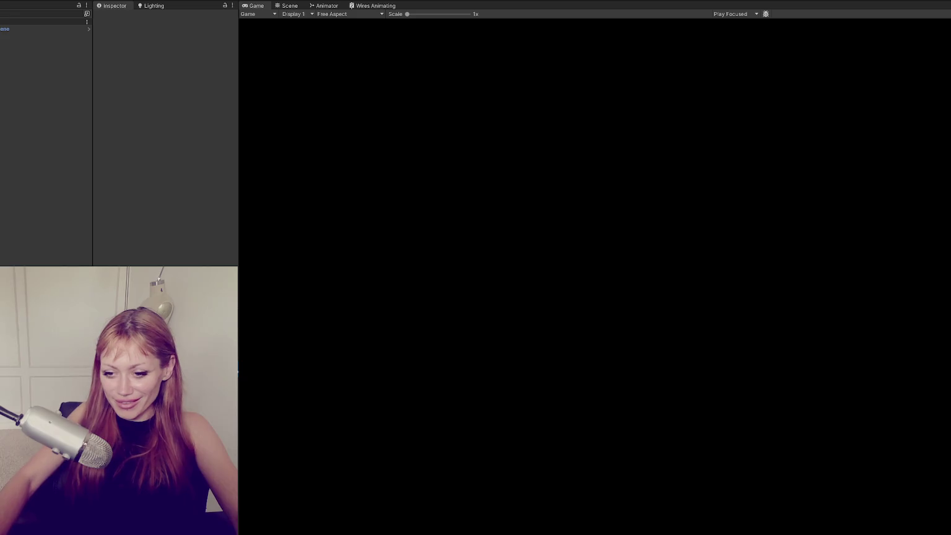
{"action": "key", "text": "alt+Tab"}
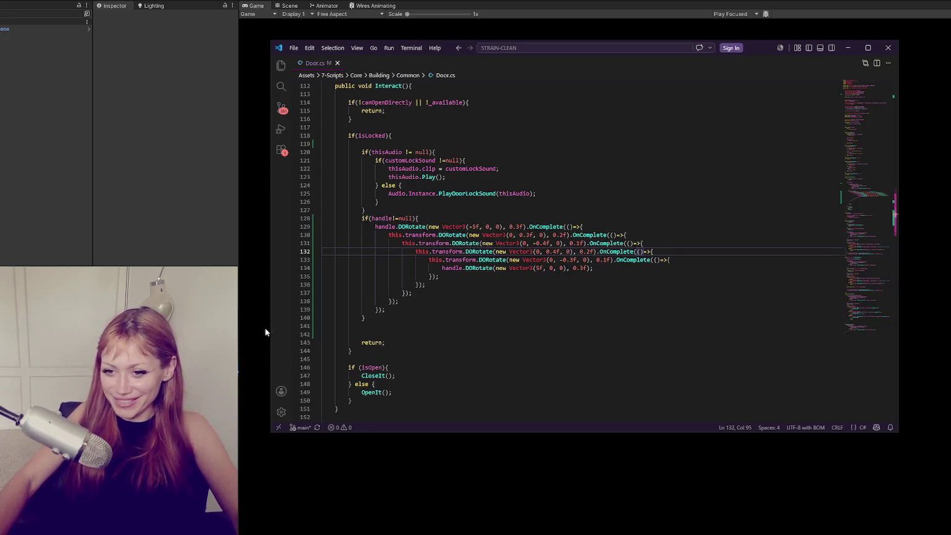
{"action": "scroll", "coordinate": [398, 246], "scroll_direction": "up", "scroll_amount": 4}
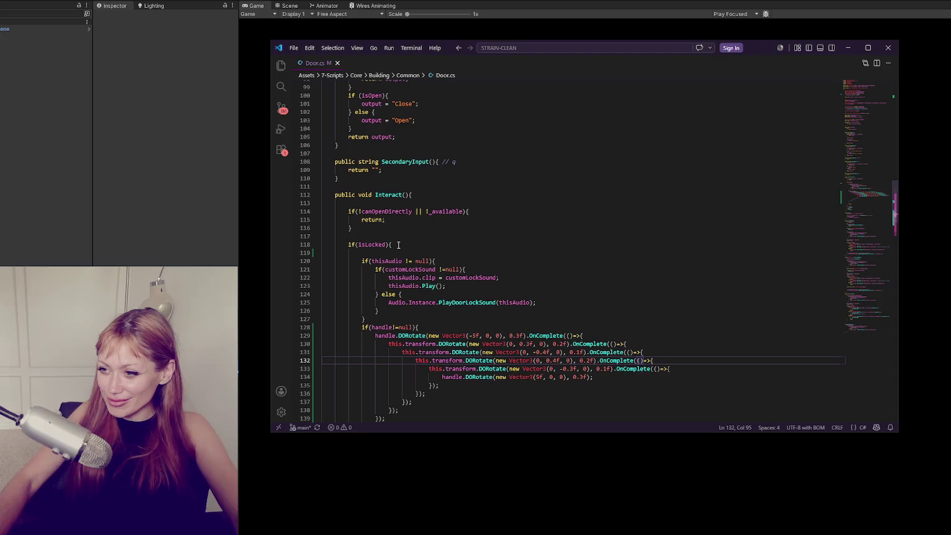
{"action": "double_click", "coordinate": [467, 302]}
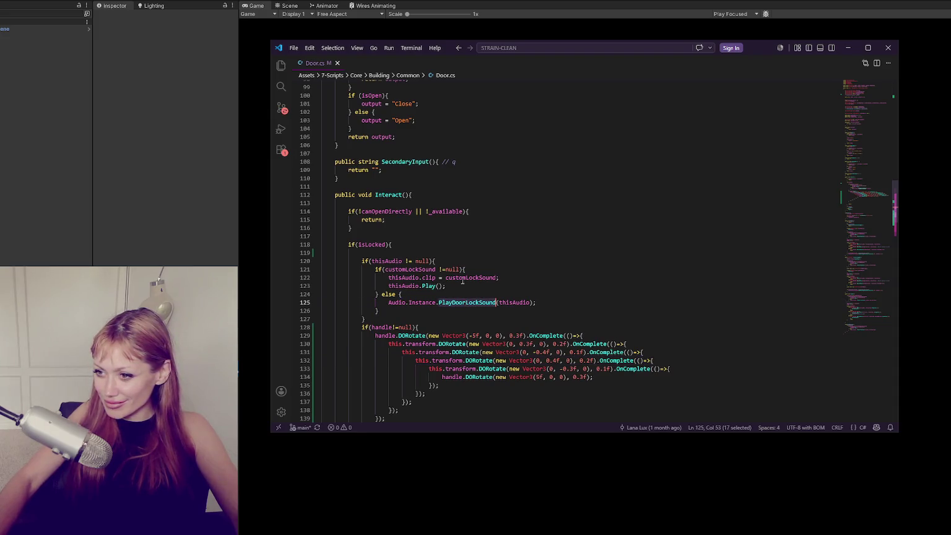
{"action": "double_click", "coordinate": [463, 279]}
{"action": "scroll", "coordinate": [460, 290], "scroll_direction": "up", "scroll_amount": 5}
{"action": "scroll", "coordinate": [403, 276], "scroll_direction": "down", "scroll_amount": 5}
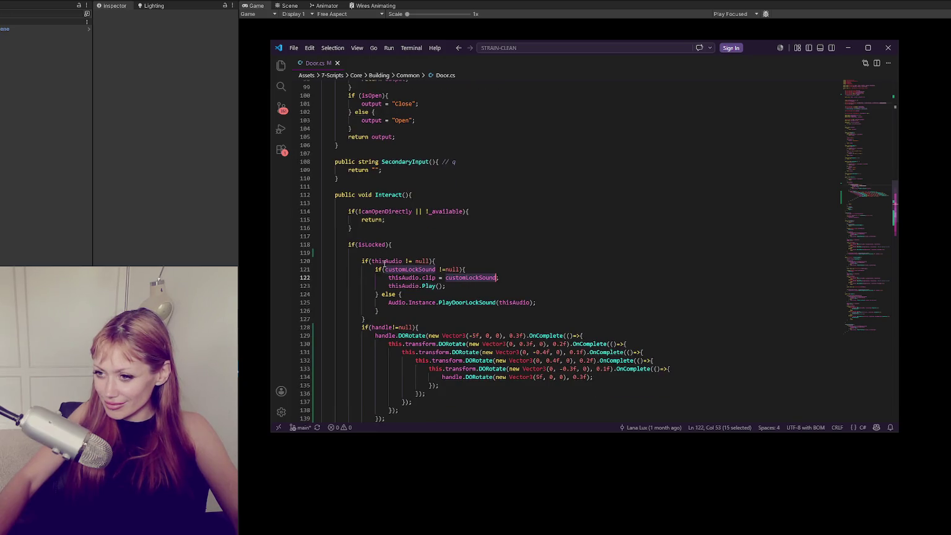
{"action": "double_click", "coordinate": [385, 262]}
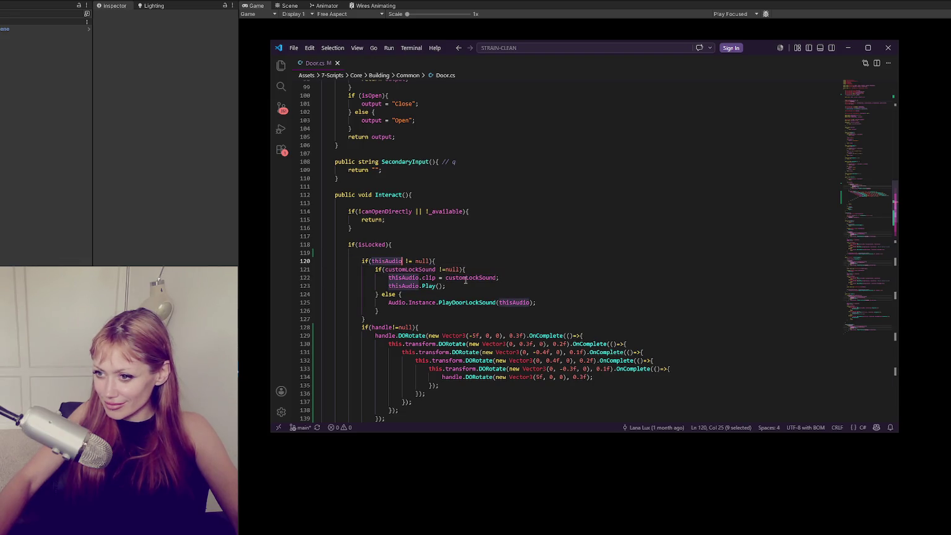
{"action": "double_click", "coordinate": [411, 279]}
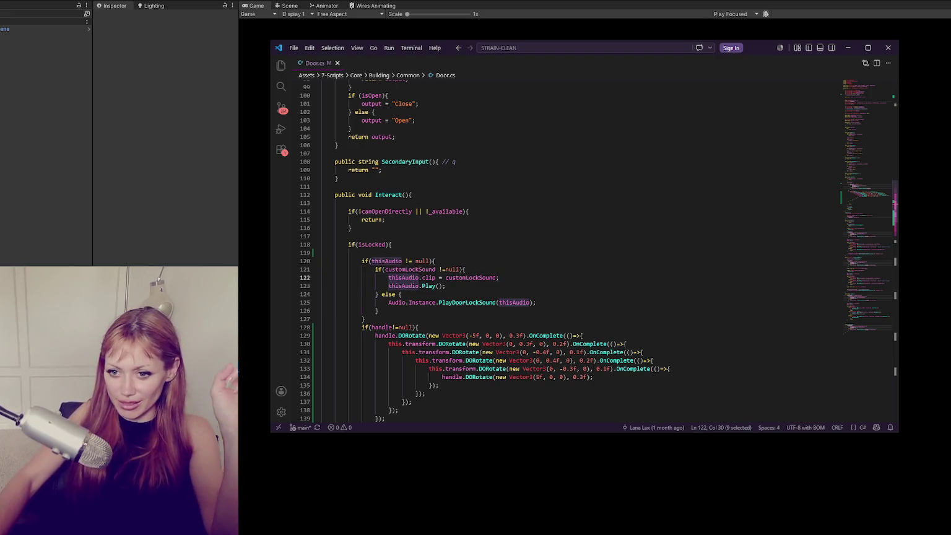
{"action": "key", "text": "alt+Tab"}
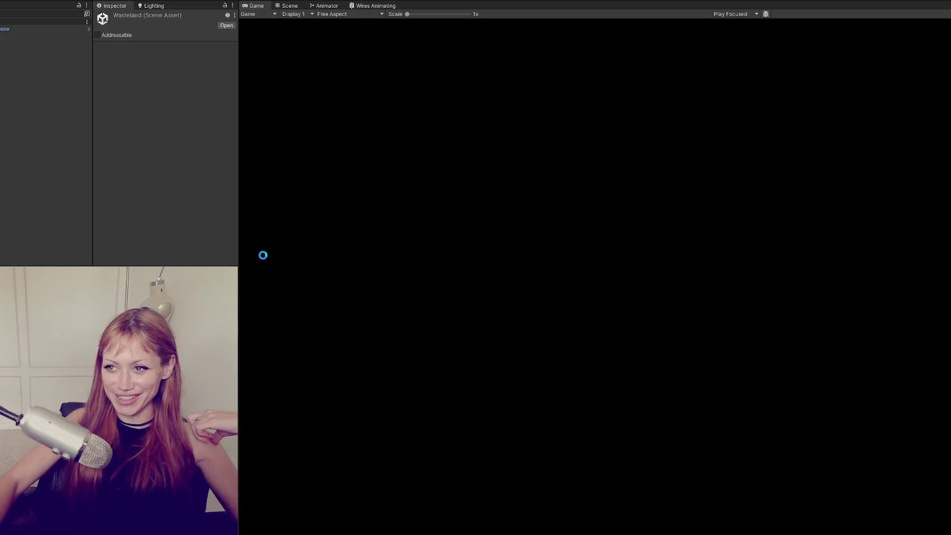
Widen the Scene view and click through CONTROLS, Distance Items (1) and Chainlink_Half (1) to locate the door.
{"action": "left_click_drag", "start_coordinate": [242, 100], "coordinate": [207, 96]}
{"action": "left_click", "coordinate": [256, 5]}
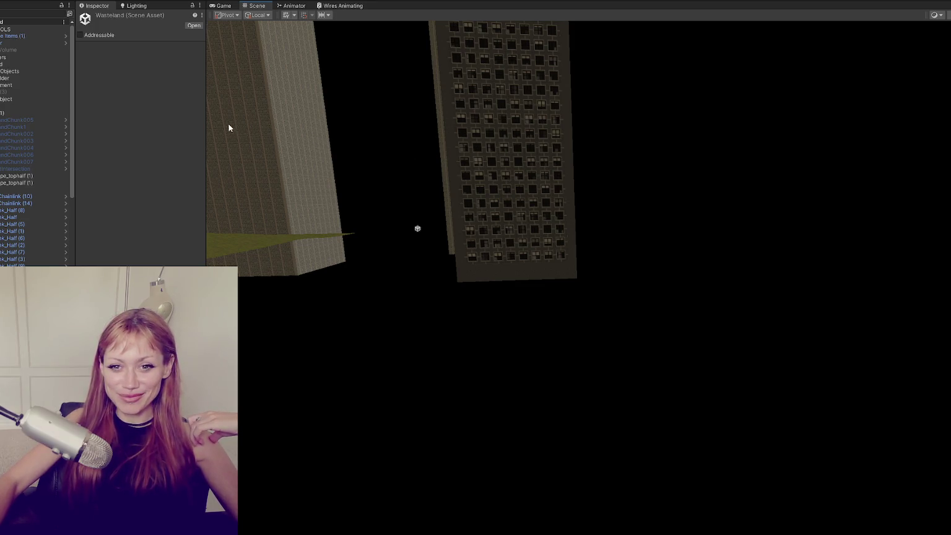
{"action": "left_click", "coordinate": [29, 29]}
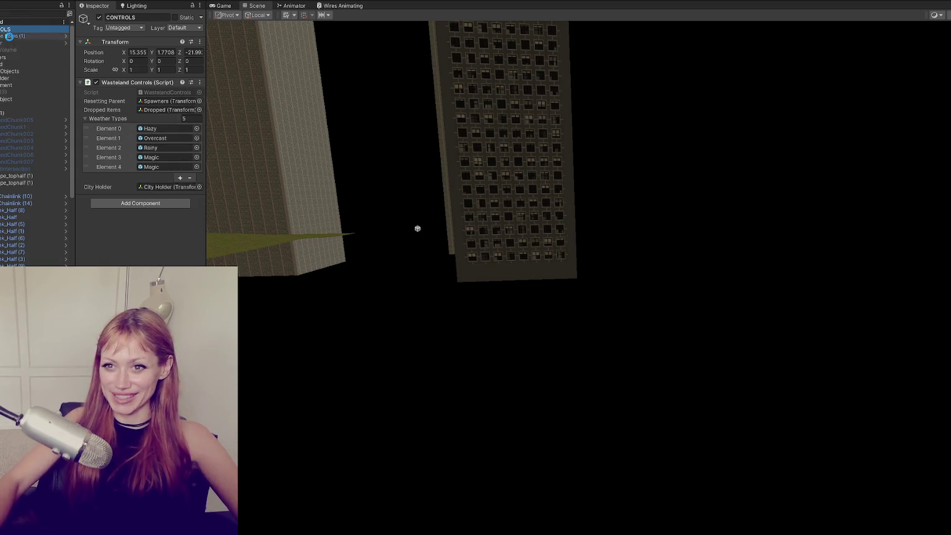
{"action": "left_click", "coordinate": [12, 36]}
{"action": "double_click", "coordinate": [12, 231]}
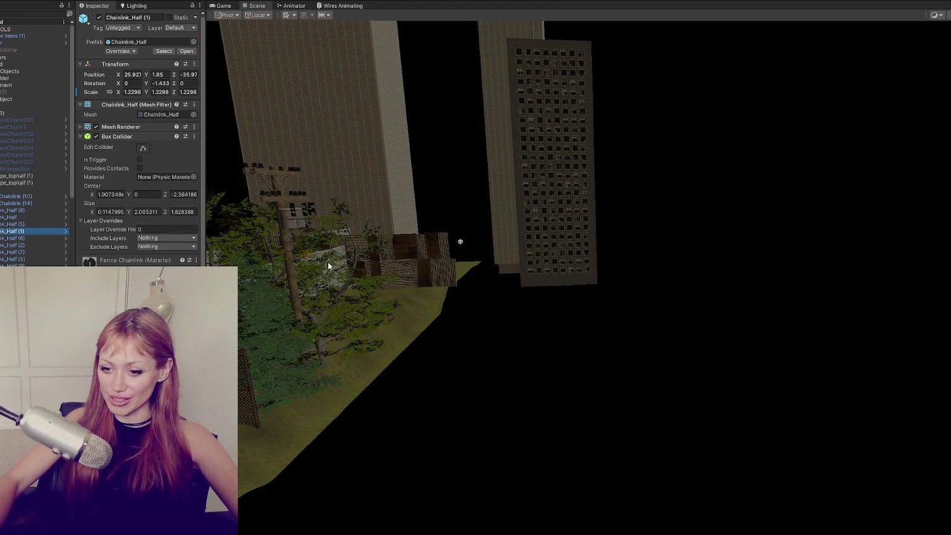
{"action": "scroll", "coordinate": [5, 220], "scroll_direction": "down", "scroll_amount": 5}
{"action": "scroll", "coordinate": [38, 142], "scroll_direction": "up", "scroll_amount": 5}
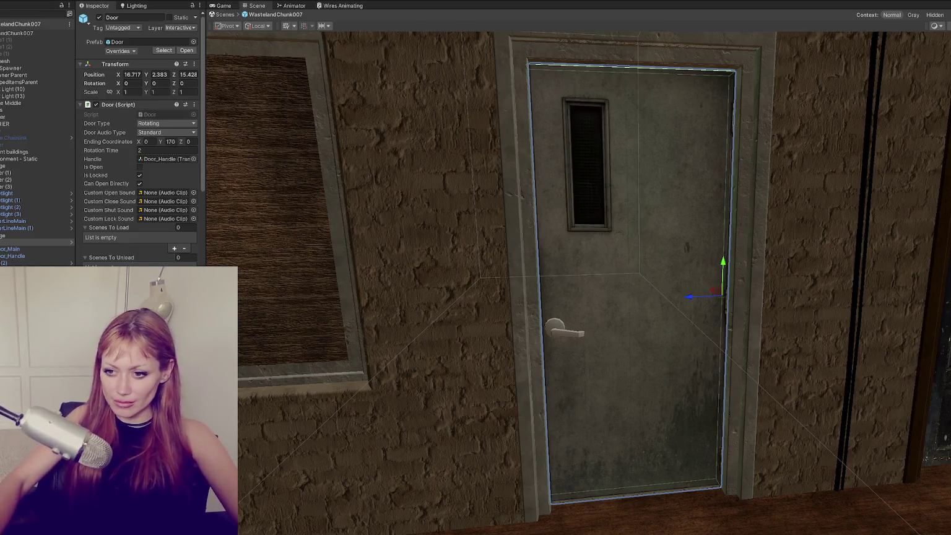
Inspect the padlock unlock clip and assign it to the house door's Custom Lock Sound.
{"action": "scroll", "coordinate": [169, 186], "scroll_direction": "down", "scroll_amount": 4}
{"action": "scroll", "coordinate": [170, 188], "scroll_direction": "down", "scroll_amount": 2}
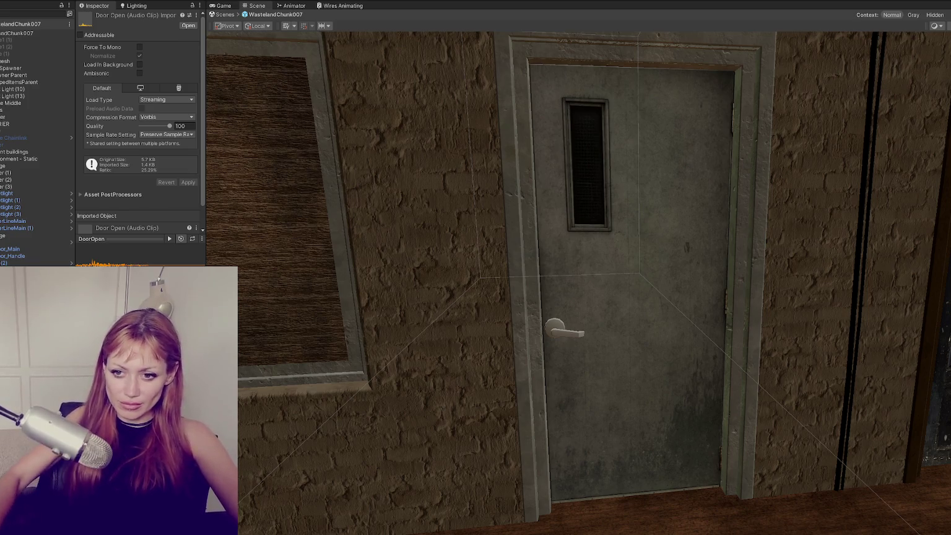
{"action": "key", "text": "Down"}
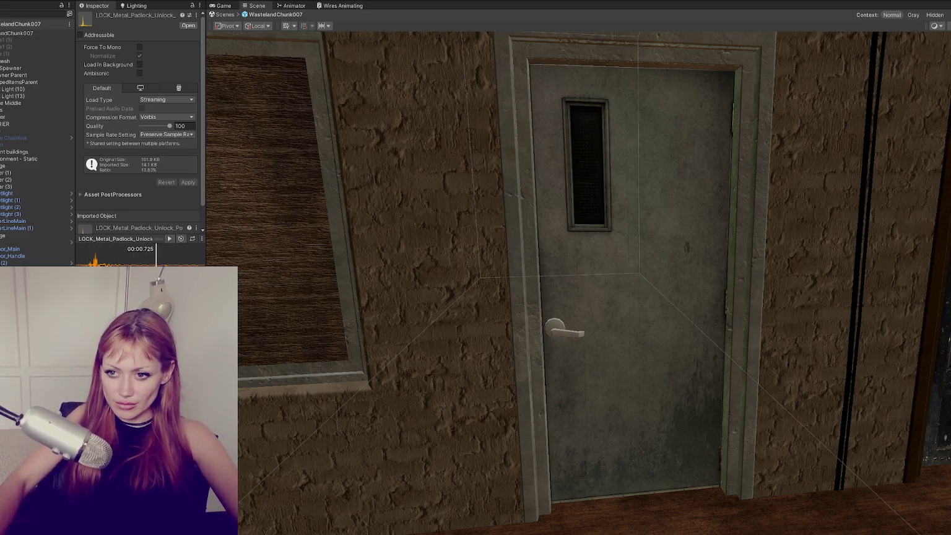
{"action": "left_click", "coordinate": [43, 242]}
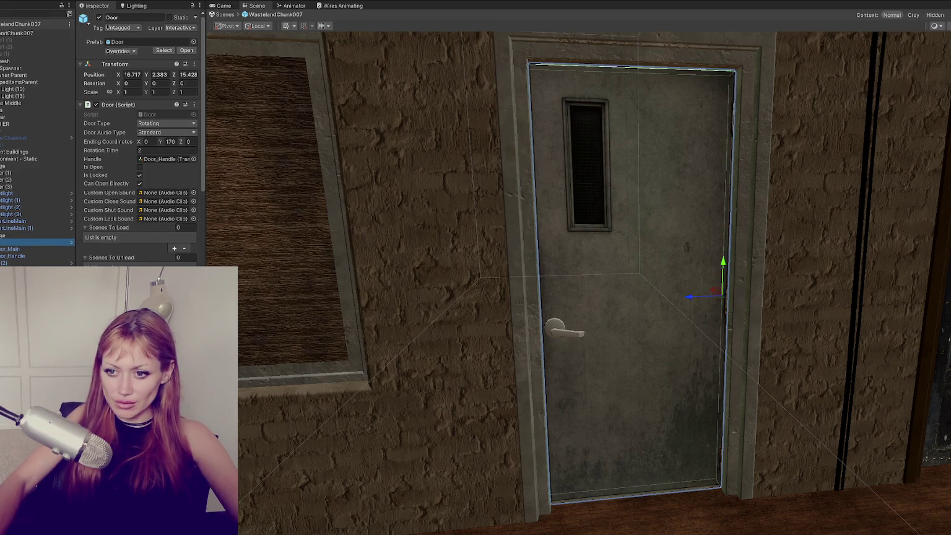
{"action": "scroll", "coordinate": [160, 203], "scroll_direction": "down", "scroll_amount": 3}
{"action": "left_click_drag", "start_coordinate": [164, 166], "coordinate": [164, 140]}
{"action": "scroll", "coordinate": [116, 186], "scroll_direction": "down", "scroll_amount": 4}
{"action": "scroll", "coordinate": [115, 186], "scroll_direction": "up", "scroll_amount": 7}
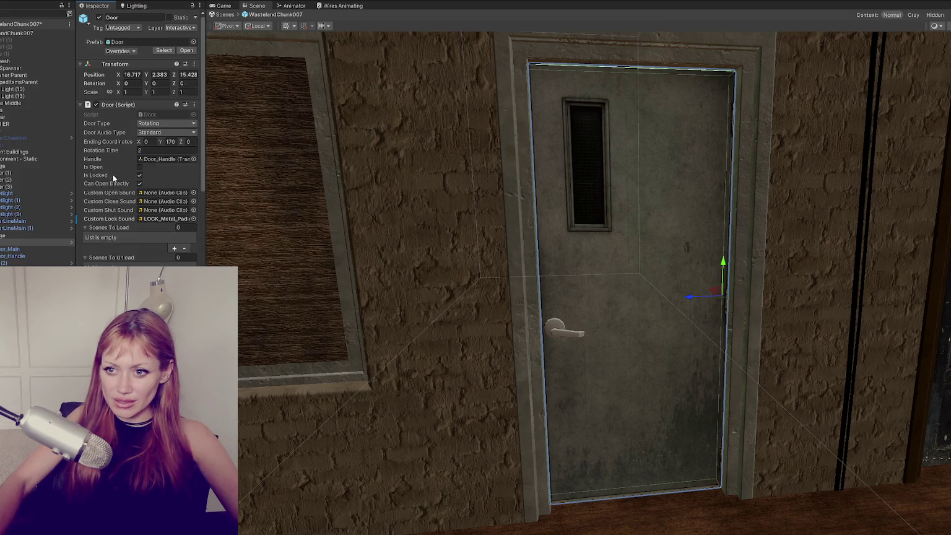
{"action": "left_click", "coordinate": [110, 106]}
{"action": "left_click", "coordinate": [110, 106]}
{"action": "left_click", "coordinate": [142, 151]}
Scroll down the door's Inspector to its empty Audio Source component.
{"action": "scroll", "coordinate": [141, 154], "scroll_direction": "down", "scroll_amount": 1}
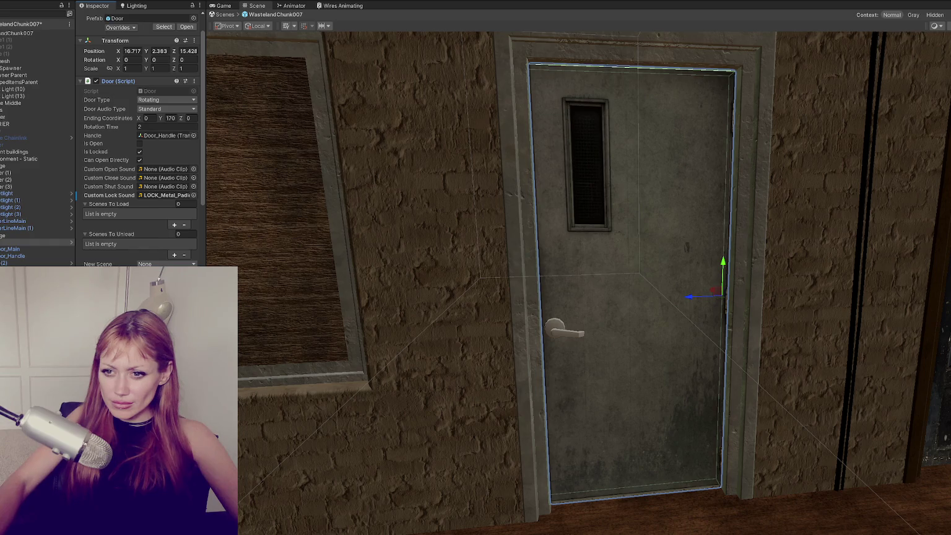
{"action": "scroll", "coordinate": [147, 224], "scroll_direction": "down", "scroll_amount": 1}
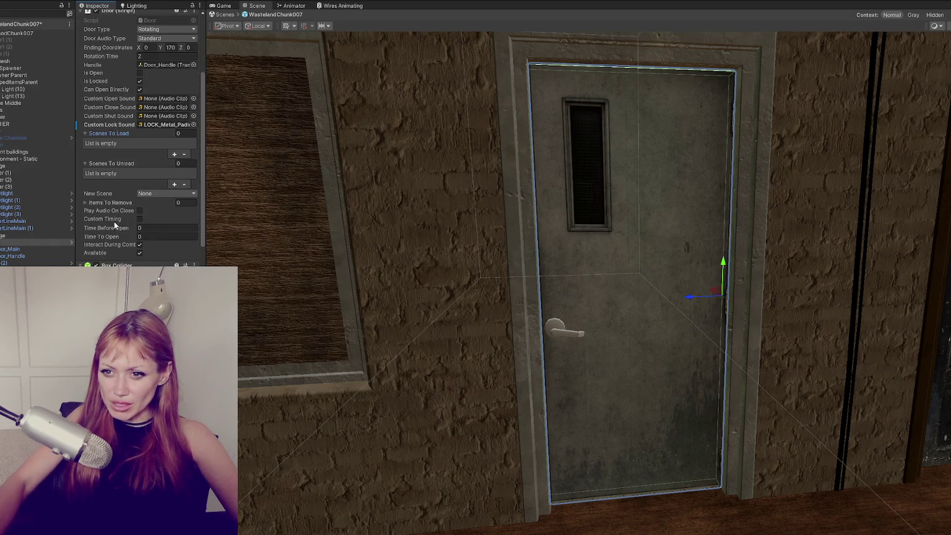
{"action": "scroll", "coordinate": [120, 239], "scroll_direction": "down", "scroll_amount": 3}
{"action": "scroll", "coordinate": [128, 255], "scroll_direction": "down", "scroll_amount": 2}
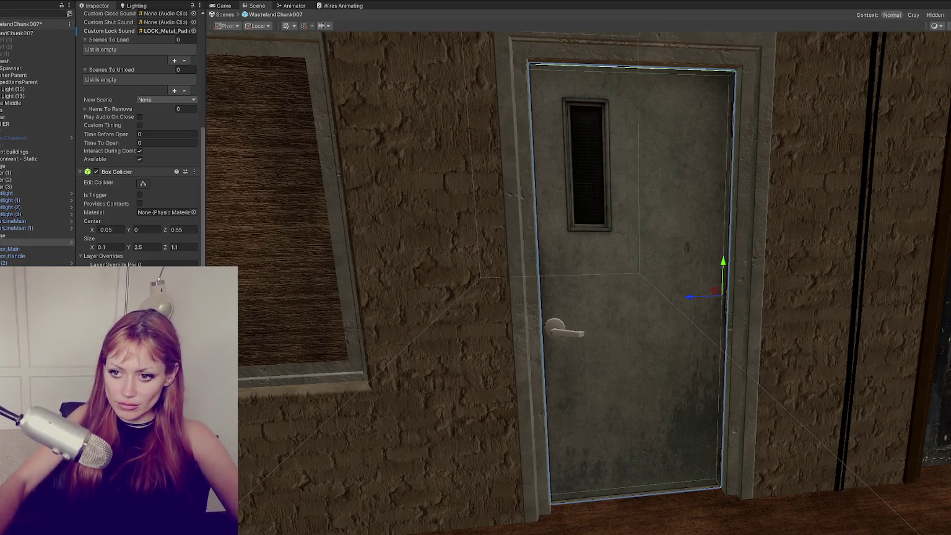
{"action": "scroll", "coordinate": [148, 230], "scroll_direction": "down", "scroll_amount": 6}
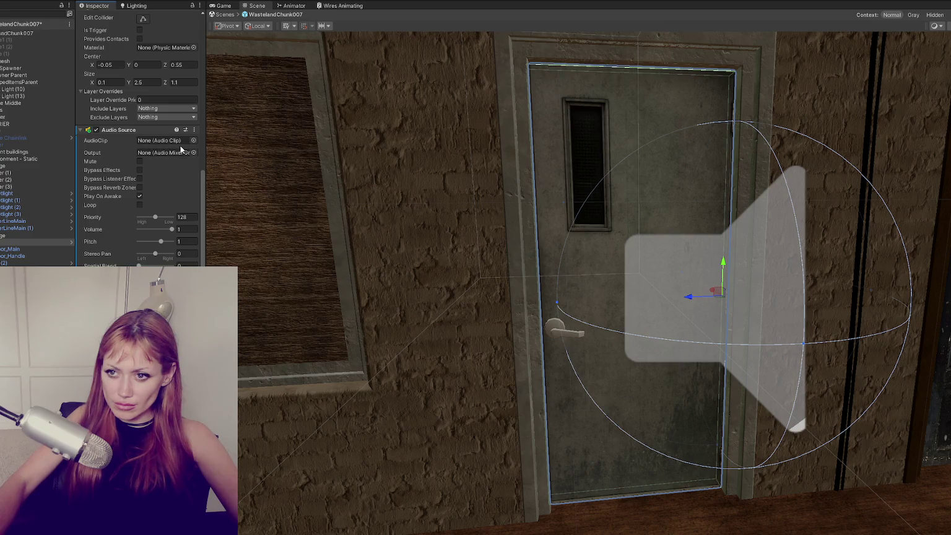
Route the door's Audio Source to the SFX mixer group and turn off Play On Awake.
{"action": "left_click", "coordinate": [193, 152]}
{"action": "double_click", "coordinate": [219, 200]}
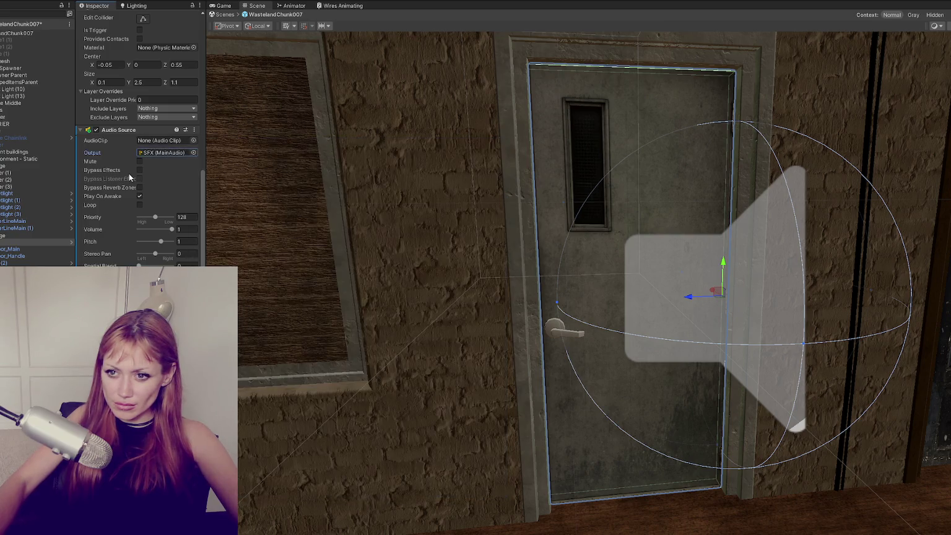
{"action": "left_click", "coordinate": [140, 197]}
Set Doppler Level 0.26, Spatial Blend 1, Linear Volume Rolloff and Max Distance 6.
{"action": "scroll", "coordinate": [135, 160], "scroll_direction": "down", "scroll_amount": 1}
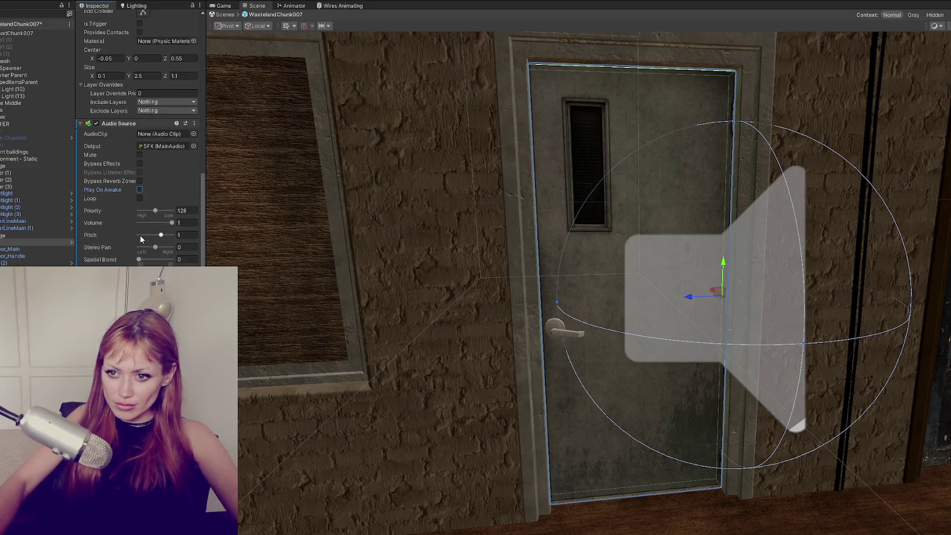
{"action": "scroll", "coordinate": [141, 191], "scroll_direction": "down", "scroll_amount": 5}
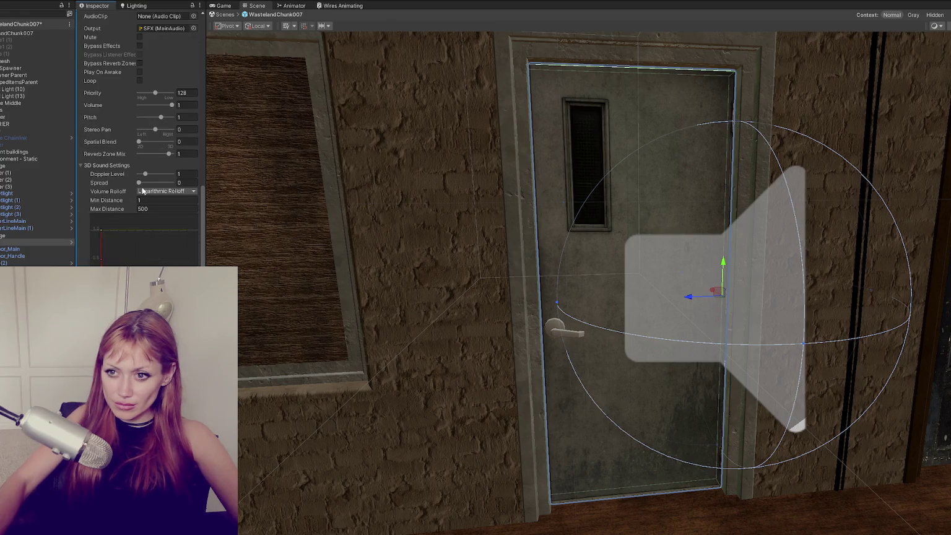
{"action": "left_click", "coordinate": [140, 174]}
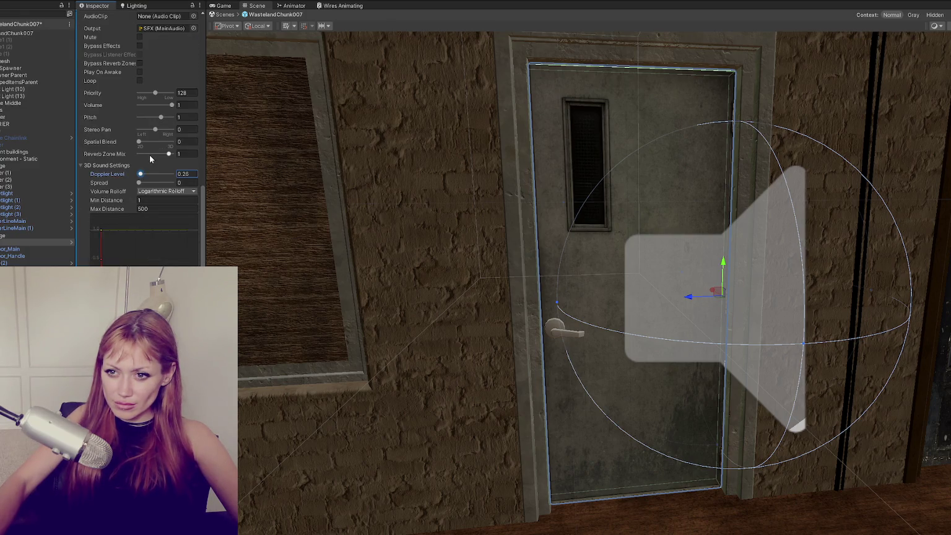
{"action": "left_click_drag", "start_coordinate": [155, 142], "coordinate": [174, 142]}
{"action": "left_click", "coordinate": [163, 191]}
{"action": "left_click", "coordinate": [164, 207]}
{"action": "left_click", "coordinate": [152, 209]}
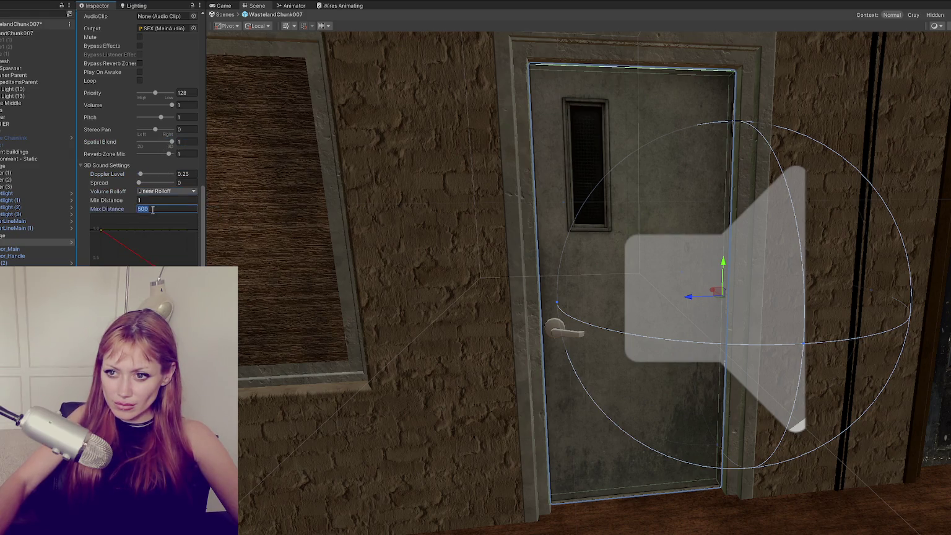
{"action": "type", "text": "6"}
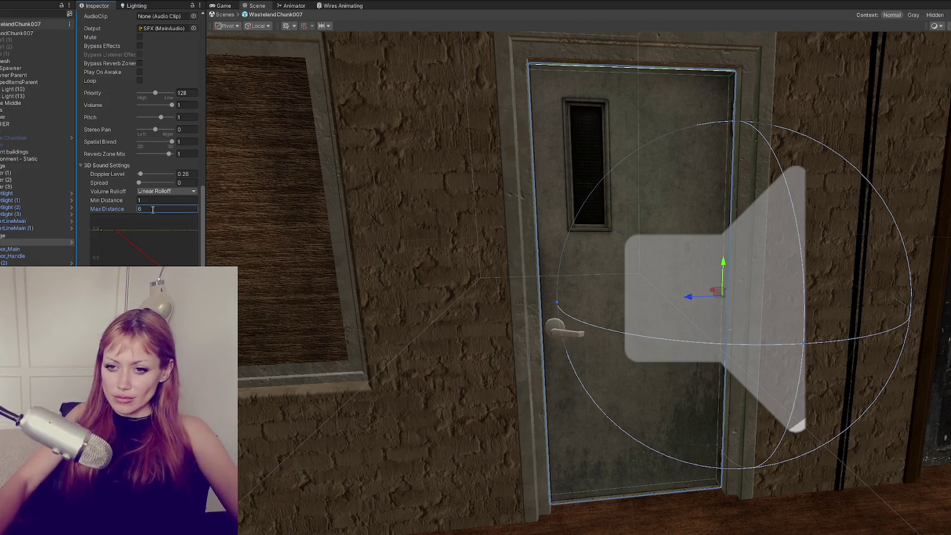
Apply all overrides to the Door prefab and save it.
{"action": "scroll", "coordinate": [131, 75], "scroll_direction": "up", "scroll_amount": 10}
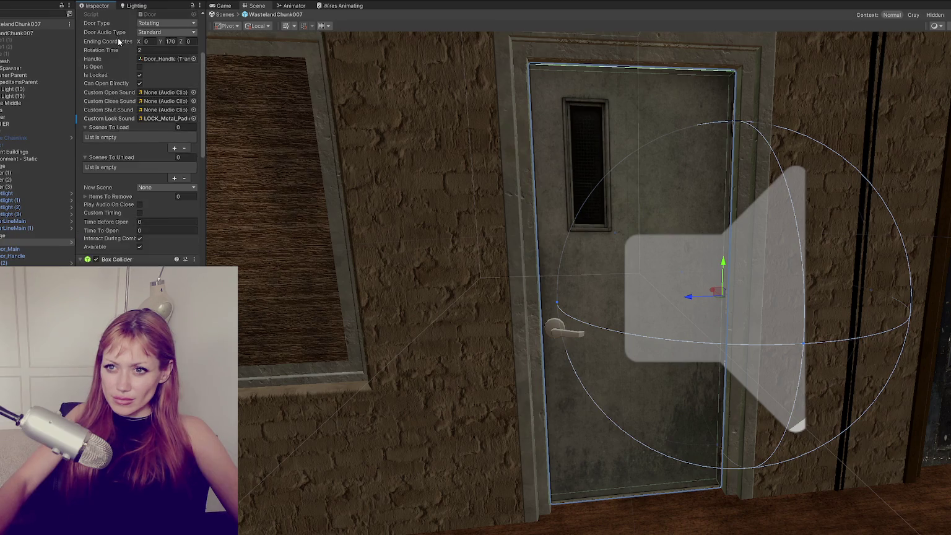
{"action": "left_click", "coordinate": [119, 28]}
{"action": "left_click", "coordinate": [119, 32]}
{"action": "left_click", "coordinate": [120, 50]}
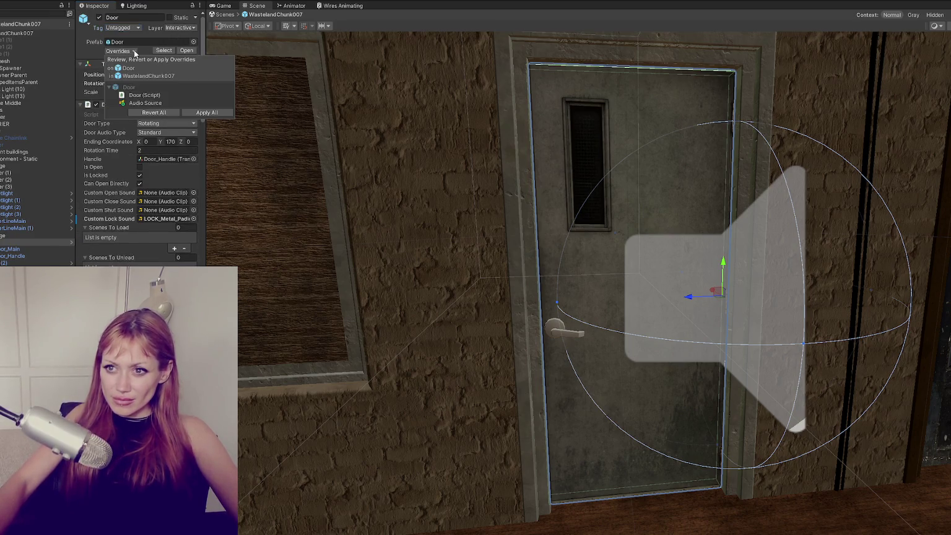
{"action": "left_click", "coordinate": [209, 112]}
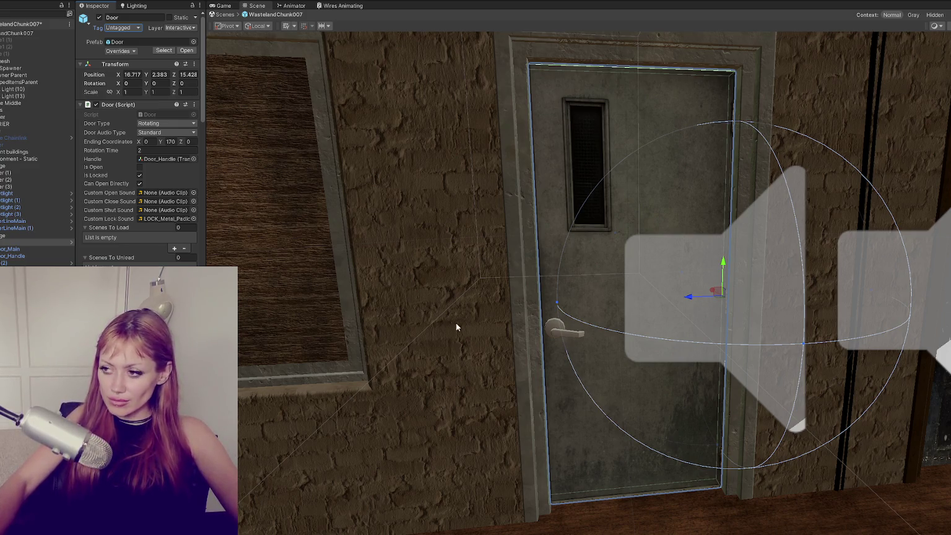
{"action": "scroll", "coordinate": [457, 327], "scroll_direction": "down", "scroll_amount": 3}
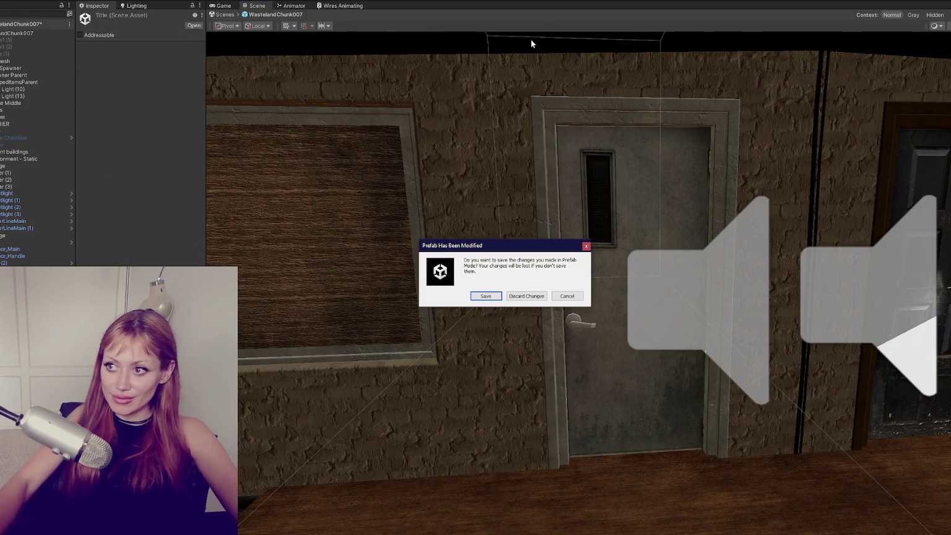
{"action": "left_click", "coordinate": [486, 297]}
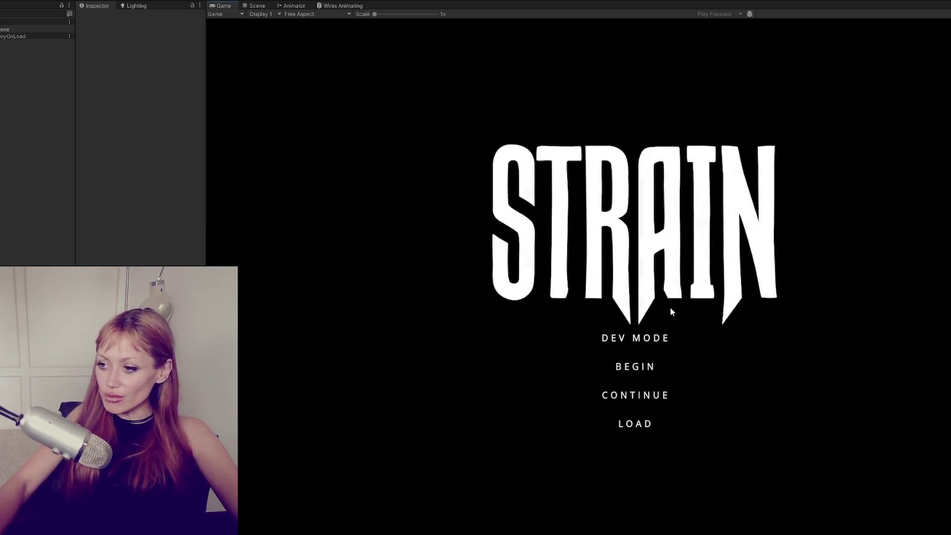
Continue the saved game and walk out through the DOJO door.
{"action": "left_click", "coordinate": [656, 395]}
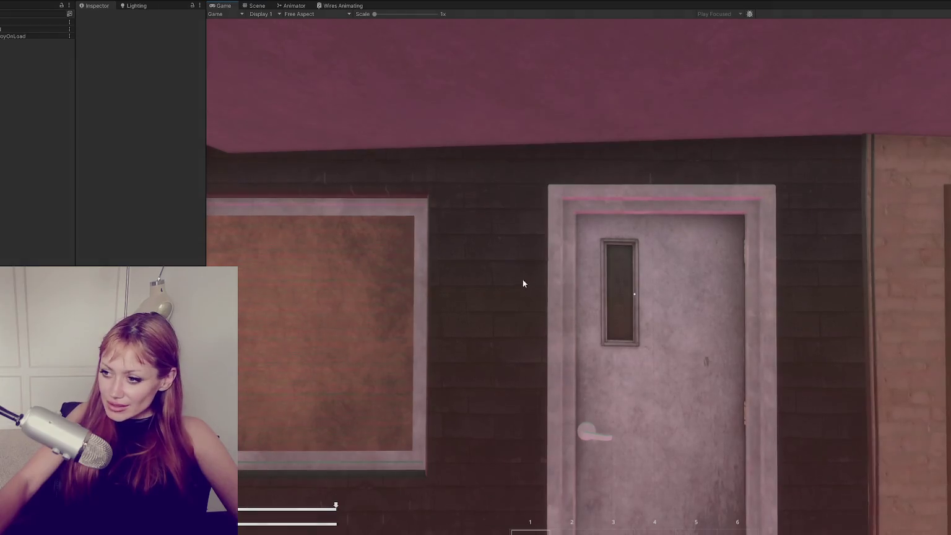
{"action": "key", "text": "w"}
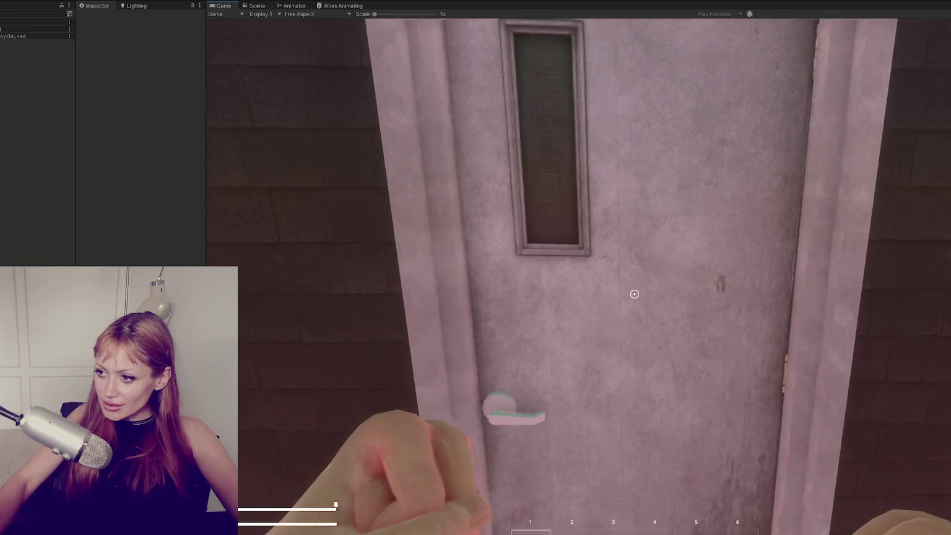
{"action": "key", "text": "w"}
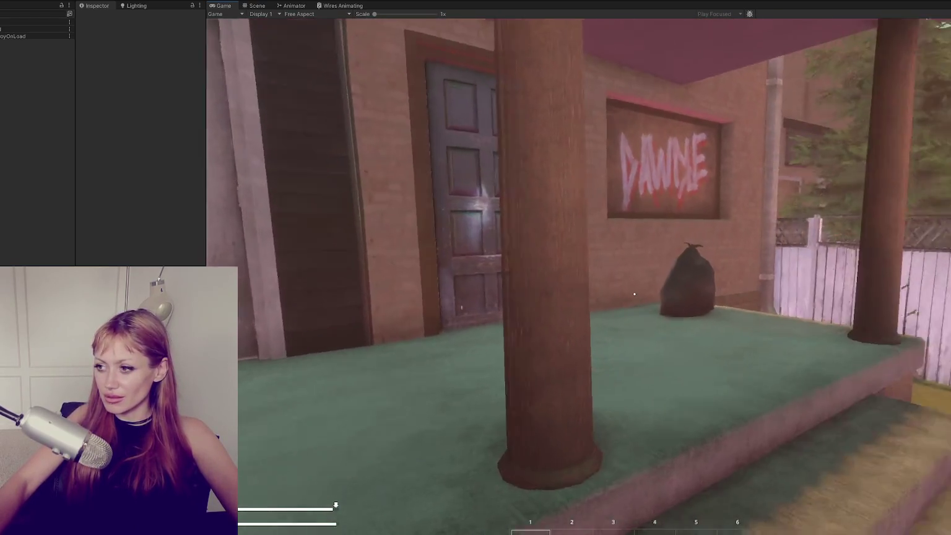
{"action": "key", "text": "w"}
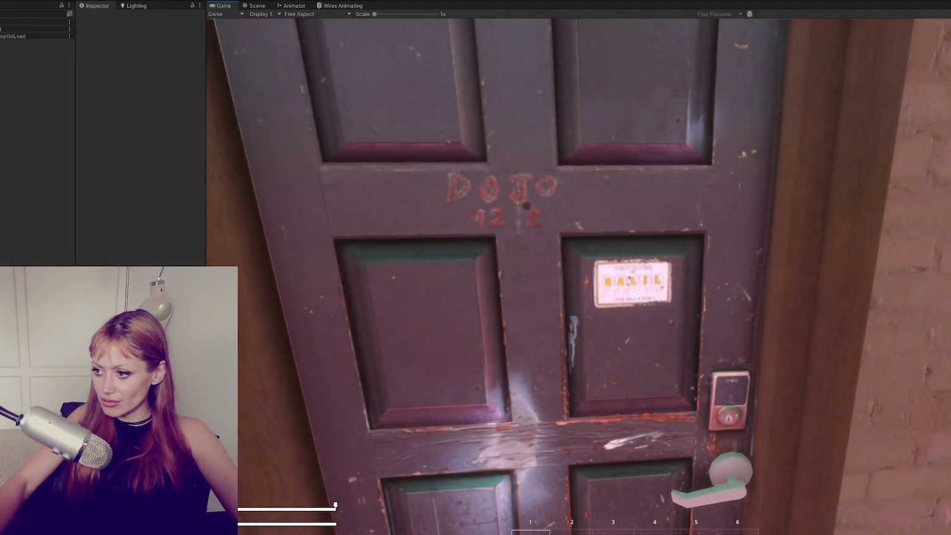
{"action": "left_click", "coordinate": [635, 294]}
Cross the lawn to the porch, punch the bag, go through the doors to the street, then stop playing.
{"action": "key", "text": "w"}
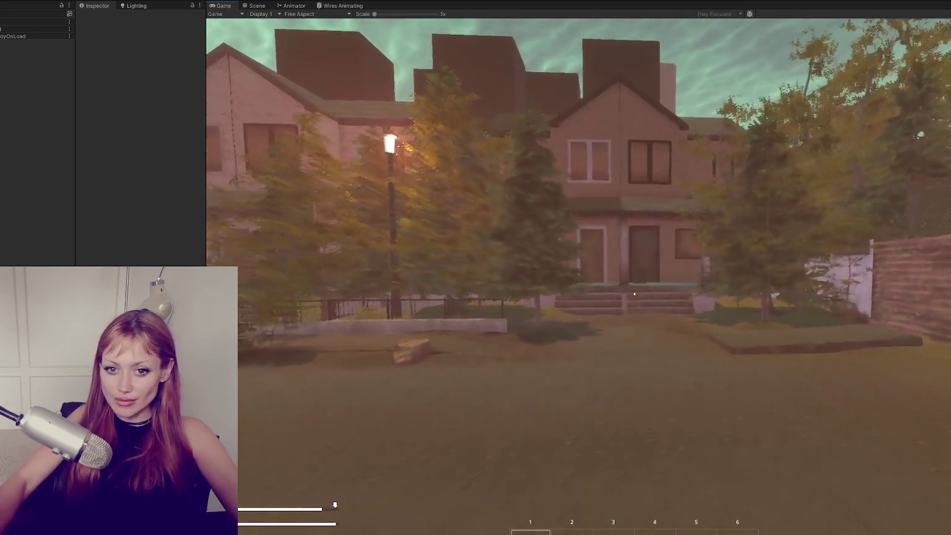
{"action": "key", "text": "w"}
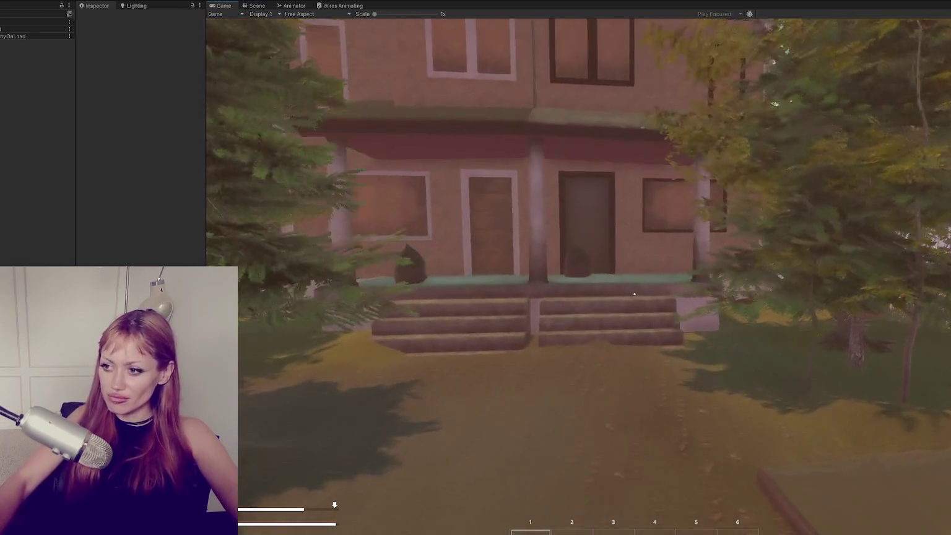
{"action": "key", "text": "w"}
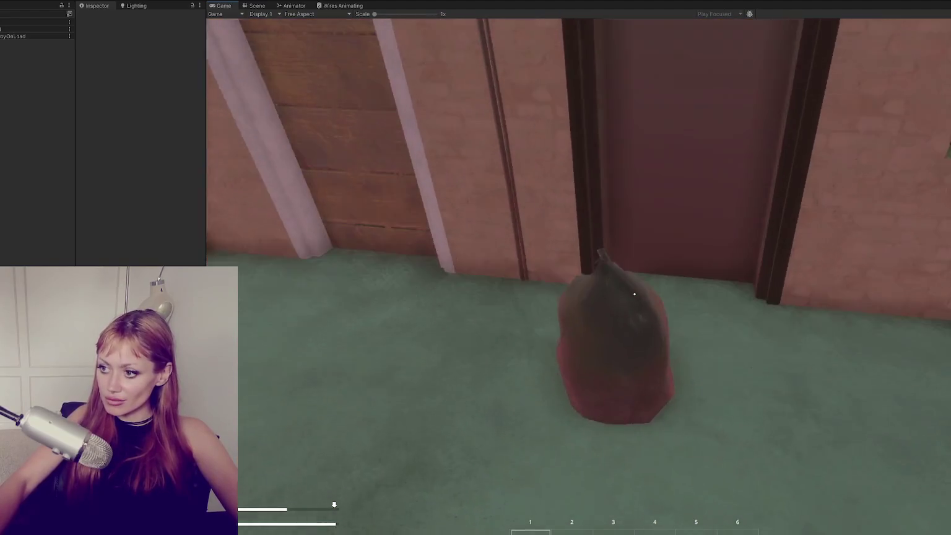
{"action": "left_click", "coordinate": [635, 295]}
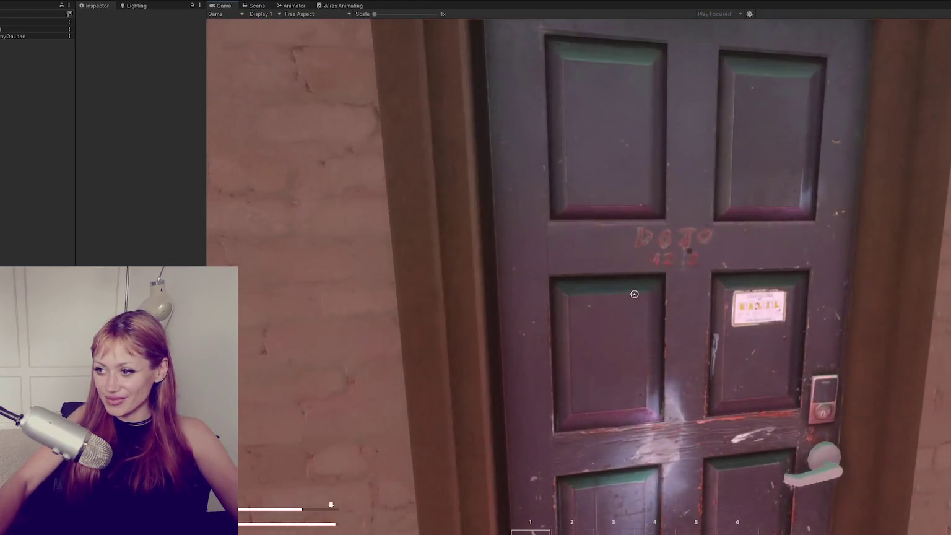
{"action": "left_click", "coordinate": [634, 294]}
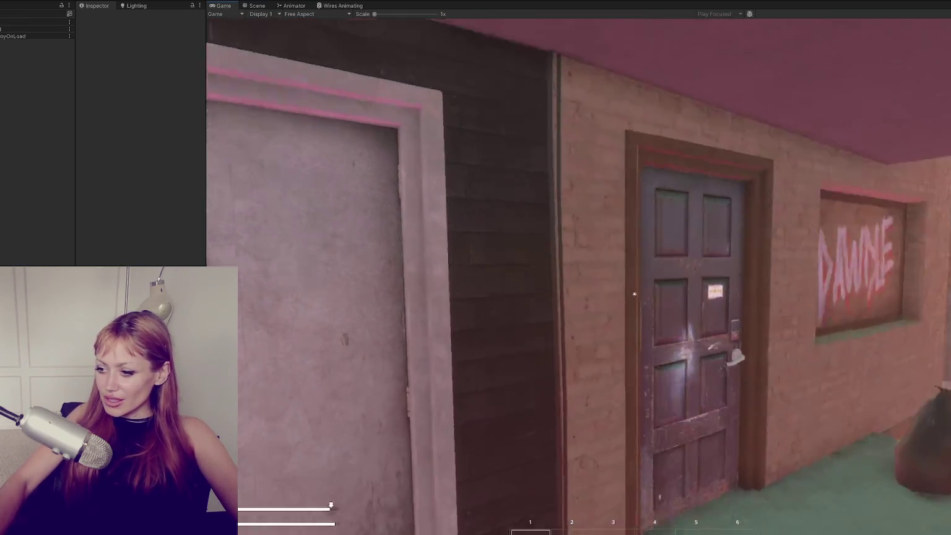
{"action": "left_click", "coordinate": [635, 294]}
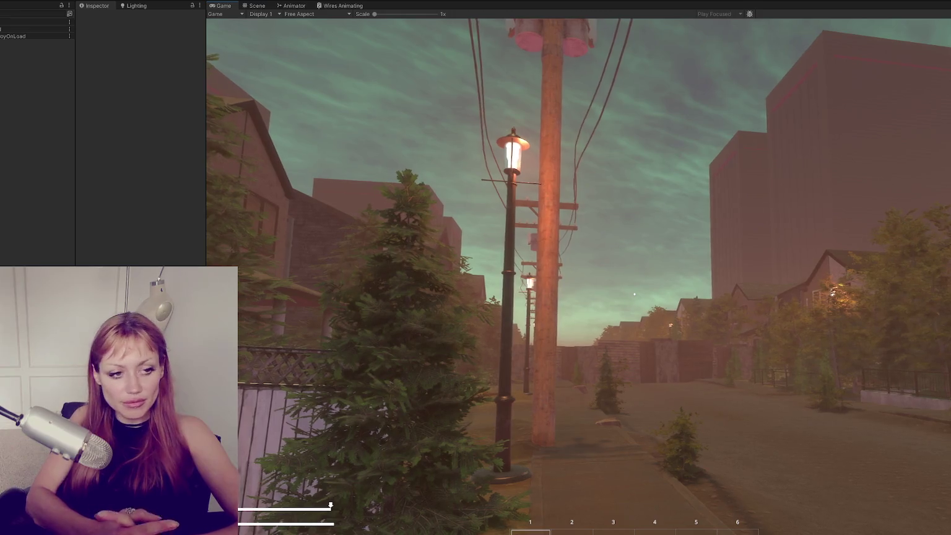
{"action": "left_click", "coordinate": [486, 2]}
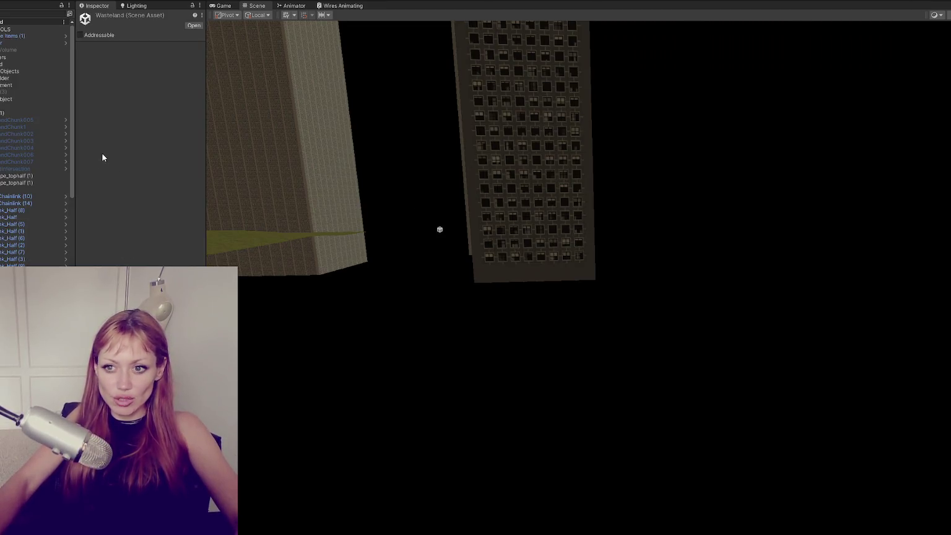
Open the WastelandChunk007 prefab and select both adjoining doors.
{"action": "scroll", "coordinate": [52, 148], "scroll_direction": "down", "scroll_amount": 2}
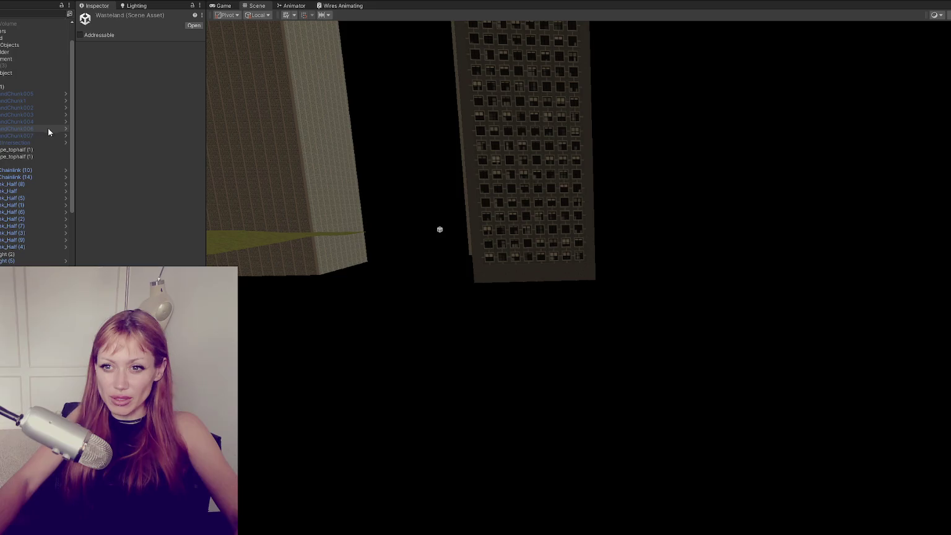
{"action": "left_click", "coordinate": [66, 137]}
{"action": "left_click", "coordinate": [610, 420]}
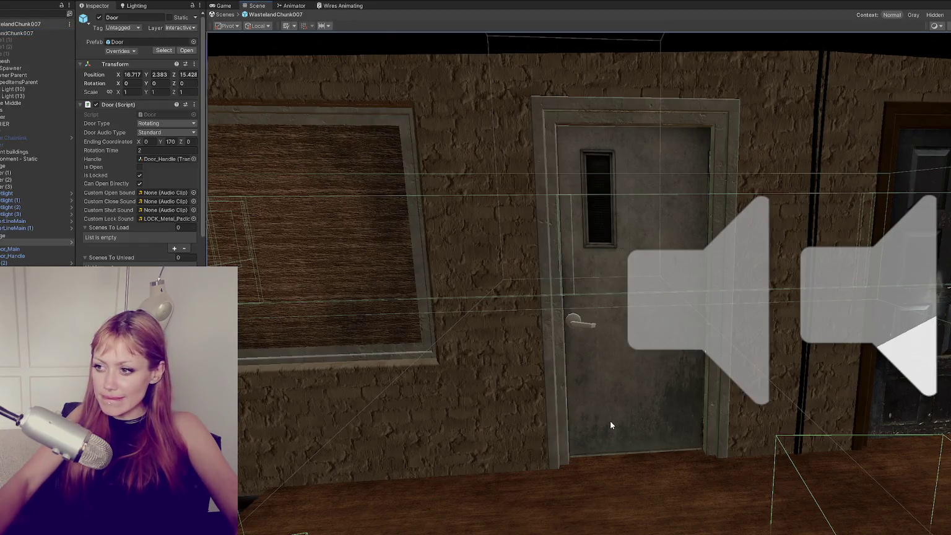
{"action": "scroll", "coordinate": [850, 271], "scroll_direction": "down", "scroll_amount": 2}
{"action": "left_click", "coordinate": [849, 271], "text": "shift"}
{"action": "scroll", "coordinate": [844, 254], "scroll_direction": "down", "scroll_amount": 5}
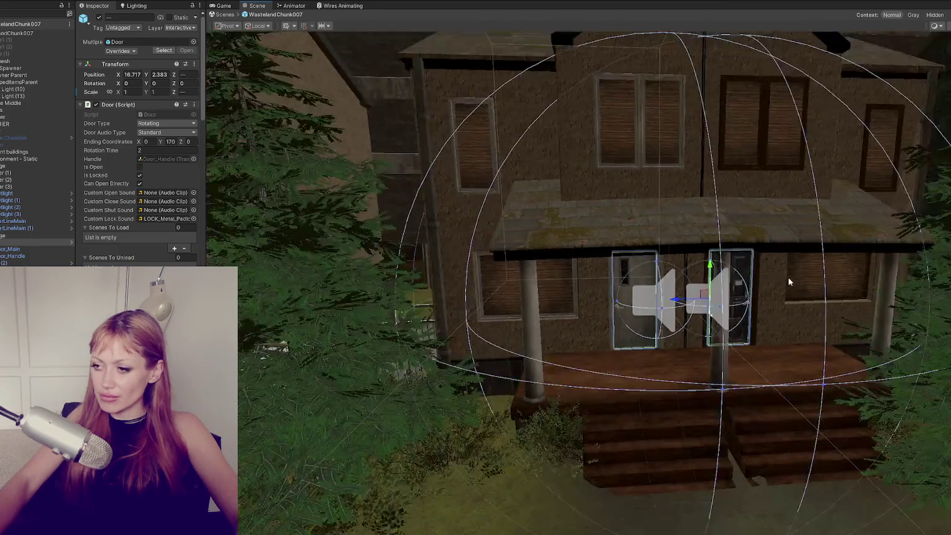
{"action": "scroll", "coordinate": [763, 286], "scroll_direction": "down", "scroll_amount": 5}
{"action": "left_click", "coordinate": [817, 307]}
{"action": "left_click", "coordinate": [815, 314]}
{"action": "key", "text": "f"}
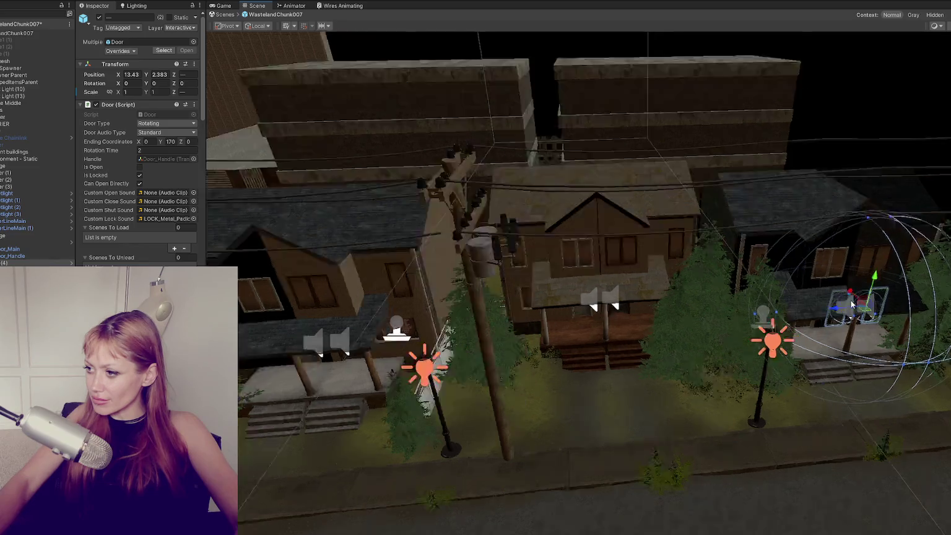
Frame the two doors in view and lower them slightly.
{"action": "scroll", "coordinate": [684, 267], "scroll_direction": "up", "scroll_amount": 3}
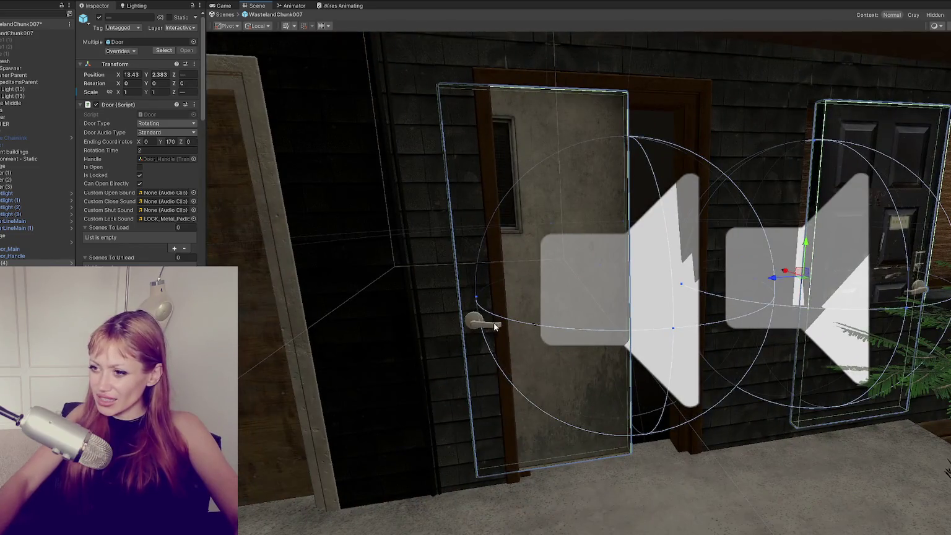
{"action": "key", "text": "f"}
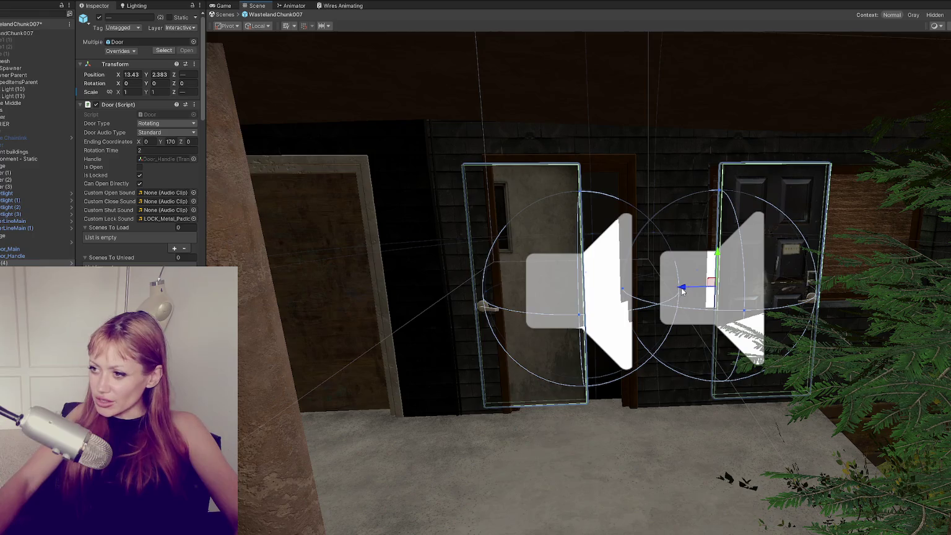
{"action": "left_click_drag", "start_coordinate": [682, 289], "coordinate": [484, 283]}
{"action": "scroll", "coordinate": [475, 299], "scroll_direction": "up", "scroll_amount": 2}
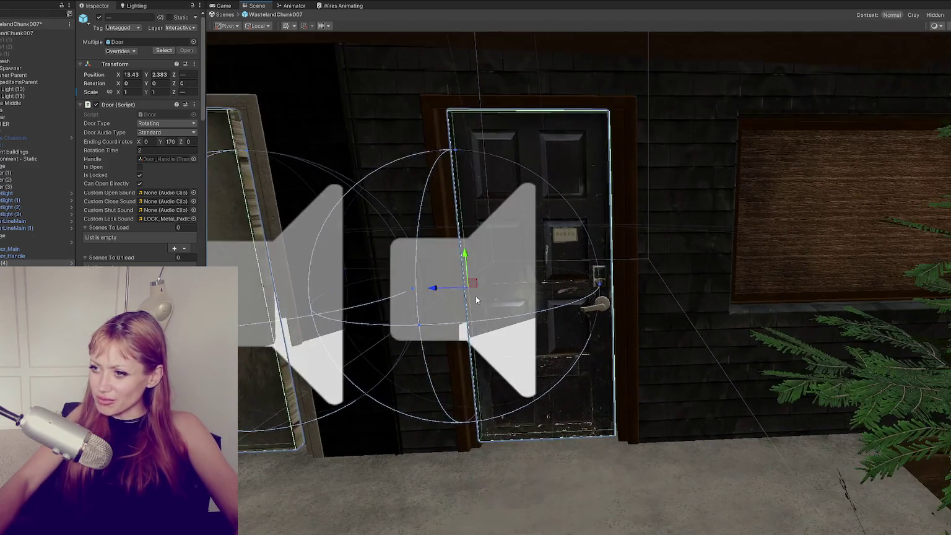
{"action": "key", "text": "f"}
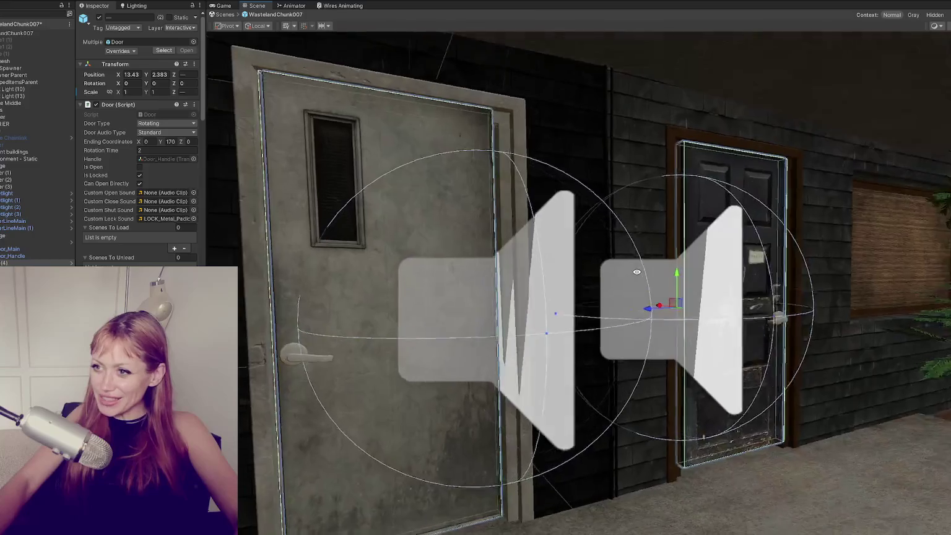
{"action": "left_click_drag", "start_coordinate": [636, 271], "coordinate": [725, 317], "text": "alt"}
{"action": "mouse_move", "coordinate": [662, 307]}
{"action": "left_mouse_down", "text": "alt"}
{"action": "mouse_move", "coordinate": [664, 314]}
{"action": "mouse_move", "coordinate": [642, 300]}
{"action": "mouse_move", "coordinate": [626, 313]}
{"action": "mouse_move", "coordinate": [637, 312]}
{"action": "left_mouse_up", "text": "alt"}
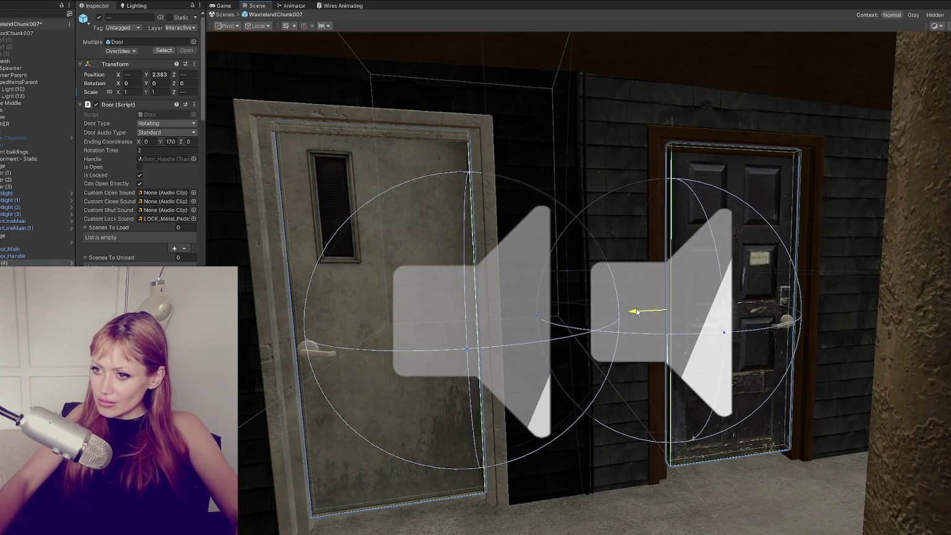
{"action": "mouse_move", "coordinate": [668, 279]}
{"action": "left_mouse_down"}
{"action": "mouse_move", "coordinate": [476, 304]}
{"action": "mouse_move", "coordinate": [655, 301]}
{"action": "left_mouse_up"}
{"action": "scroll", "coordinate": [667, 286], "scroll_direction": "down", "scroll_amount": 5}
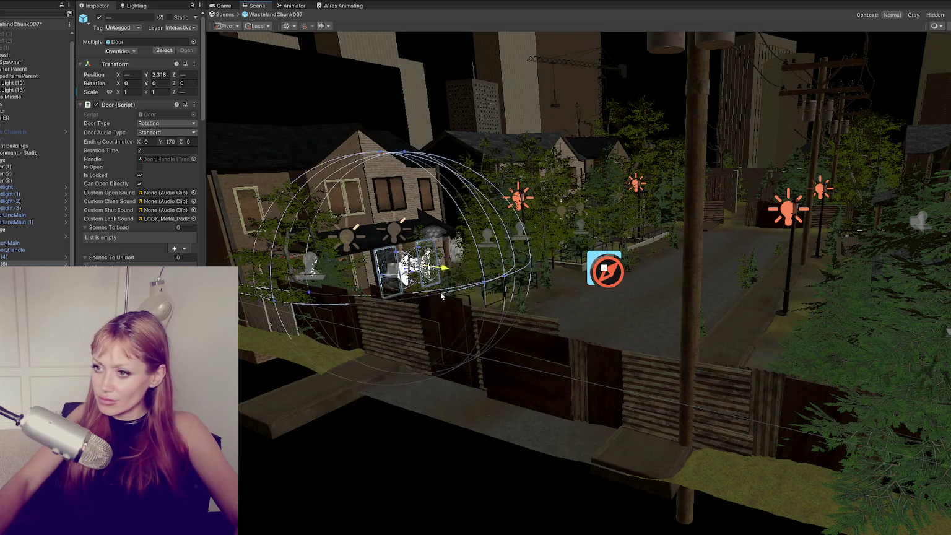
Drop the doors beside the graffiti wall to Y 2.025 and shift them slightly along Z.
{"action": "scroll", "coordinate": [860, 346], "scroll_direction": "up", "scroll_amount": 5}
{"action": "mouse_move", "coordinate": [861, 347]}
{"action": "left_mouse_down", "text": "alt"}
{"action": "mouse_move", "coordinate": [864, 322]}
{"action": "mouse_move", "coordinate": [434, 335]}
{"action": "left_mouse_up", "text": "alt"}
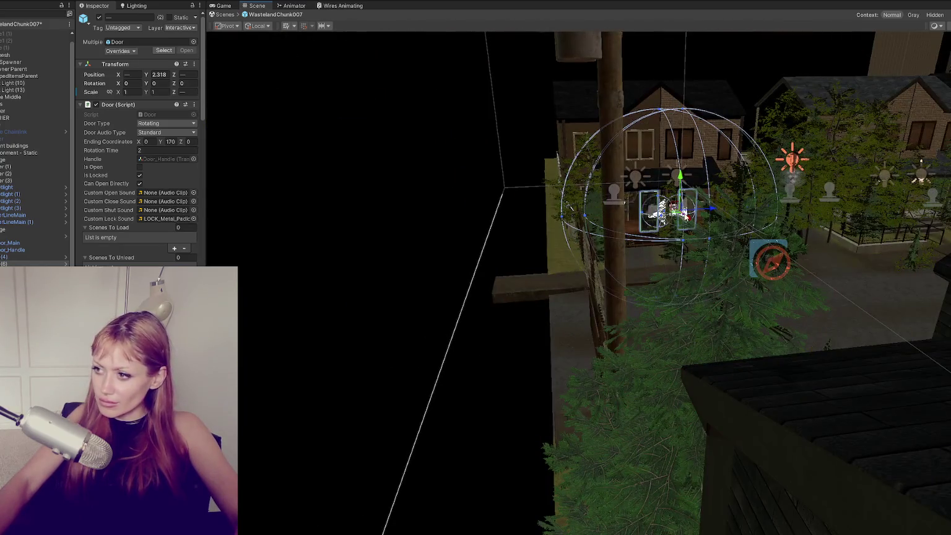
{"action": "key", "text": "f"}
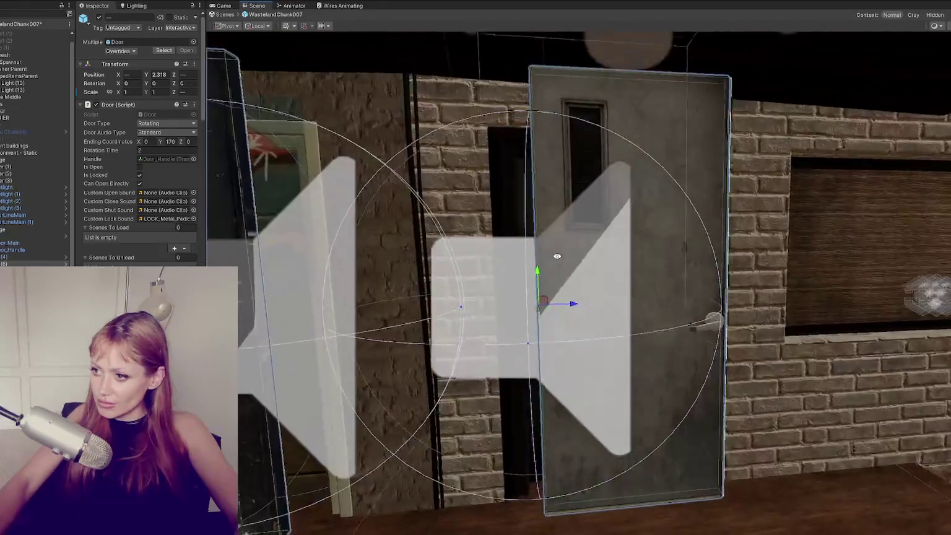
{"action": "mouse_move", "coordinate": [557, 255]}
{"action": "left_mouse_down", "text": "alt"}
{"action": "mouse_move", "coordinate": [875, 305]}
{"action": "mouse_move", "coordinate": [838, 288]}
{"action": "left_mouse_up", "text": "alt"}
{"action": "left_click_drag", "start_coordinate": [818, 254], "coordinate": [821, 281]}
{"action": "left_click_drag", "start_coordinate": [845, 318], "coordinate": [839, 322]}
{"action": "key", "text": "f"}
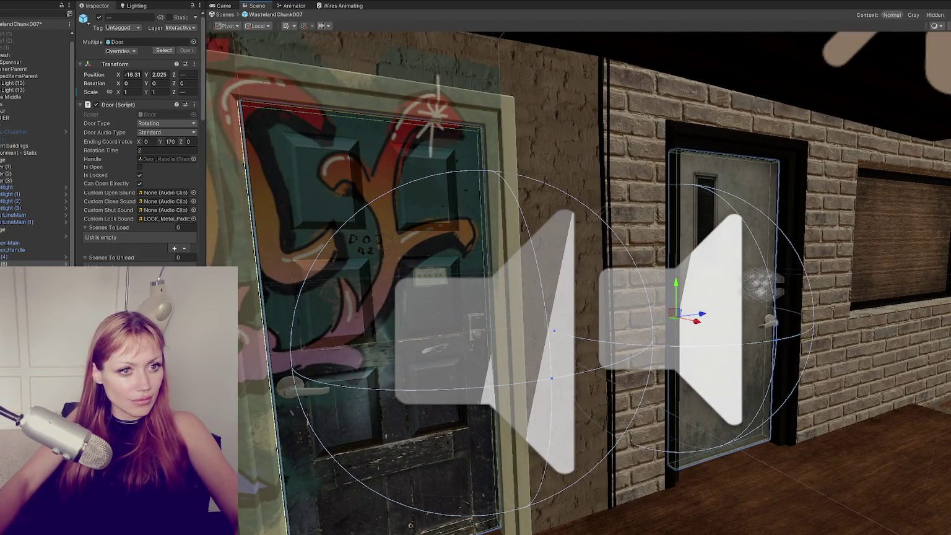
Slide the doors along X and depth, then raise them slightly into their frames.
{"action": "scroll", "coordinate": [652, 249], "scroll_direction": "down", "scroll_amount": 3}
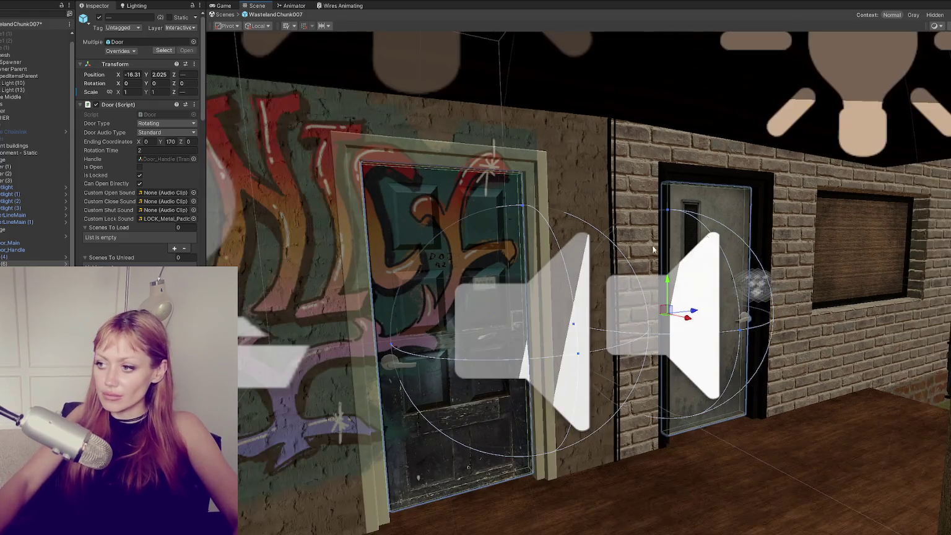
{"action": "scroll", "coordinate": [603, 258], "scroll_direction": "down", "scroll_amount": 10}
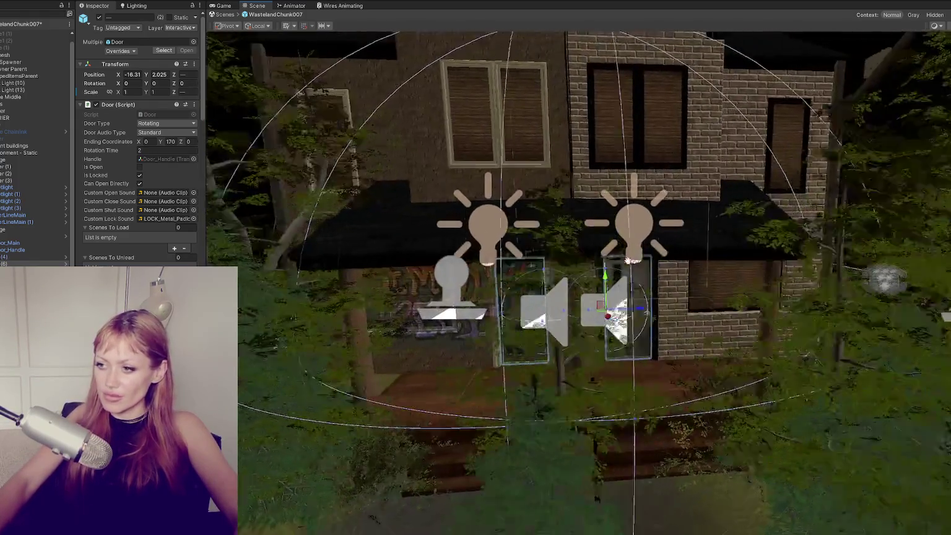
{"action": "mouse_move", "coordinate": [629, 260]}
{"action": "left_mouse_down"}
{"action": "mouse_move", "coordinate": [525, 297]}
{"action": "mouse_move", "coordinate": [583, 317]}
{"action": "mouse_move", "coordinate": [274, 319]}
{"action": "left_mouse_up"}
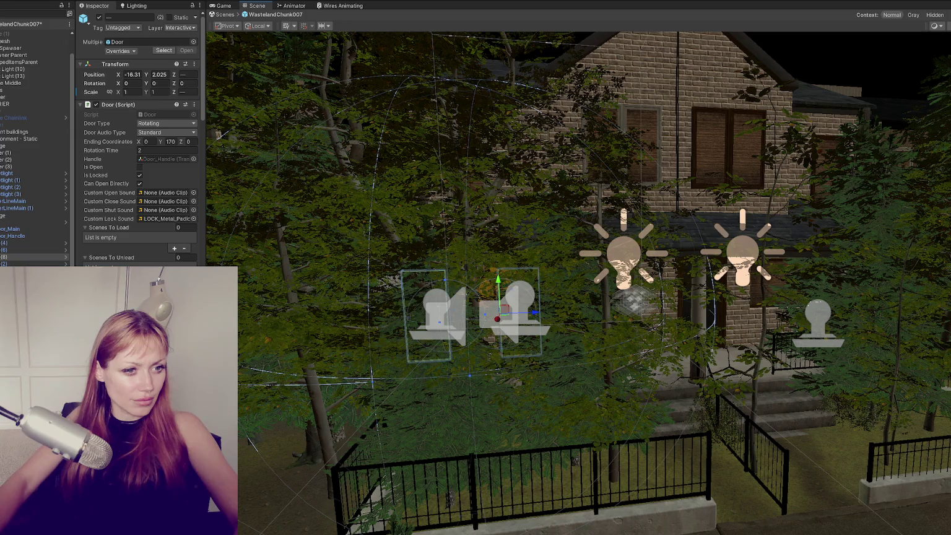
{"action": "mouse_move", "coordinate": [536, 313]}
{"action": "left_mouse_down"}
{"action": "mouse_move", "coordinate": [765, 309]}
{"action": "mouse_move", "coordinate": [717, 314]}
{"action": "left_mouse_up"}
{"action": "key", "text": "f"}
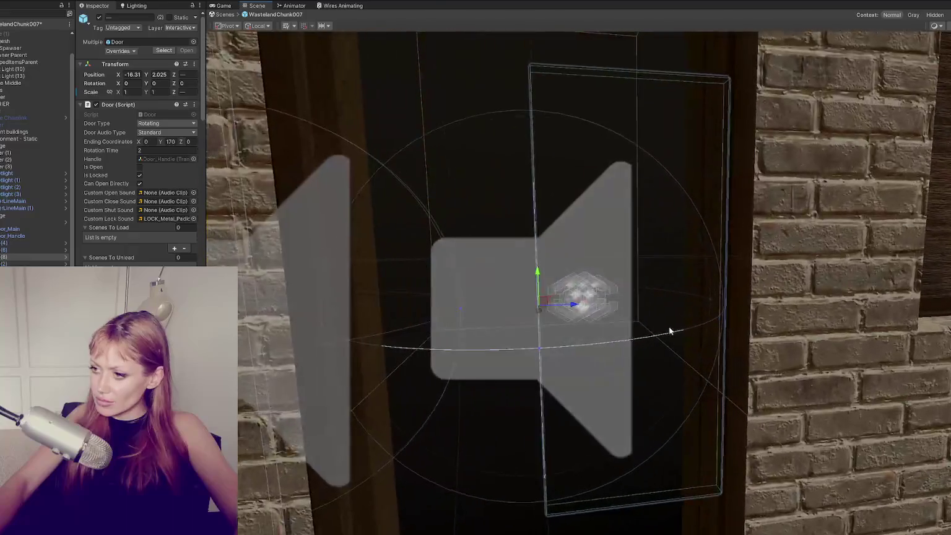
{"action": "scroll", "coordinate": [565, 326], "scroll_direction": "down", "scroll_amount": 3}
{"action": "scroll", "coordinate": [571, 335], "scroll_direction": "up", "scroll_amount": 2}
{"action": "scroll", "coordinate": [571, 335], "scroll_direction": "down", "scroll_amount": 3}
{"action": "mouse_move", "coordinate": [572, 327]}
{"action": "left_mouse_down"}
{"action": "mouse_move", "coordinate": [556, 339]}
{"action": "mouse_move", "coordinate": [538, 330]}
{"action": "left_mouse_up"}
{"action": "left_click_drag", "start_coordinate": [509, 299], "coordinate": [505, 280]}
{"action": "scroll", "coordinate": [536, 317], "scroll_direction": "down", "scroll_amount": 10}
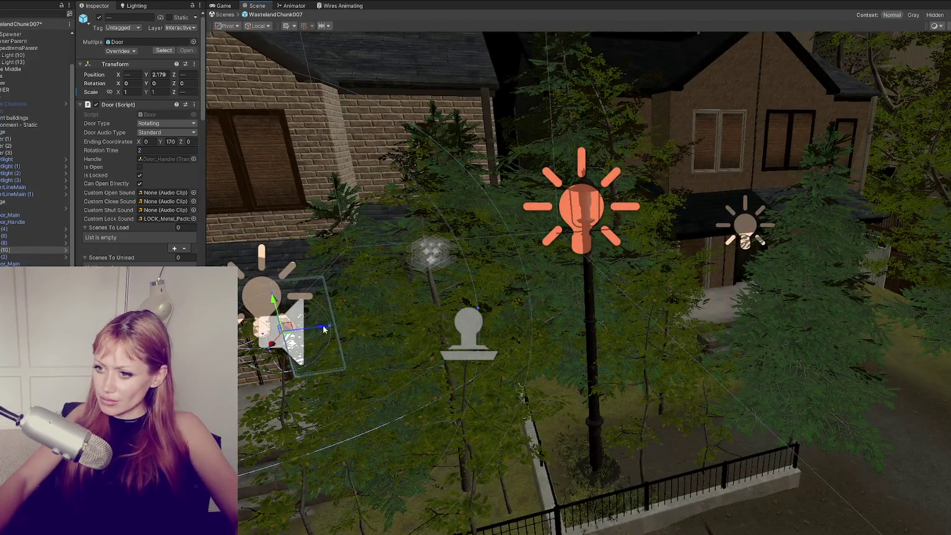
Move the right-hand house door left, lift it and nudge it along depth to fit its frame.
{"action": "left_click", "coordinate": [756, 257]}
{"action": "mouse_move", "coordinate": [804, 281]}
{"action": "left_mouse_down"}
{"action": "mouse_move", "coordinate": [759, 273]}
{"action": "mouse_move", "coordinate": [774, 272]}
{"action": "mouse_move", "coordinate": [766, 270]}
{"action": "left_mouse_up"}
{"action": "key", "text": "f"}
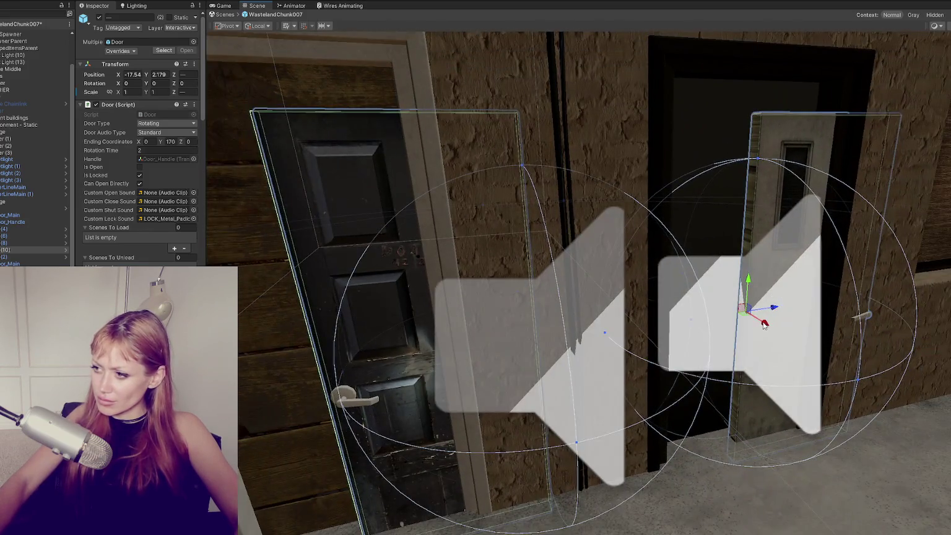
{"action": "left_click_drag", "start_coordinate": [765, 324], "coordinate": [700, 321]}
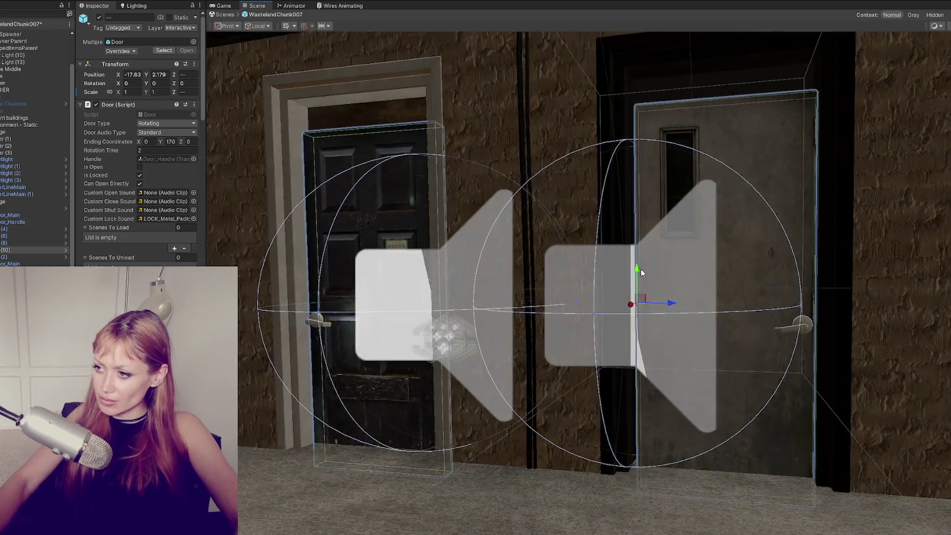
{"action": "left_click_drag", "start_coordinate": [640, 268], "coordinate": [636, 238]}
{"action": "left_click_drag", "start_coordinate": [670, 273], "coordinate": [669, 273]}
Fly over the fence and houses and select utility pole Post 5 (1).
{"action": "mouse_move", "coordinate": [609, 250]}
{"action": "left_mouse_down"}
{"action": "mouse_move", "coordinate": [823, 323]}
{"action": "mouse_move", "coordinate": [464, 350]}
{"action": "left_mouse_up"}
{"action": "left_click_drag", "start_coordinate": [857, 319], "coordinate": [721, 416]}
{"action": "mouse_move", "coordinate": [615, 352]}
{"action": "left_mouse_down"}
{"action": "mouse_move", "coordinate": [531, 276]}
{"action": "mouse_move", "coordinate": [616, 292]}
{"action": "mouse_move", "coordinate": [862, 399]}
{"action": "mouse_move", "coordinate": [868, 309]}
{"action": "mouse_move", "coordinate": [659, 303]}
{"action": "mouse_move", "coordinate": [597, 313]}
{"action": "left_mouse_up"}
{"action": "left_click", "coordinate": [521, 277]}
Shorten the PowerLineMain Wires with the scale tool to fit between the poles.
{"action": "left_click", "coordinate": [423, 336]}
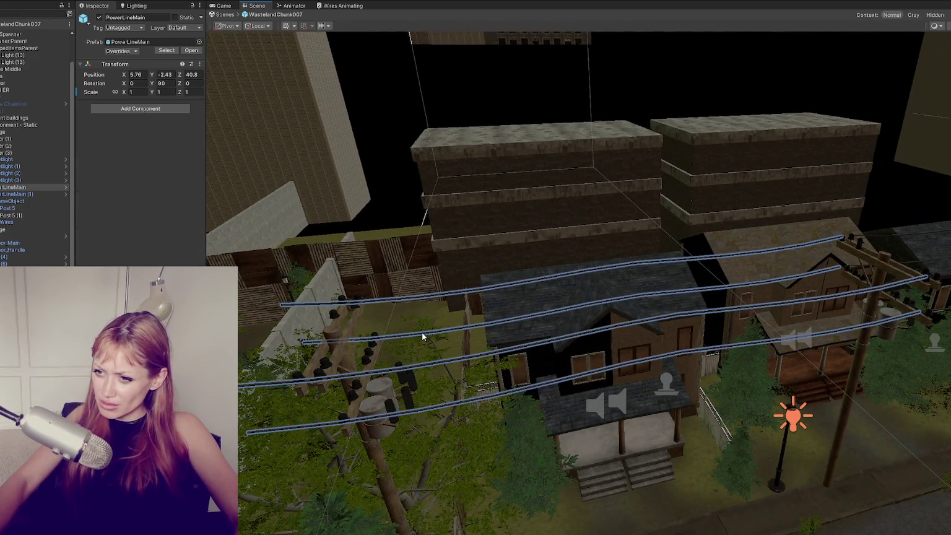
{"action": "mouse_move", "coordinate": [422, 337]}
{"action": "left_mouse_down"}
{"action": "mouse_move", "coordinate": [696, 312]}
{"action": "mouse_move", "coordinate": [427, 322]}
{"action": "mouse_move", "coordinate": [576, 320]}
{"action": "mouse_move", "coordinate": [837, 296]}
{"action": "left_mouse_up"}
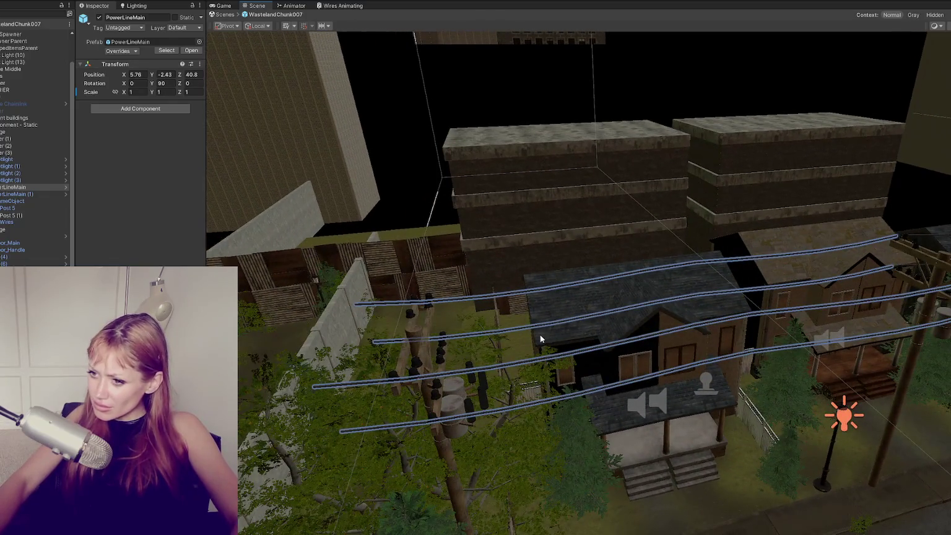
{"action": "left_click", "coordinate": [604, 318]}
{"action": "mouse_move", "coordinate": [723, 314]}
{"action": "left_mouse_down"}
{"action": "mouse_move", "coordinate": [824, 266]}
{"action": "mouse_move", "coordinate": [693, 267]}
{"action": "left_mouse_up"}
{"action": "key", "text": "r"}
{"action": "left_click_drag", "start_coordinate": [519, 278], "coordinate": [750, 302]}
{"action": "key", "text": "r"}
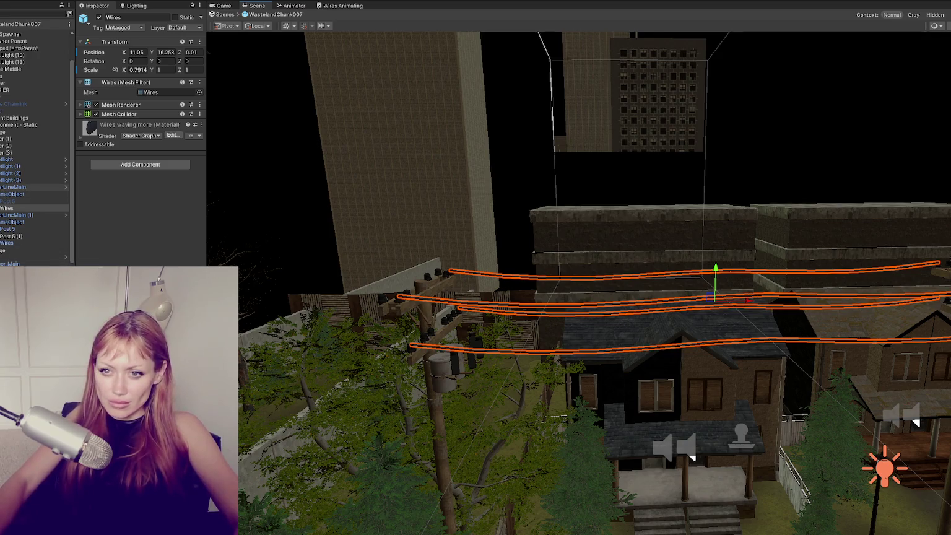
Duplicate both PowerLineMain objects with Ctrl+D and shift the copies along the street.
{"action": "left_click", "coordinate": [7, 187]}
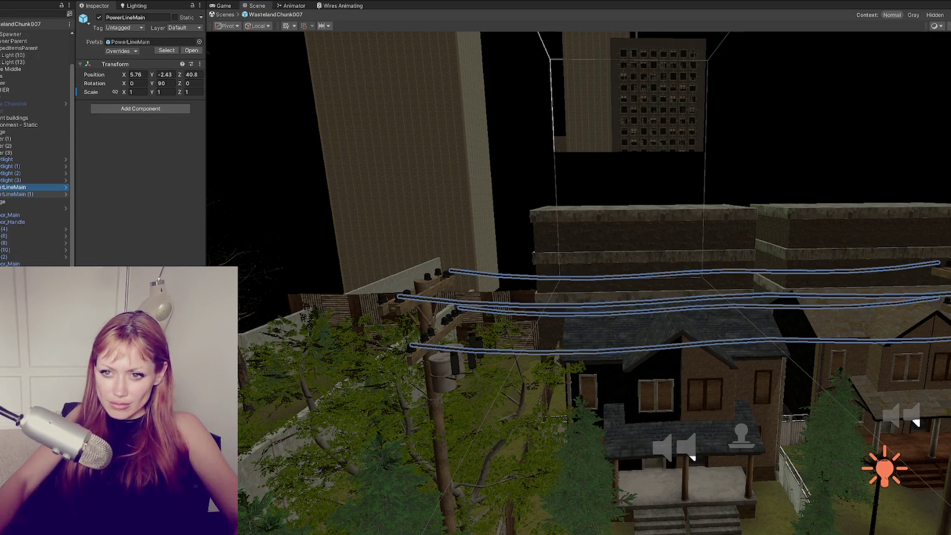
{"action": "left_click", "coordinate": [15, 193], "text": "ctrl"}
{"action": "key", "text": "f"}
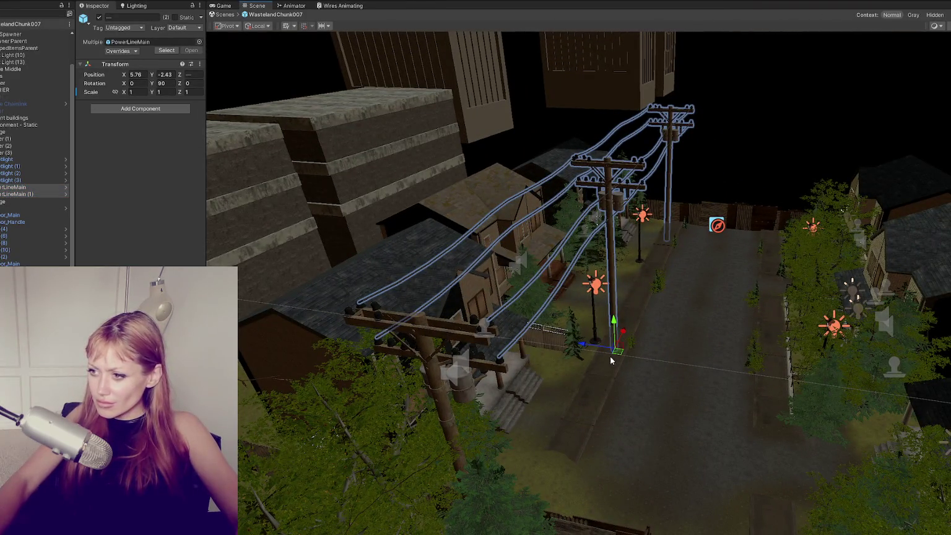
{"action": "key", "text": "ctrl+d"}
{"action": "scroll", "coordinate": [596, 345], "scroll_direction": "down", "scroll_amount": 2}
{"action": "scroll", "coordinate": [637, 342], "scroll_direction": "down", "scroll_amount": 2}
{"action": "mouse_move", "coordinate": [545, 450]}
{"action": "left_mouse_down"}
{"action": "mouse_move", "coordinate": [696, 452]}
{"action": "mouse_move", "coordinate": [663, 456]}
{"action": "left_mouse_up"}
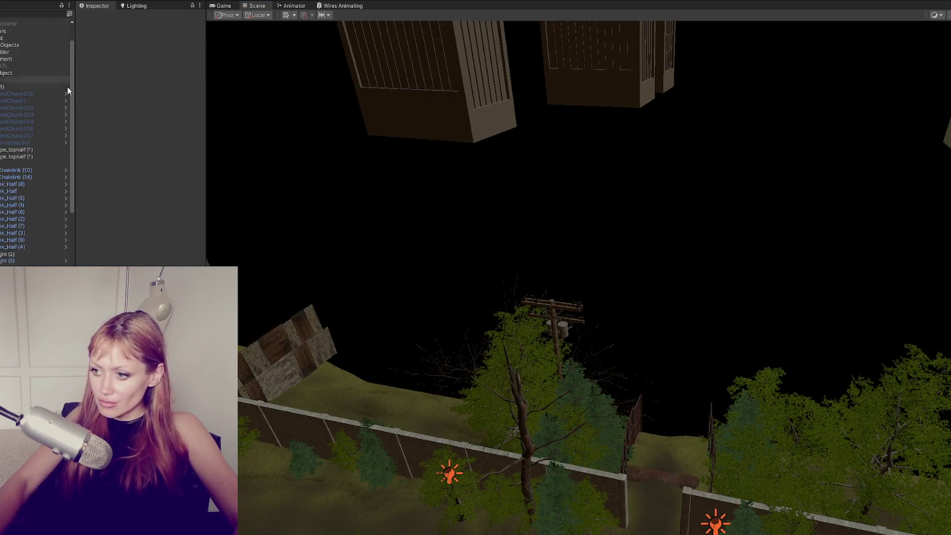
Move power pole Post 5 (2) to X 25 and reopen the WastelandChunk007 prefab.
{"action": "left_click", "coordinate": [558, 384]}
{"action": "mouse_move", "coordinate": [536, 437]}
{"action": "left_mouse_down"}
{"action": "mouse_move", "coordinate": [698, 469]}
{"action": "mouse_move", "coordinate": [676, 465]}
{"action": "mouse_move", "coordinate": [686, 467]}
{"action": "left_mouse_up"}
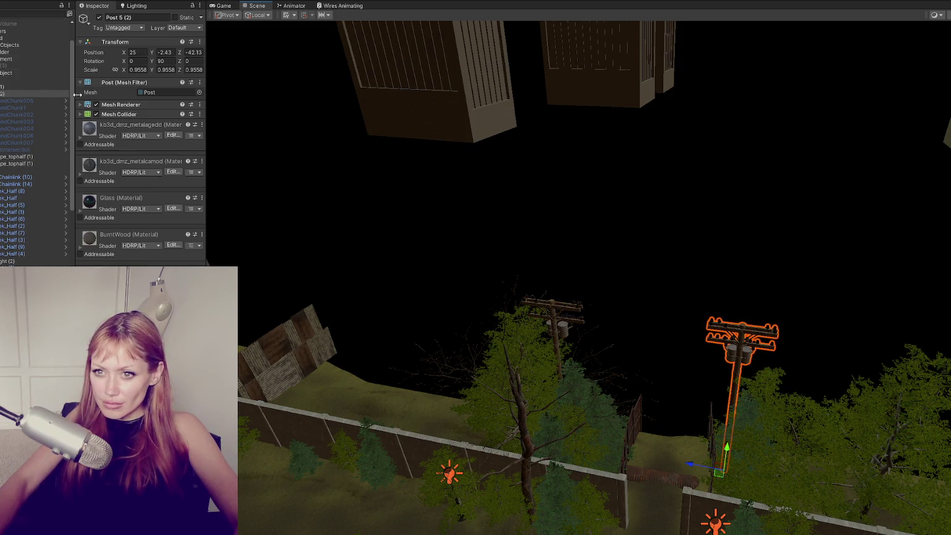
{"action": "left_click", "coordinate": [69, 144]}
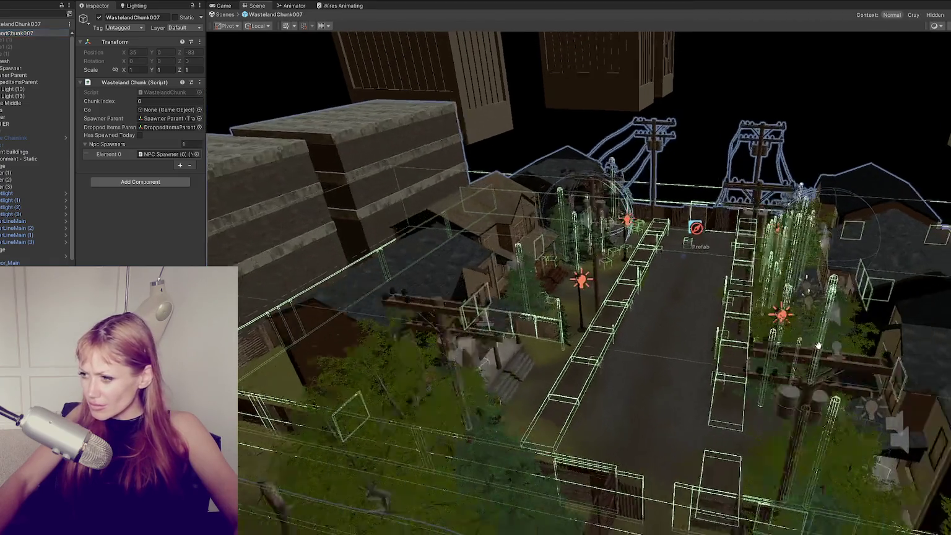
{"action": "mouse_move", "coordinate": [818, 345]}
{"action": "left_mouse_down"}
{"action": "mouse_move", "coordinate": [699, 322]}
{"action": "mouse_move", "coordinate": [844, 321]}
{"action": "left_mouse_up"}
{"action": "left_click_drag", "start_coordinate": [615, 265], "coordinate": [688, 251]}
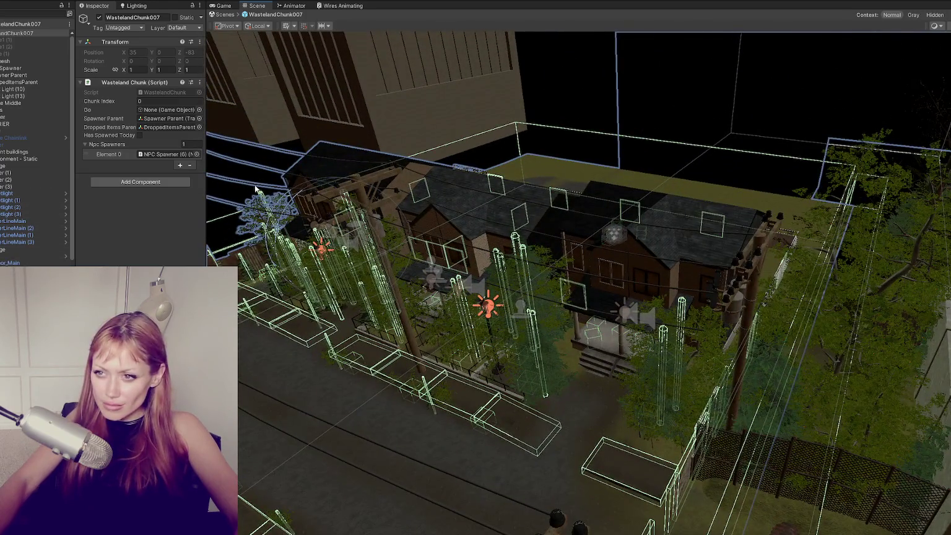
Slide PowerLineMain (2) and (3) together along Z and dismiss the modified-scenes prompt.
{"action": "left_click", "coordinate": [355, 192]}
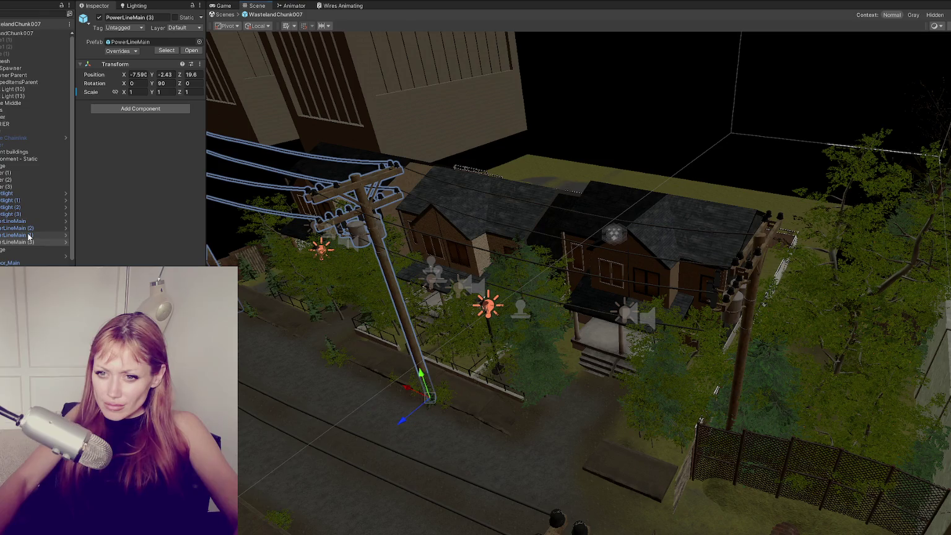
{"action": "left_click", "coordinate": [29, 236], "text": "ctrl"}
{"action": "left_click", "coordinate": [29, 236]}
{"action": "left_click", "coordinate": [38, 229]}
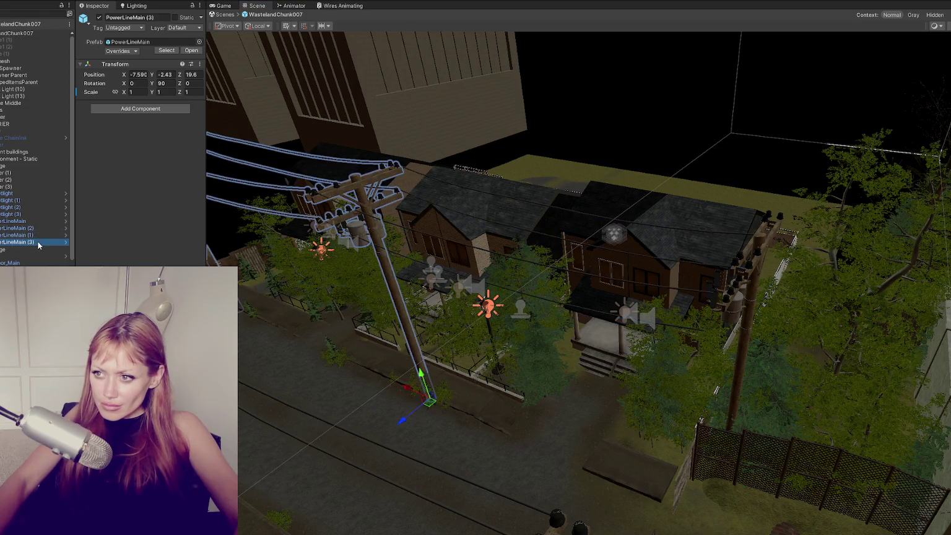
{"action": "left_click", "coordinate": [24, 242], "text": "ctrl"}
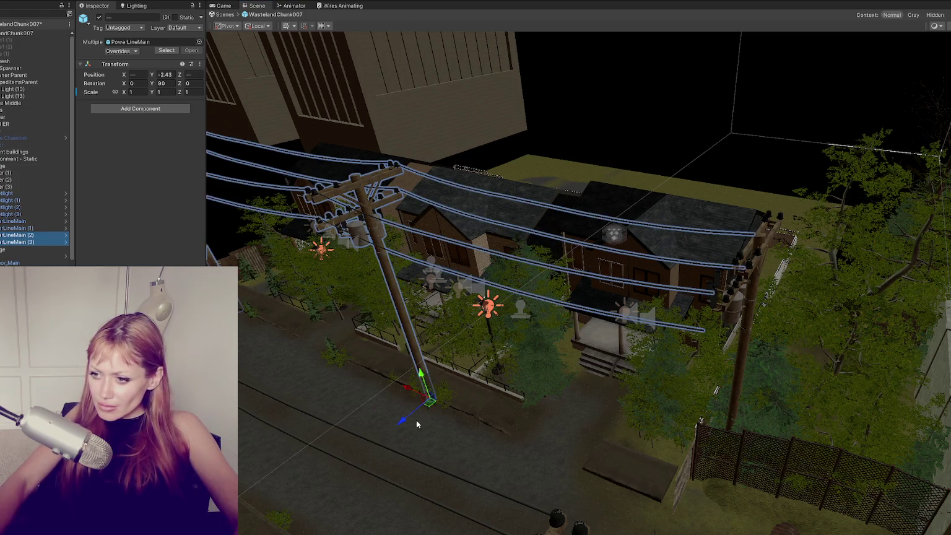
{"action": "left_click_drag", "start_coordinate": [403, 422], "coordinate": [432, 407]}
{"action": "key", "text": "f"}
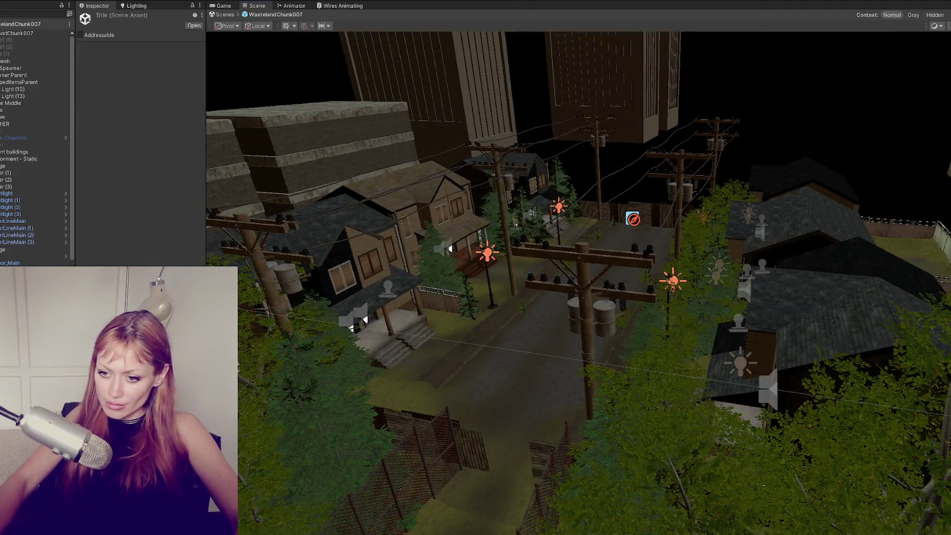
{"action": "left_click", "coordinate": [508, 298]}
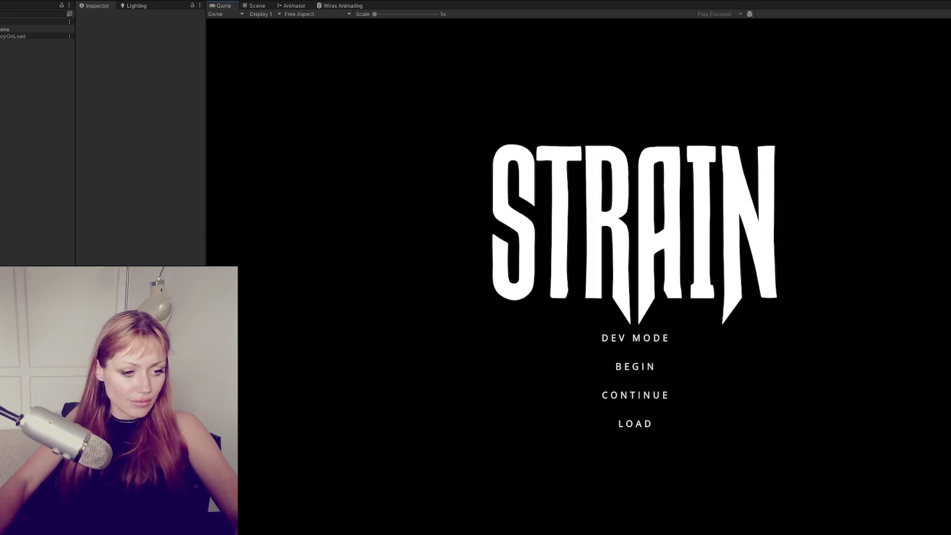
Start the game in DEV MODE and walk down the alley to the porch house's grey door.
{"action": "left_click", "coordinate": [616, 341]}
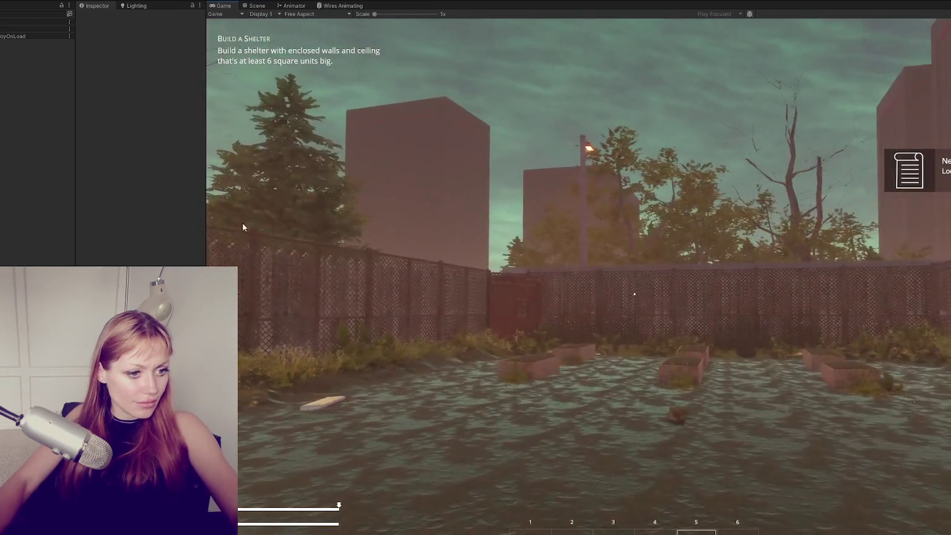
{"action": "left_click", "coordinate": [242, 222]}
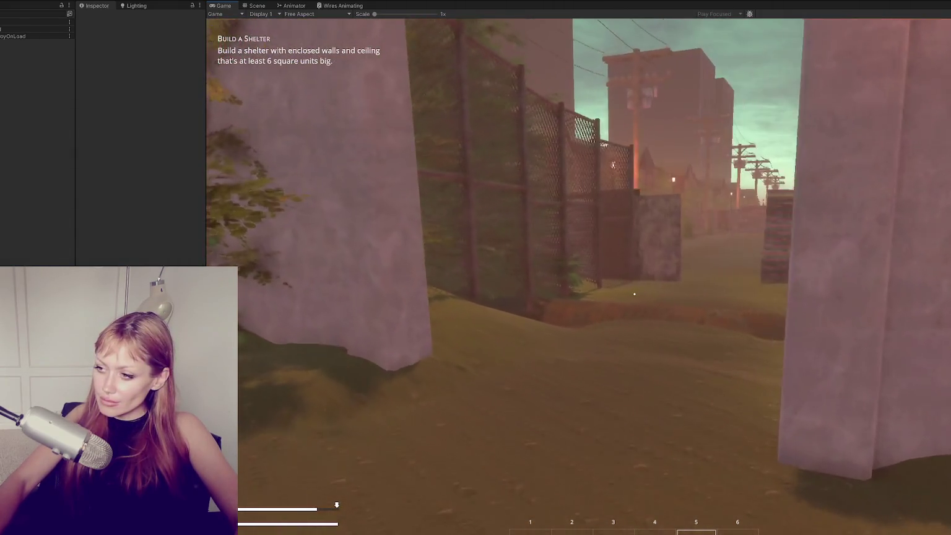
{"action": "key", "text": "w"}
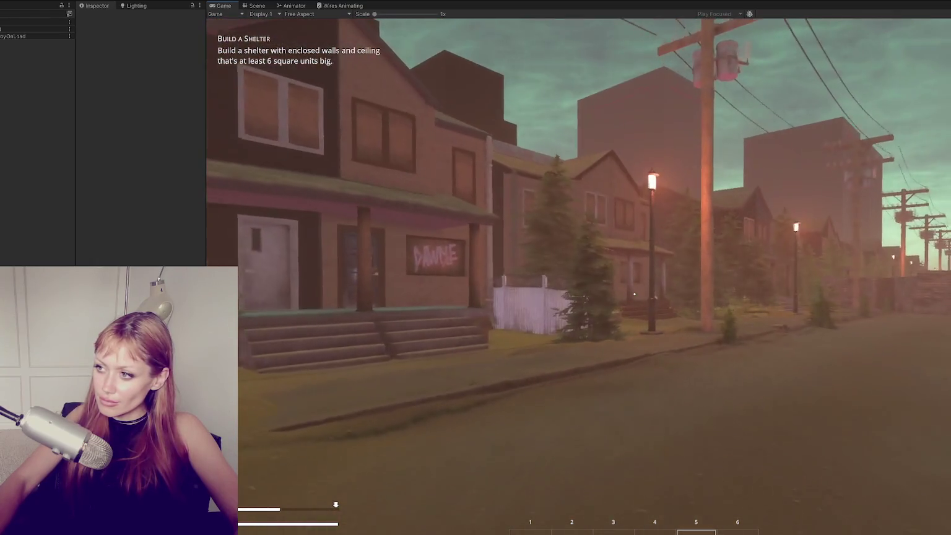
{"action": "key", "text": "w"}
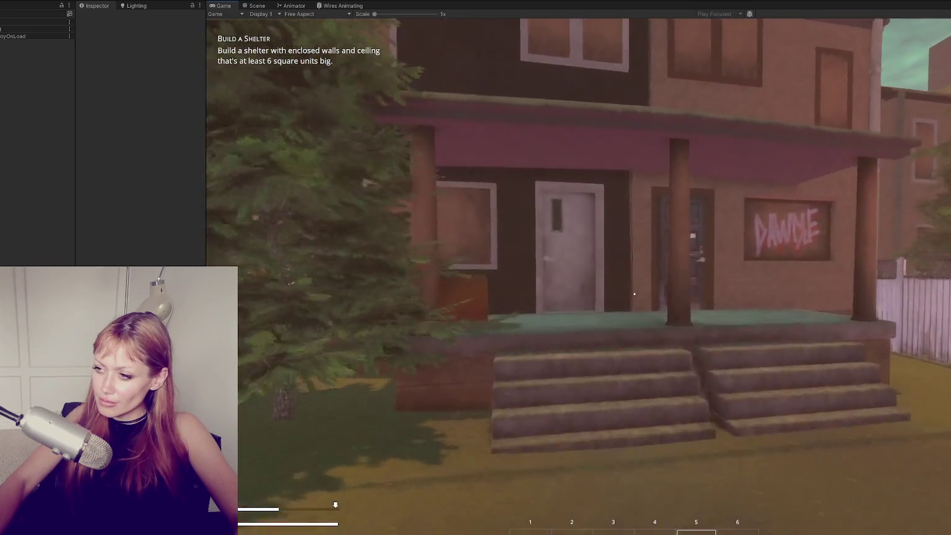
{"action": "key", "text": "w"}
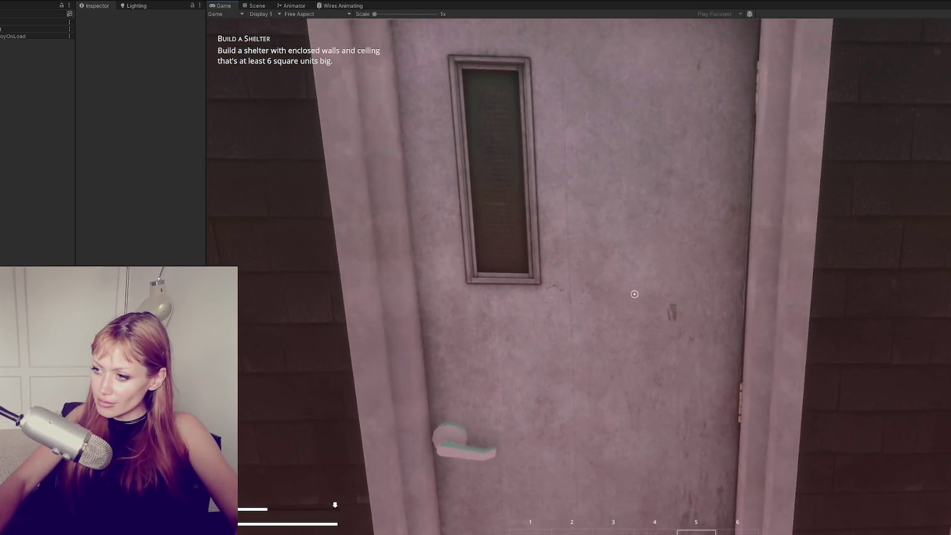
{"action": "mouse_move", "coordinate": [635, 294]}
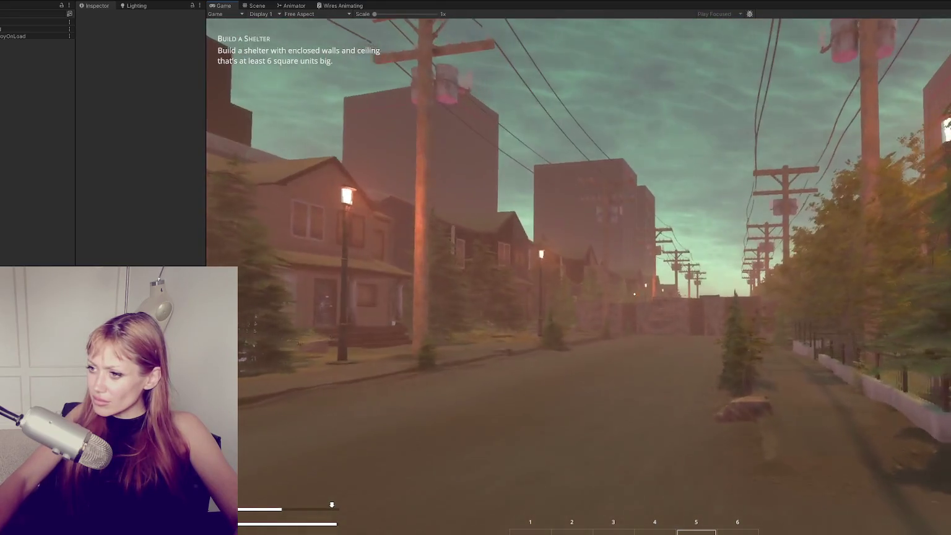
Run on down the street, then open and close the Tab stats menu.
{"action": "key", "text": "shift+w"}
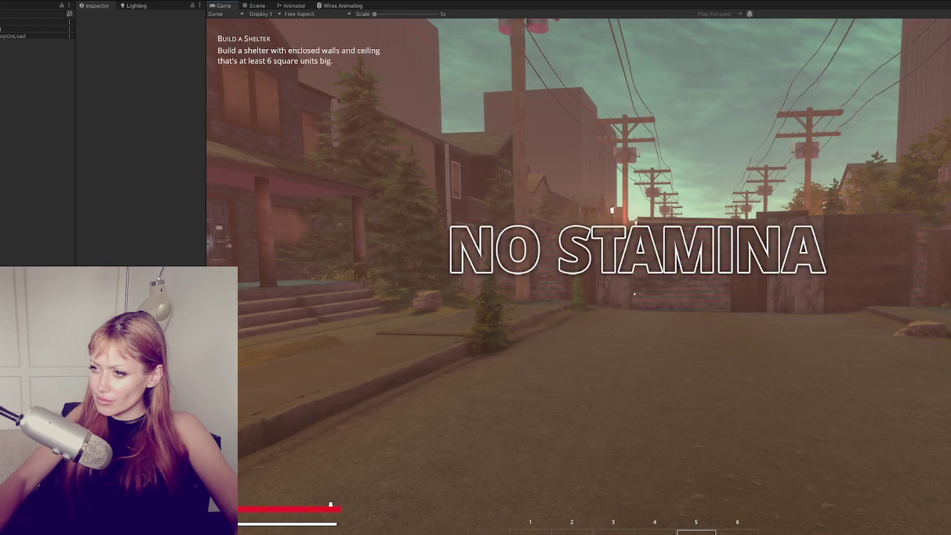
{"action": "key", "text": "w"}
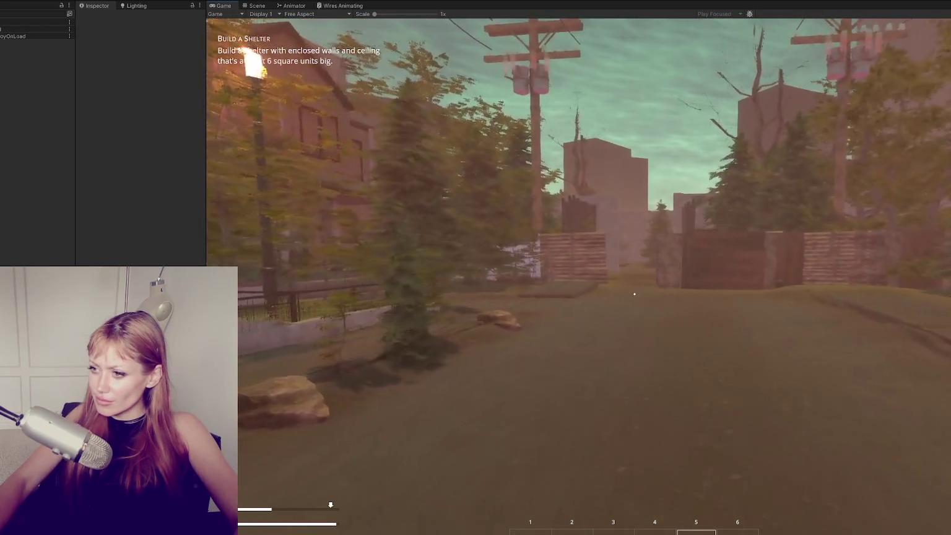
{"action": "key", "text": "Tab"}
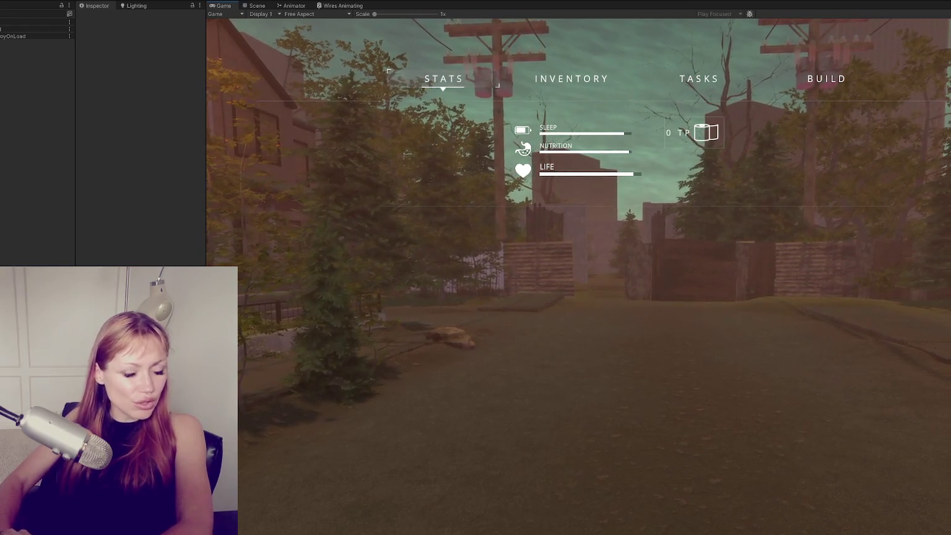
{"action": "key", "text": "Tab"}
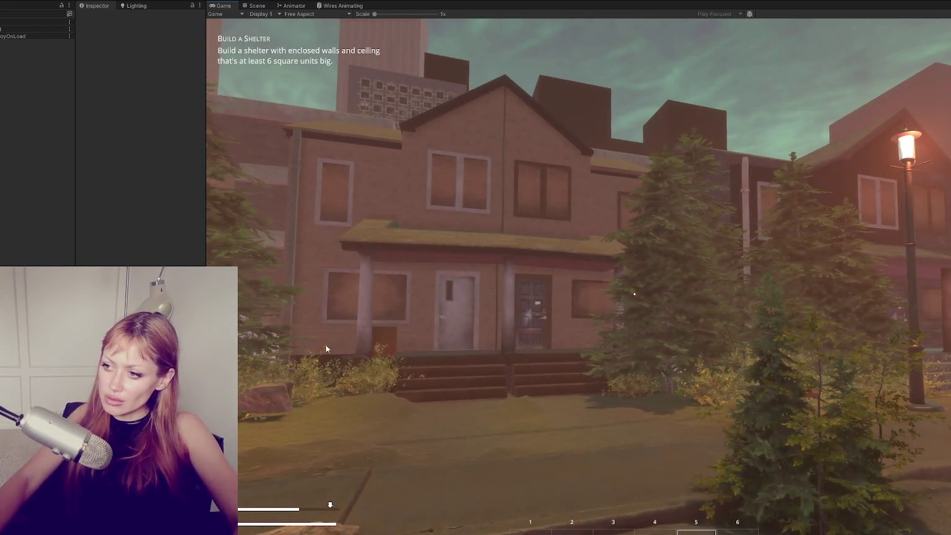
Walk between the concrete walls into the open yard and place the previewed wall piece.
{"action": "left_click", "coordinate": [326, 349]}
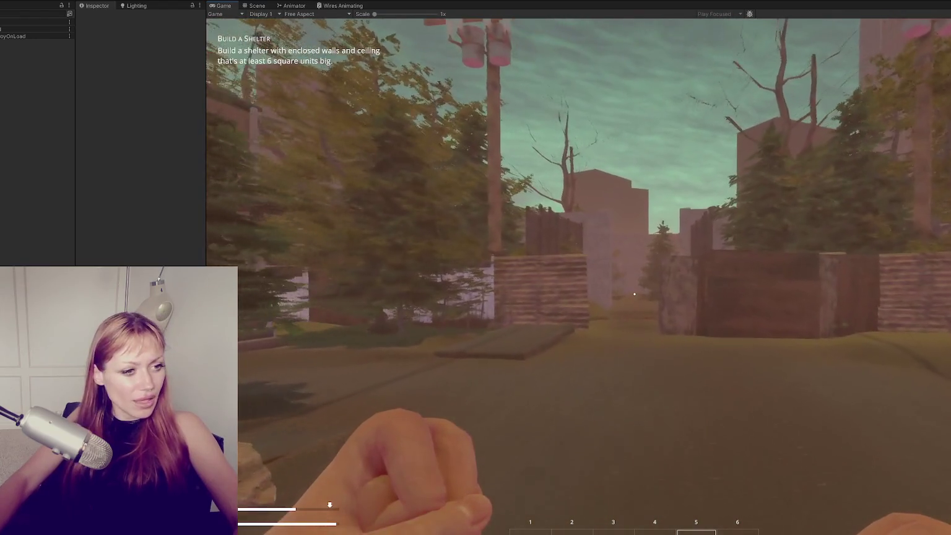
{"action": "key", "text": "w"}
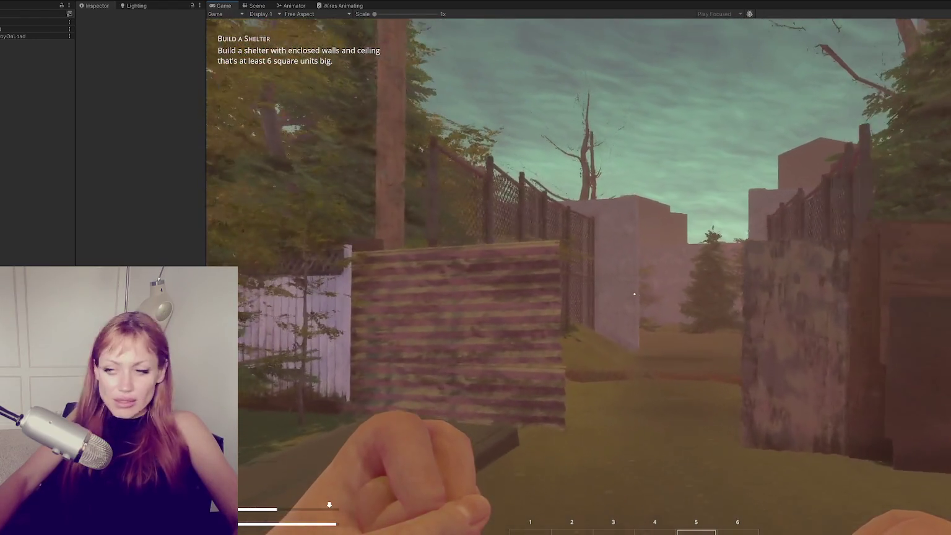
{"action": "key", "text": "w"}
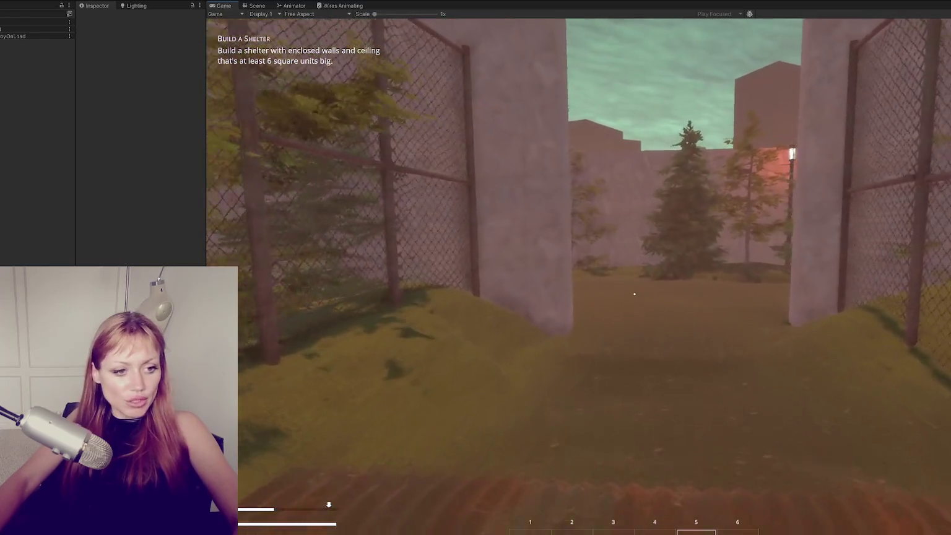
{"action": "key", "text": "w"}
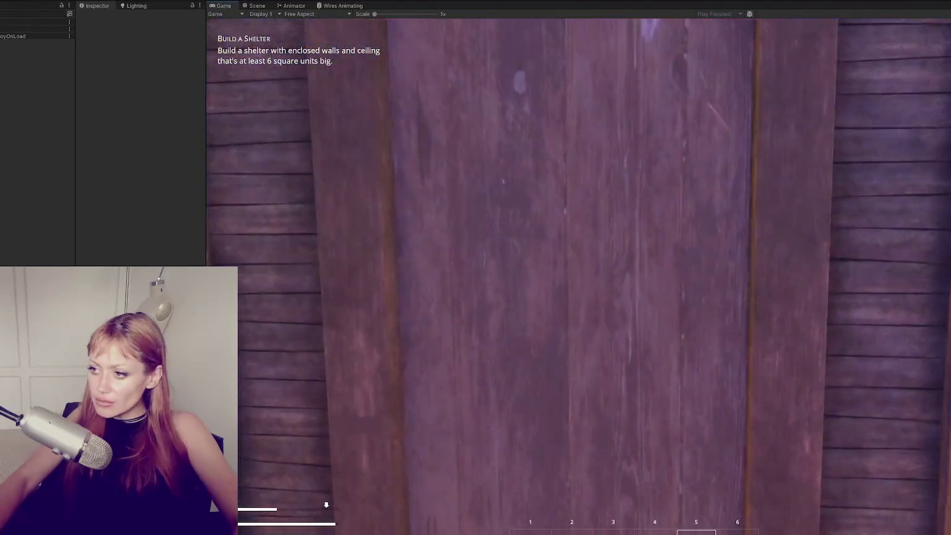
{"action": "left_click", "coordinate": [578, 277]}
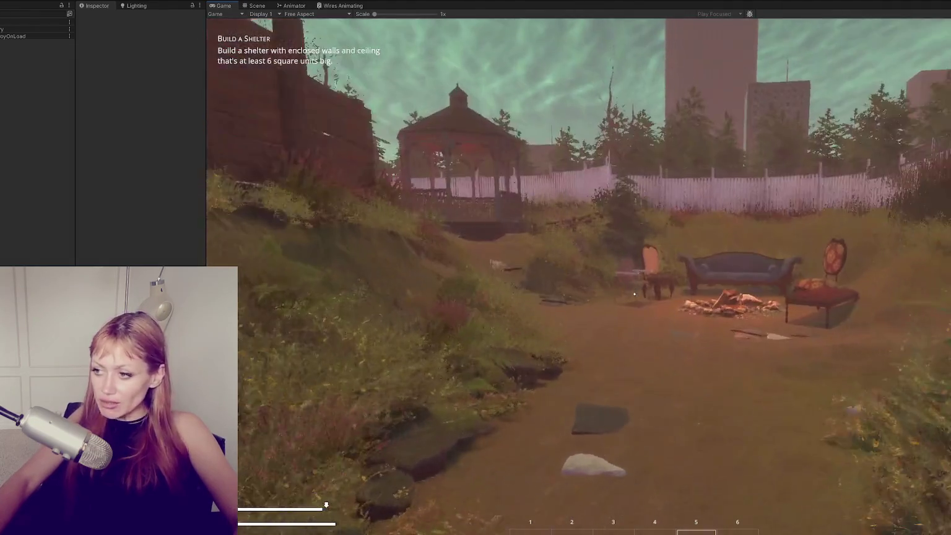
Climb onto the porch, open the dark shop door with E, and step into the pink-lit shop.
{"action": "key", "text": "w"}
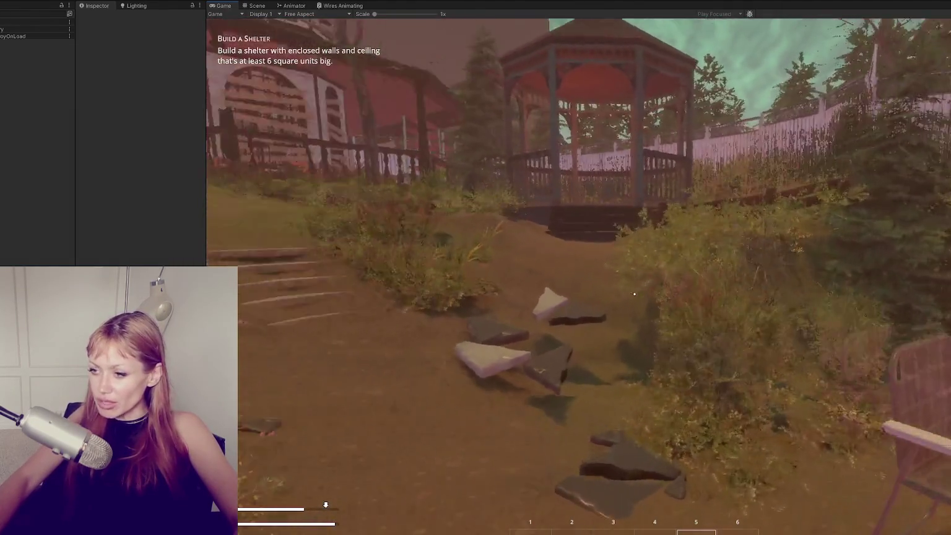
{"action": "key", "text": "w"}
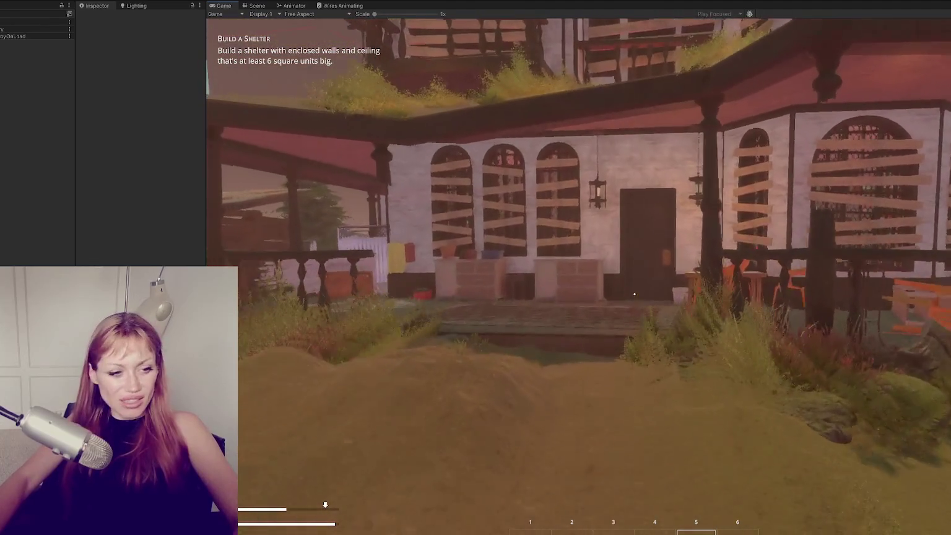
{"action": "key", "text": "w"}
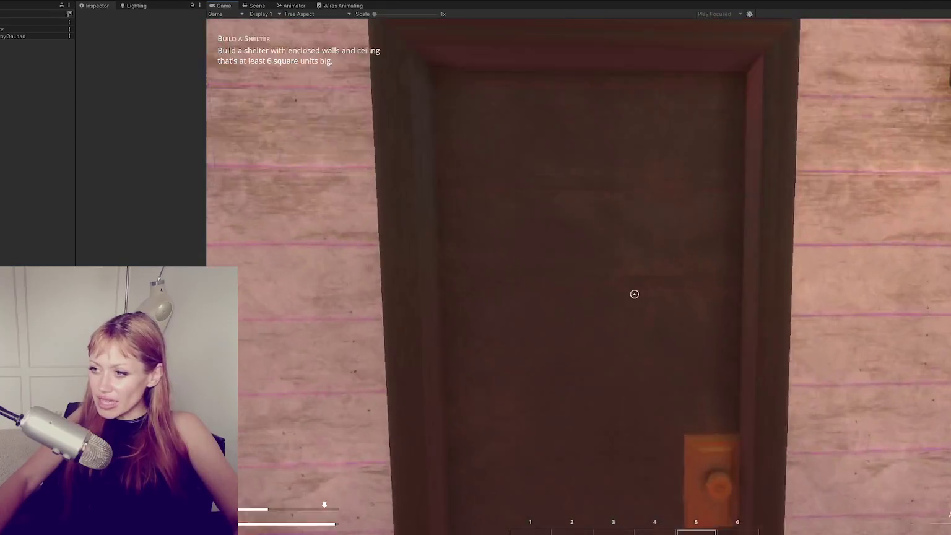
{"action": "key", "text": "e"}
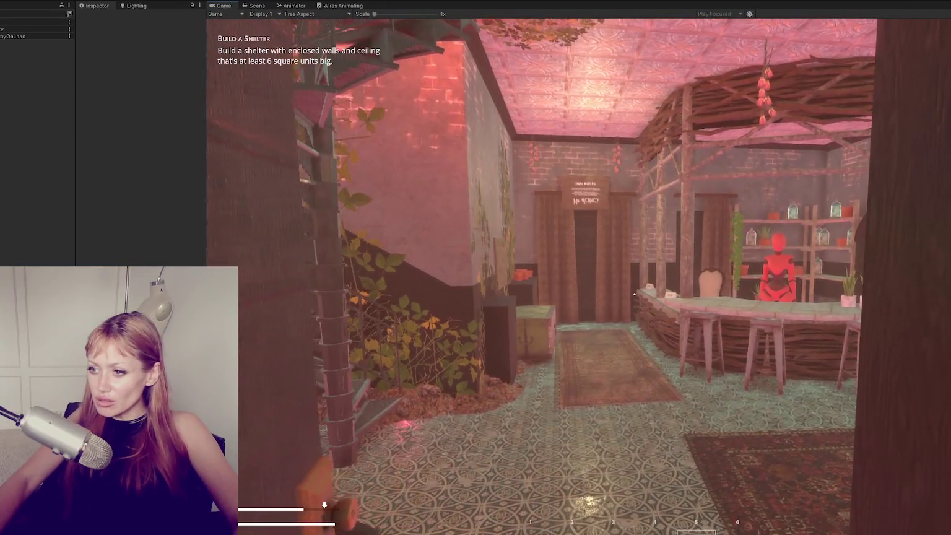
{"action": "key", "text": "w"}
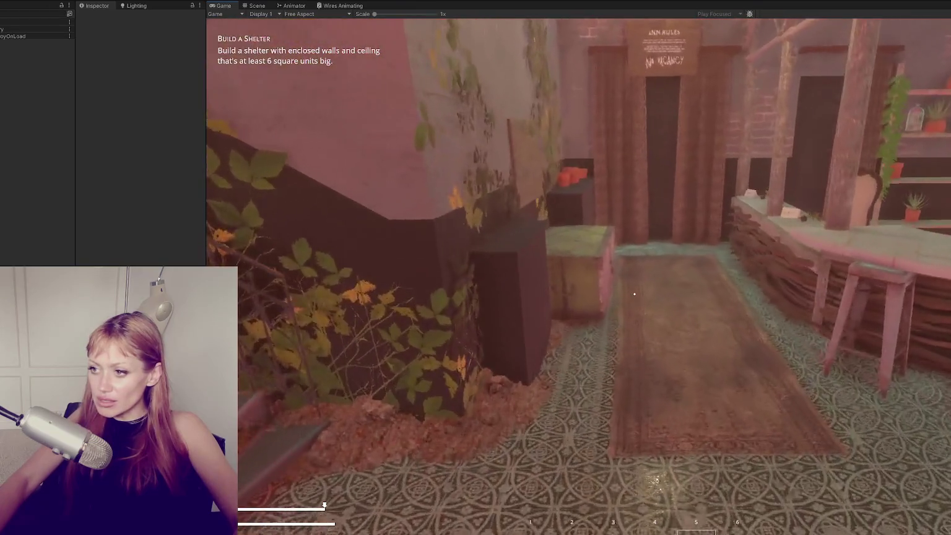
{"action": "key", "text": "s"}
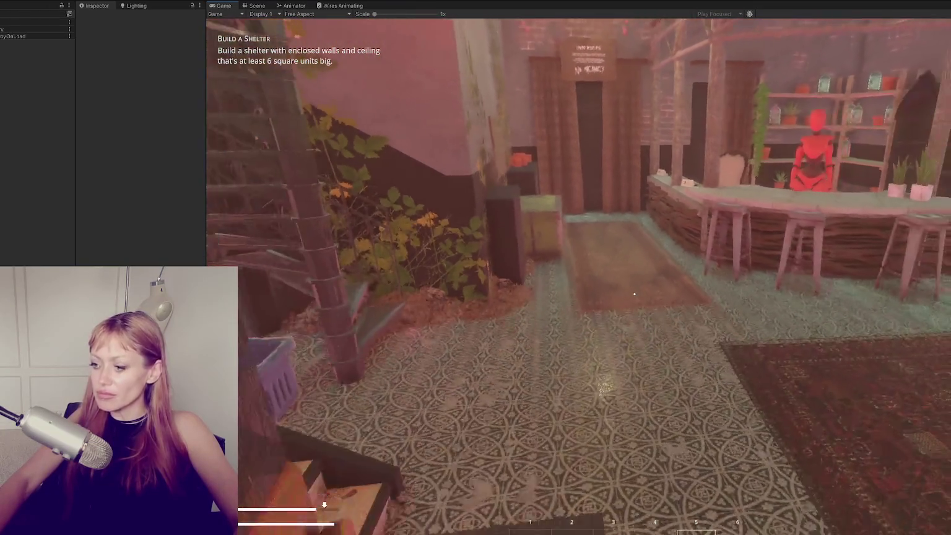
Toggle the stats menu, re-enter the shop, and sell items for store credit at the wooden board.
{"action": "key", "text": "s"}
{"action": "key", "text": "Tab"}
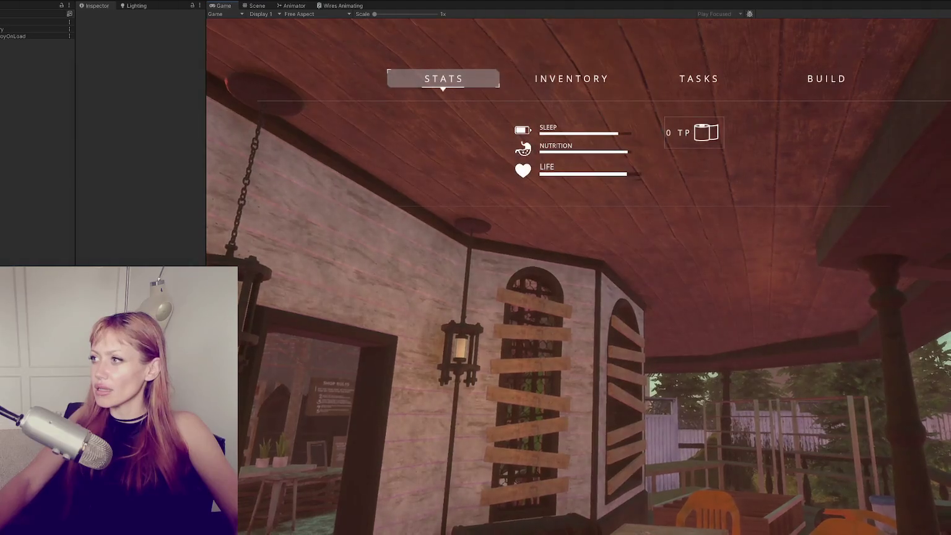
{"action": "key", "text": "Tab"}
{"action": "key", "text": "w"}
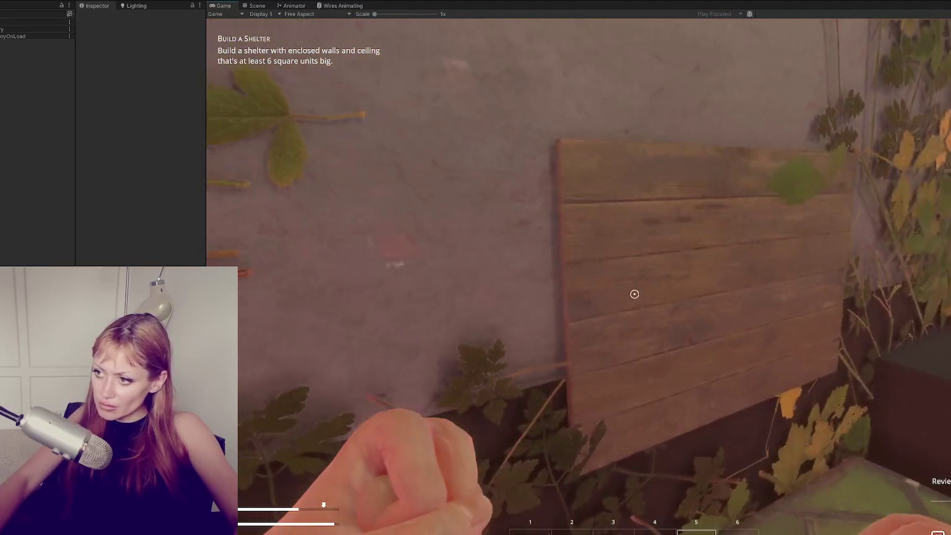
{"action": "key", "text": "e"}
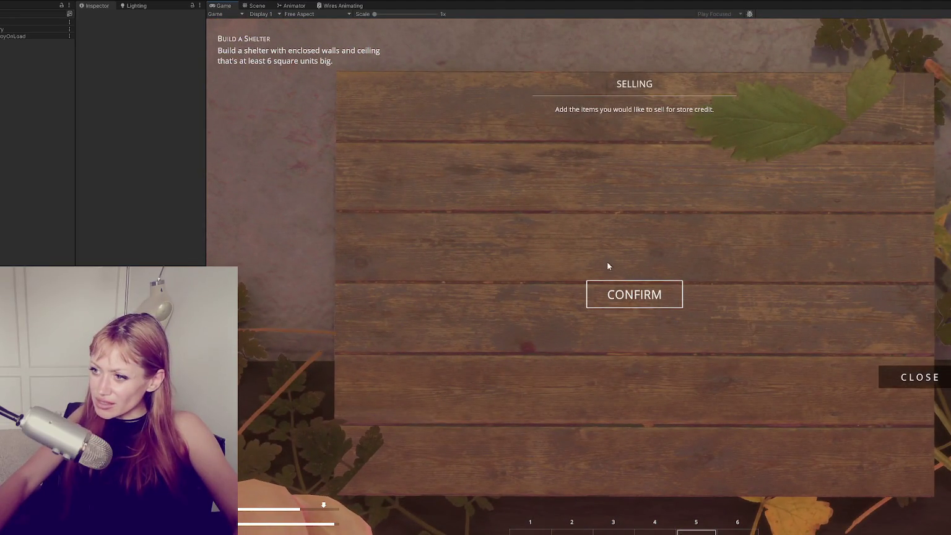
{"action": "left_click", "coordinate": [635, 295]}
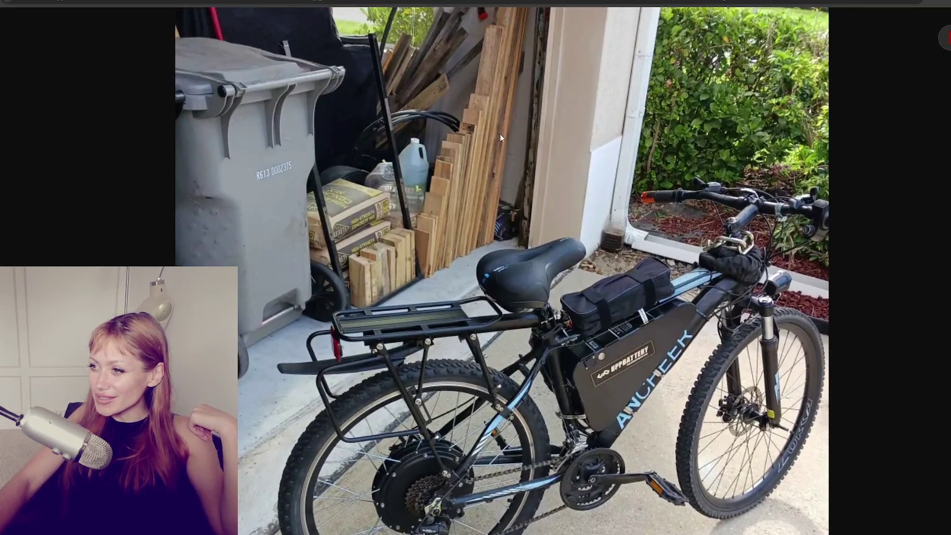
Advance to the next electric bike photo with the Right arrow key.
{"action": "scroll", "coordinate": [511, 139], "scroll_direction": "down", "scroll_amount": 1}
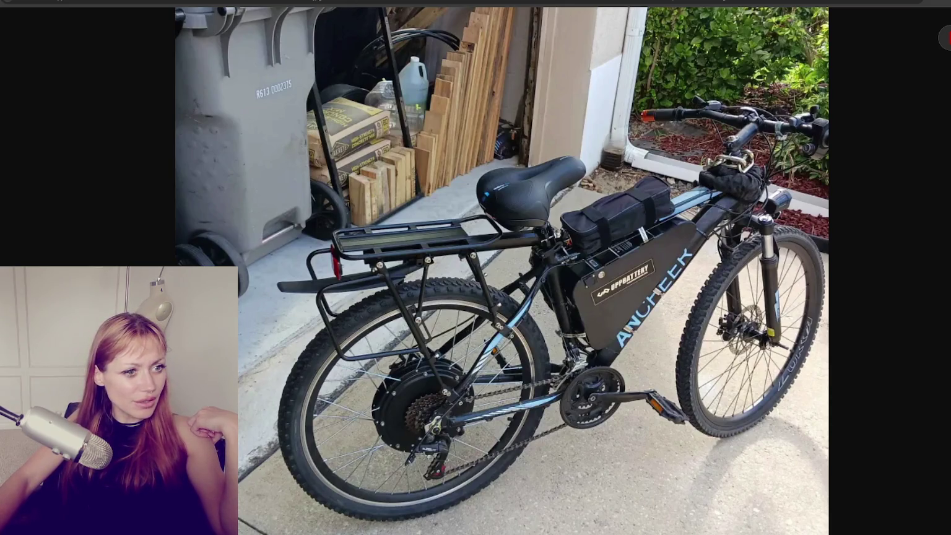
{"action": "key", "text": "Right"}
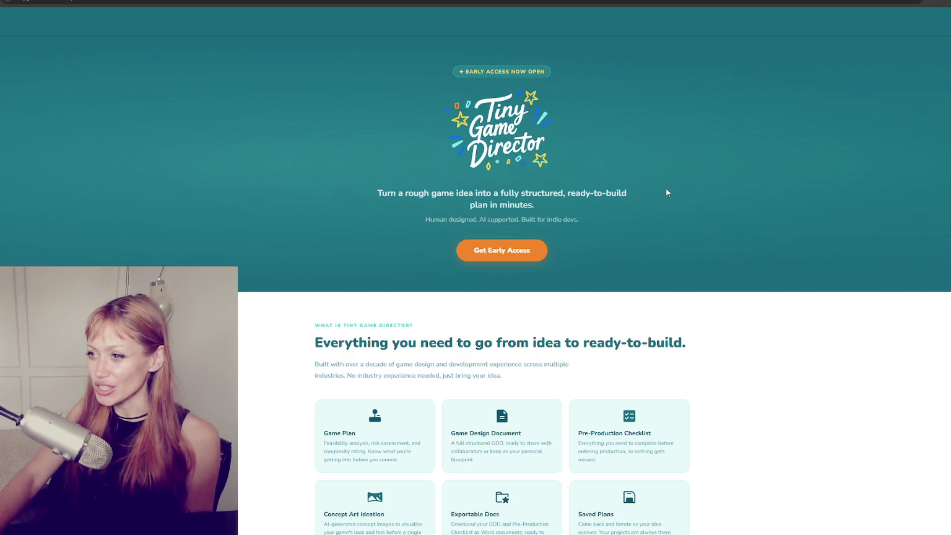
{"action": "scroll", "coordinate": [461, 261], "scroll_direction": "down", "scroll_amount": 3}
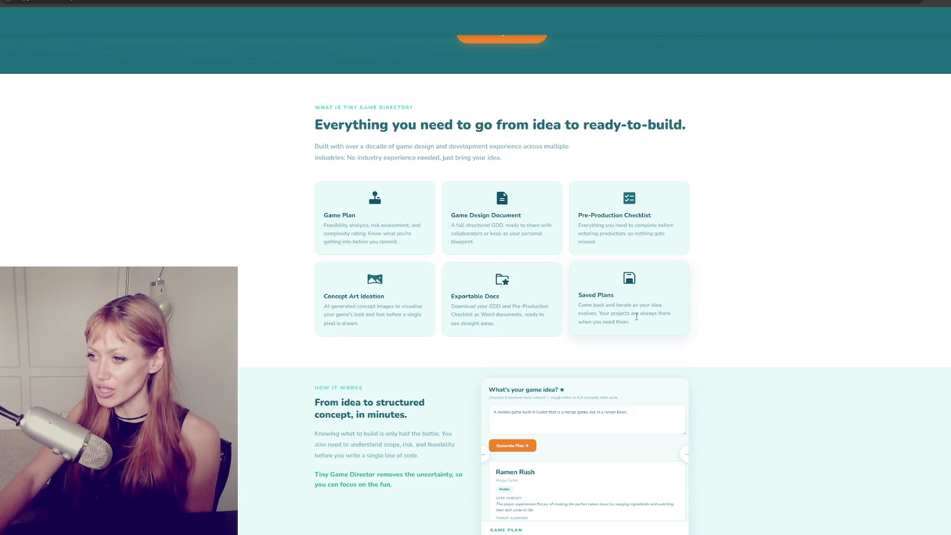
{"action": "scroll", "coordinate": [637, 317], "scroll_direction": "down", "scroll_amount": 3}
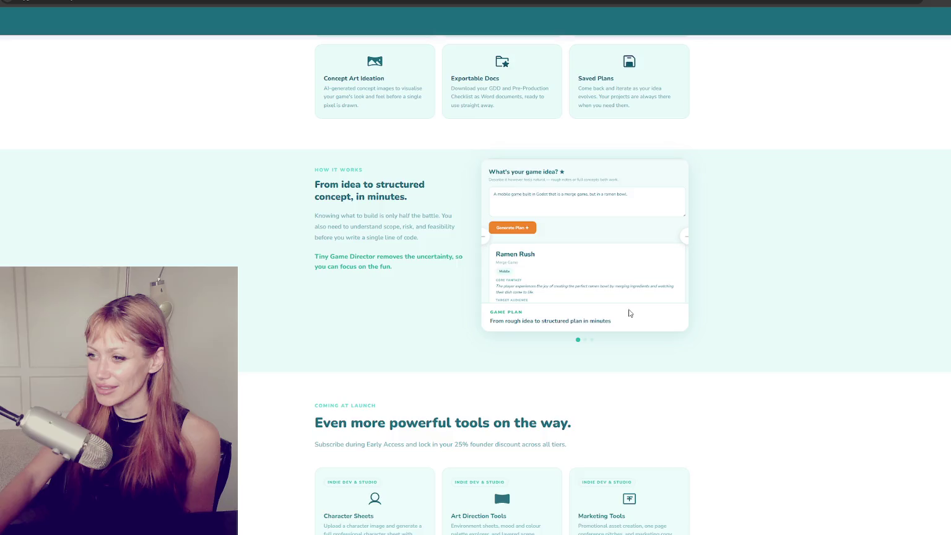
{"action": "scroll", "coordinate": [630, 310], "scroll_direction": "down", "scroll_amount": 2}
{"action": "scroll", "coordinate": [537, 263], "scroll_direction": "down", "scroll_amount": 1}
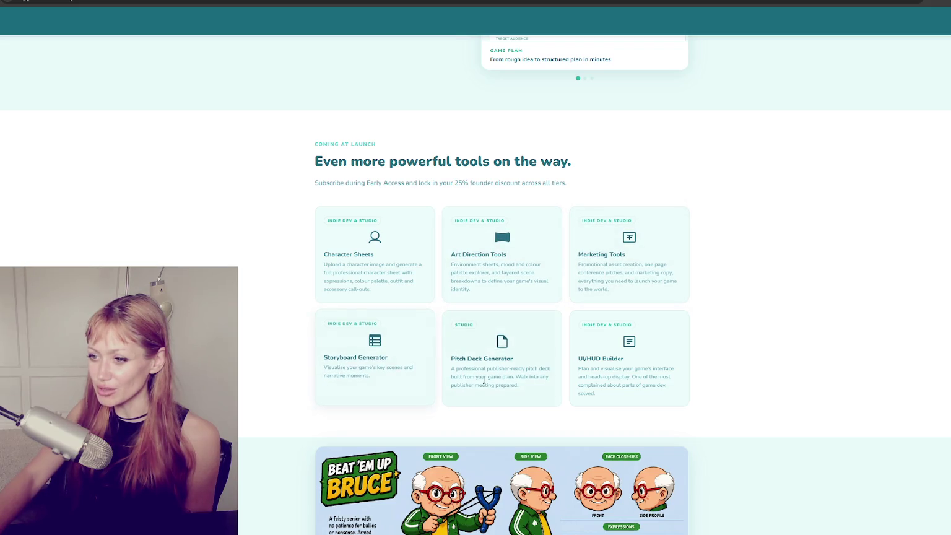
{"action": "scroll", "coordinate": [674, 372], "scroll_direction": "down", "scroll_amount": 3}
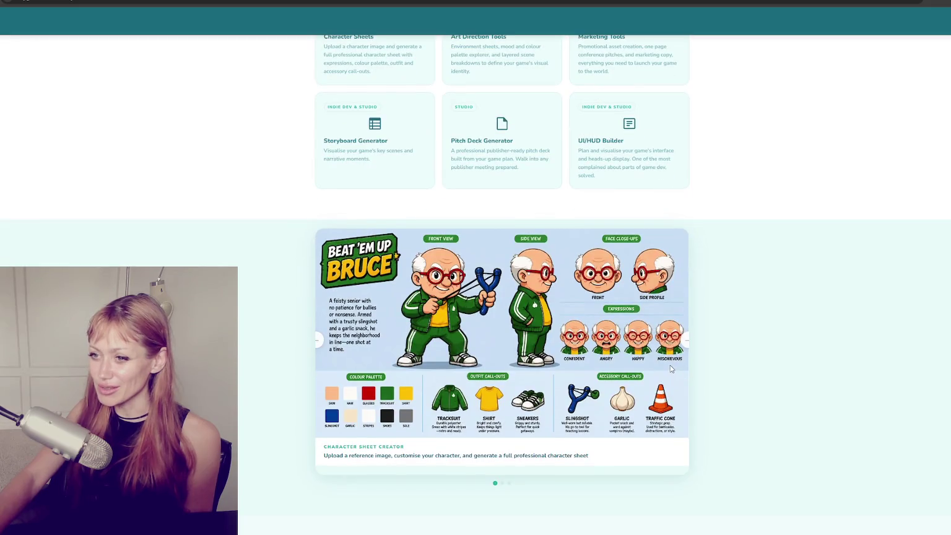
{"action": "scroll", "coordinate": [347, 301], "scroll_direction": "down", "scroll_amount": 2}
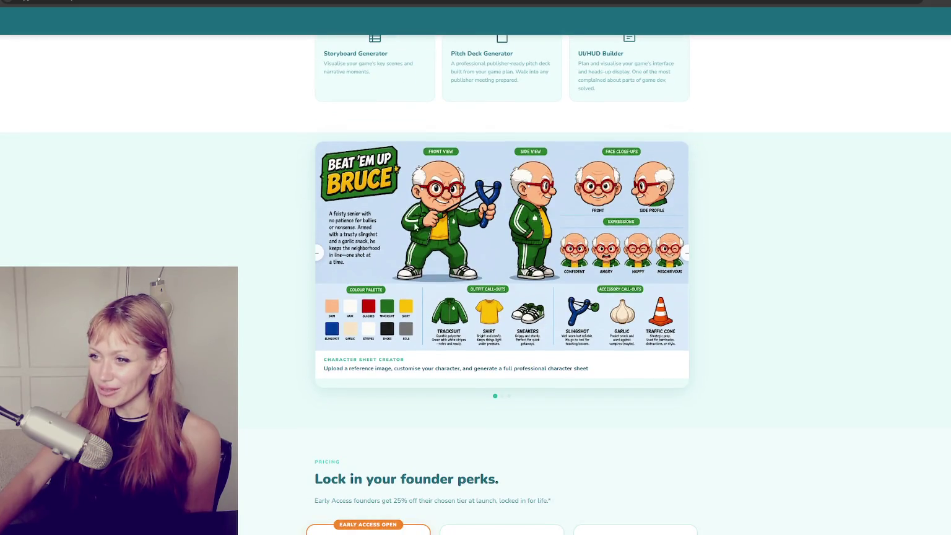
{"action": "scroll", "coordinate": [530, 231], "scroll_direction": "down", "scroll_amount": 2}
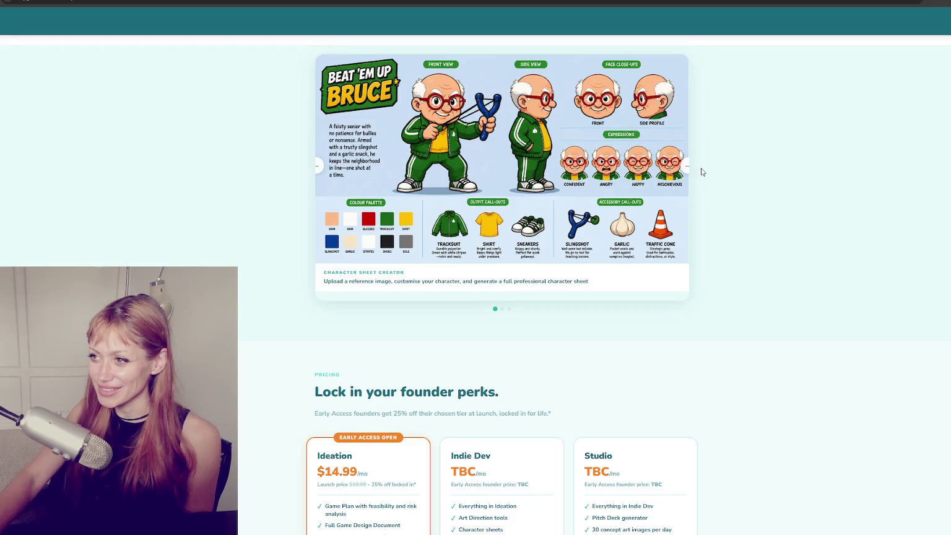
{"action": "left_click", "coordinate": [683, 167]}
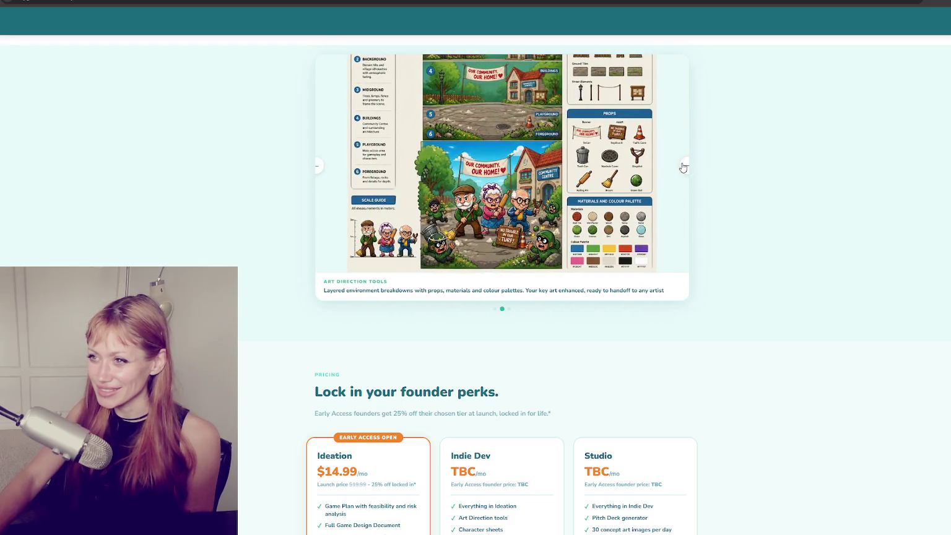
{"action": "left_click", "coordinate": [683, 168]}
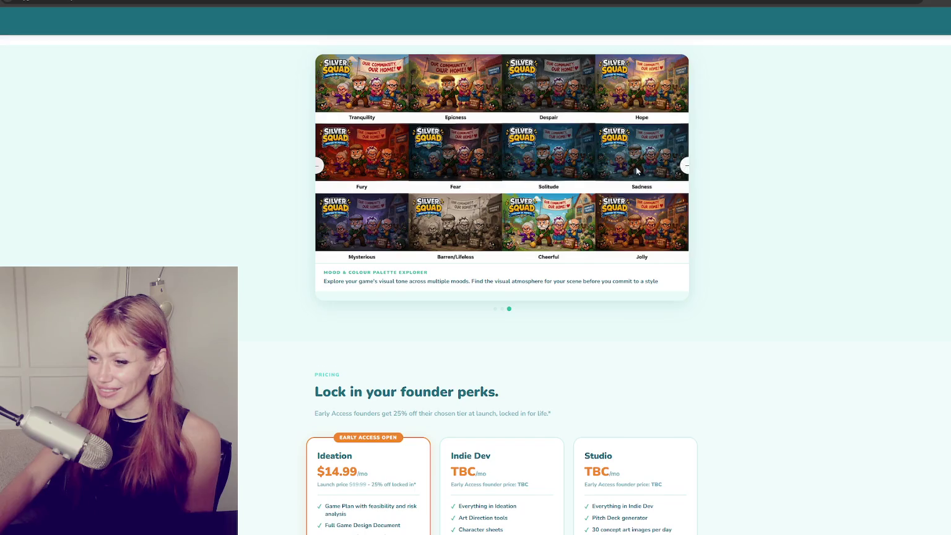
{"action": "scroll", "coordinate": [625, 169], "scroll_direction": "down", "scroll_amount": 2}
{"action": "scroll", "coordinate": [617, 172], "scroll_direction": "down", "scroll_amount": 3}
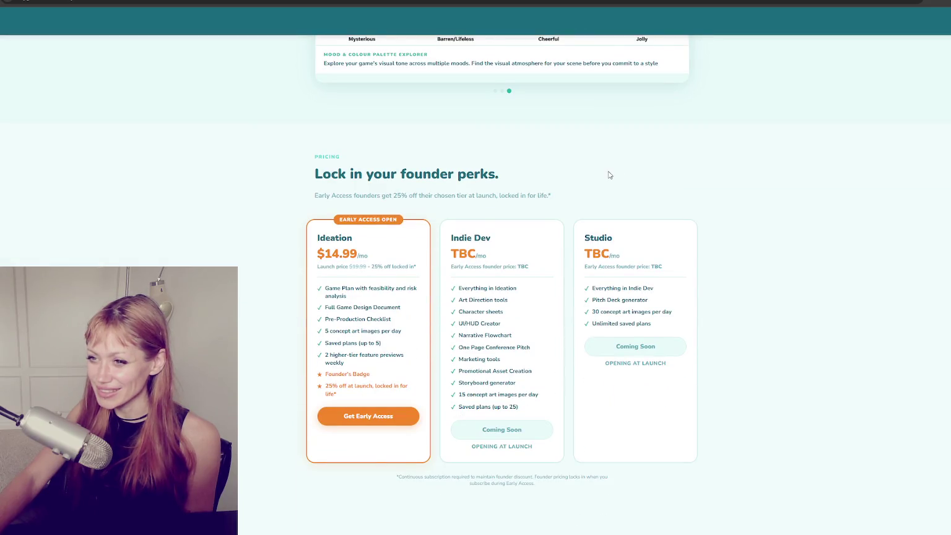
{"action": "scroll", "coordinate": [602, 175], "scroll_direction": "down", "scroll_amount": 1}
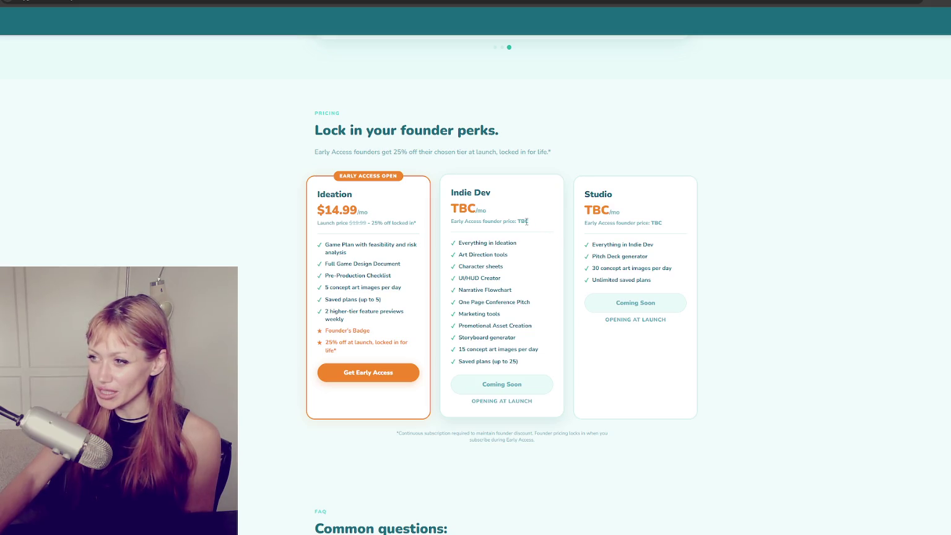
{"action": "scroll", "coordinate": [526, 223], "scroll_direction": "down", "scroll_amount": 1}
{"action": "scroll", "coordinate": [528, 224], "scroll_direction": "up", "scroll_amount": 2}
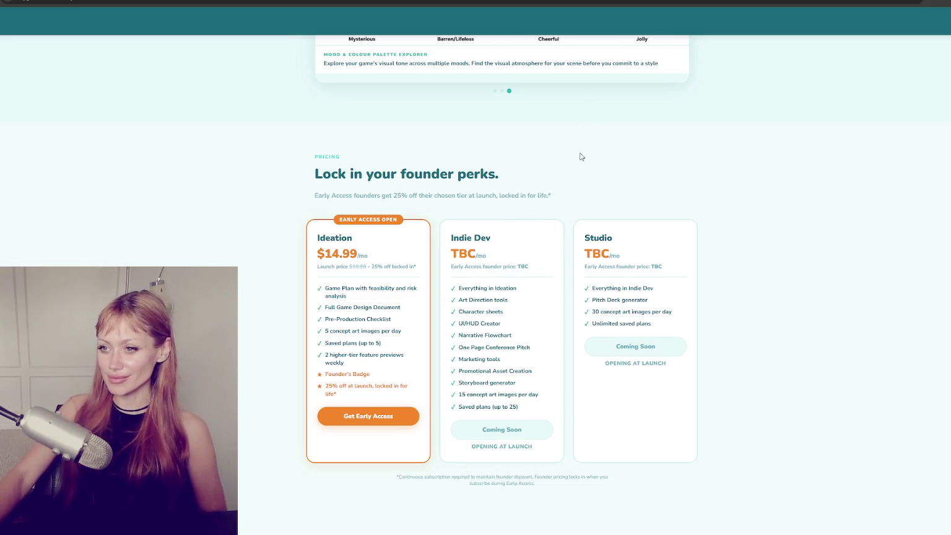
{"action": "scroll", "coordinate": [573, 156], "scroll_direction": "down", "scroll_amount": 1}
{"action": "scroll", "coordinate": [576, 154], "scroll_direction": "down", "scroll_amount": 5}
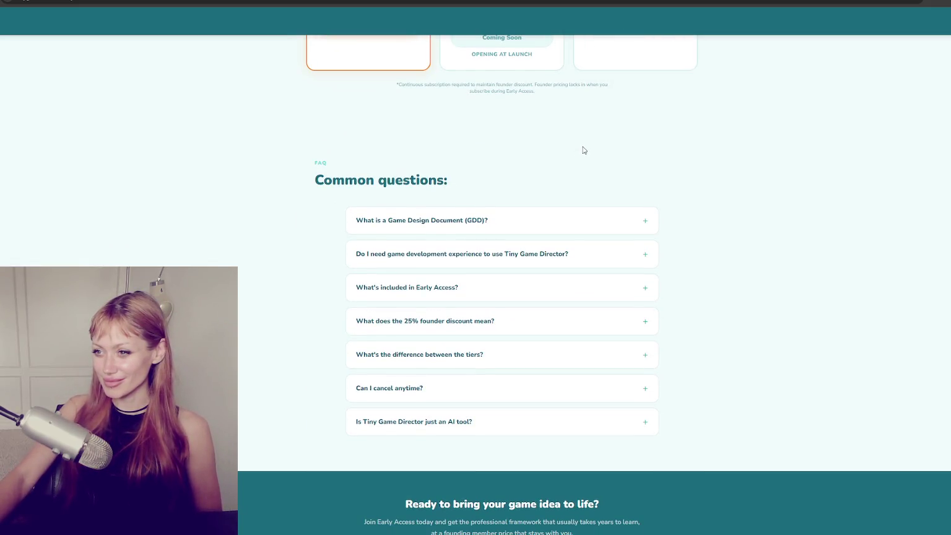
{"action": "scroll", "coordinate": [586, 144], "scroll_direction": "up", "scroll_amount": 20}
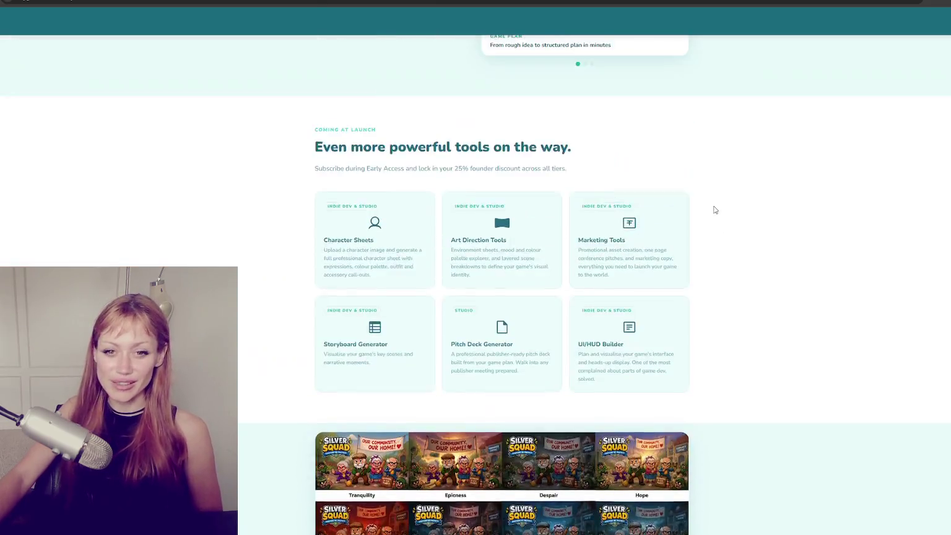
{"action": "scroll", "coordinate": [714, 221], "scroll_direction": "up", "scroll_amount": 2}
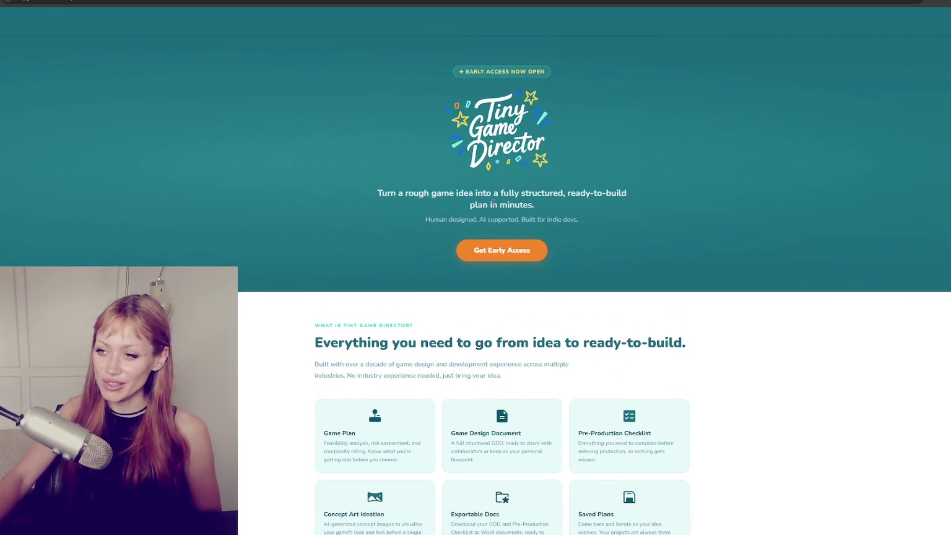